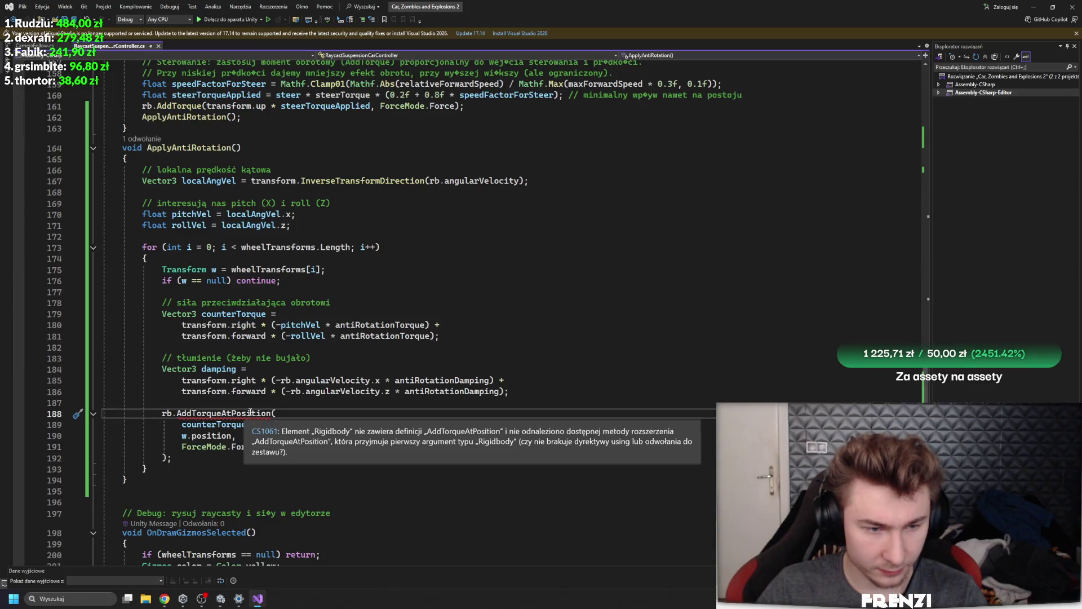
Replace the AddTorqueAtPosition call in the anti-rotation wheel loop with rb.AddForceAtPosition
{"action": "left_click_drag", "start_coordinate": [279, 413], "coordinate": [150, 411]}
{"action": "type", "text": "addto"}
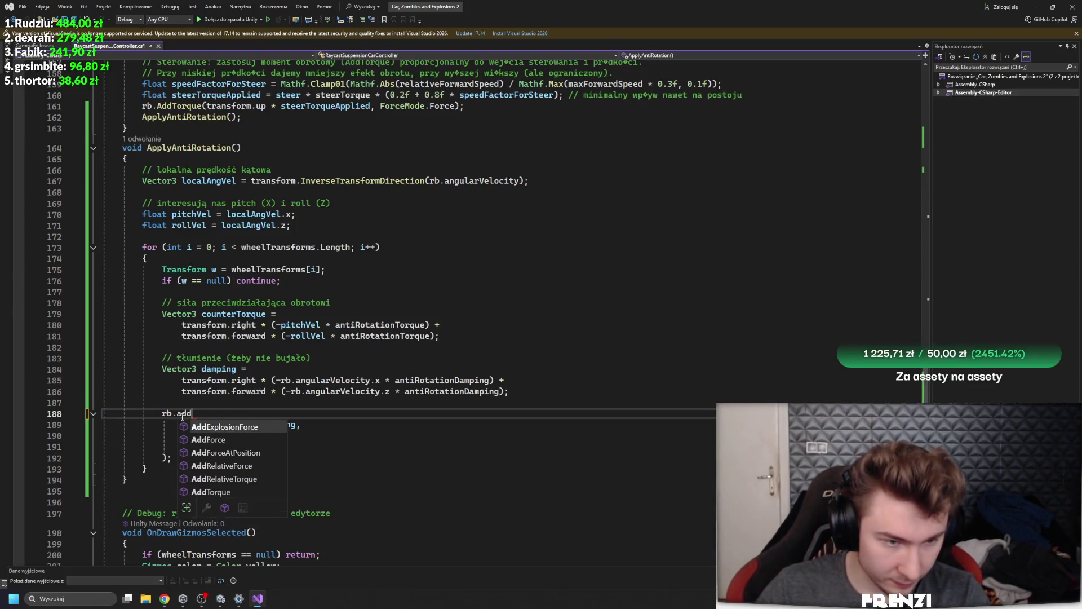
{"action": "key", "text": "ctrl+z"}
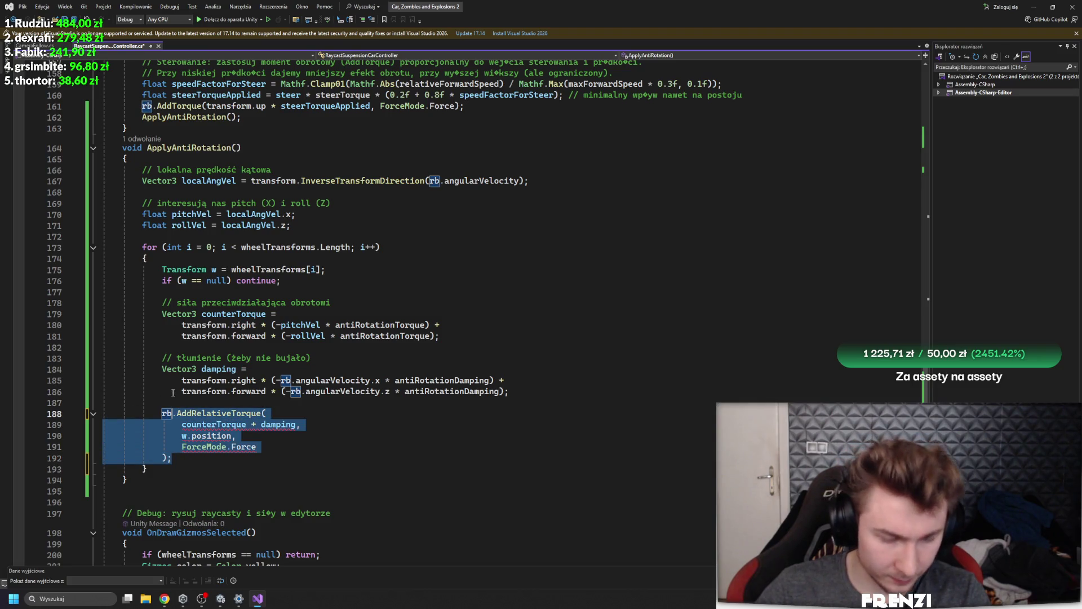
{"action": "type", "text": "rb.addre"}
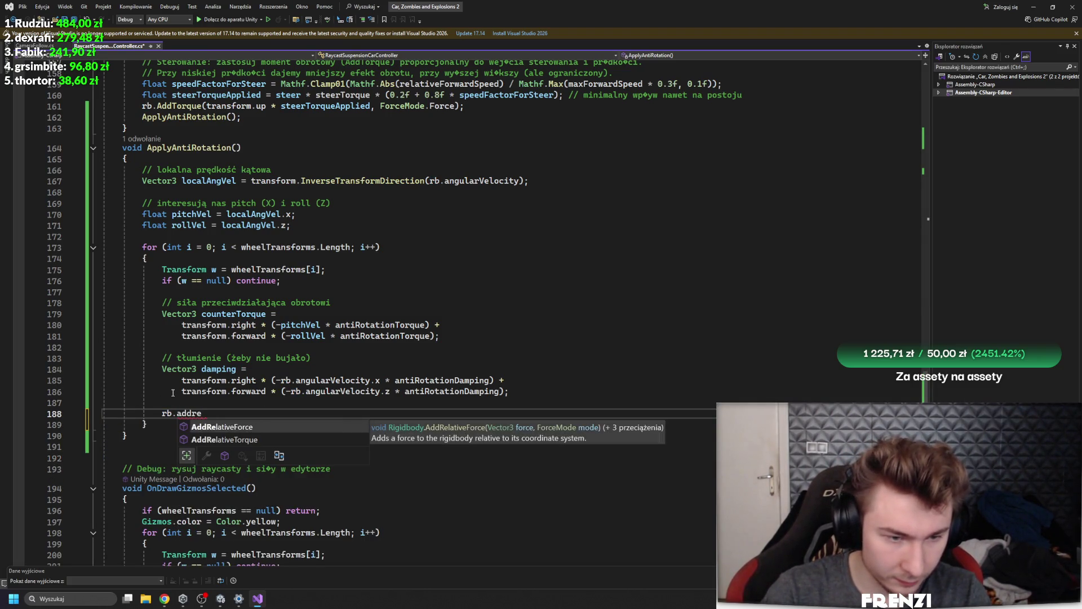
{"action": "key", "text": "Down"}
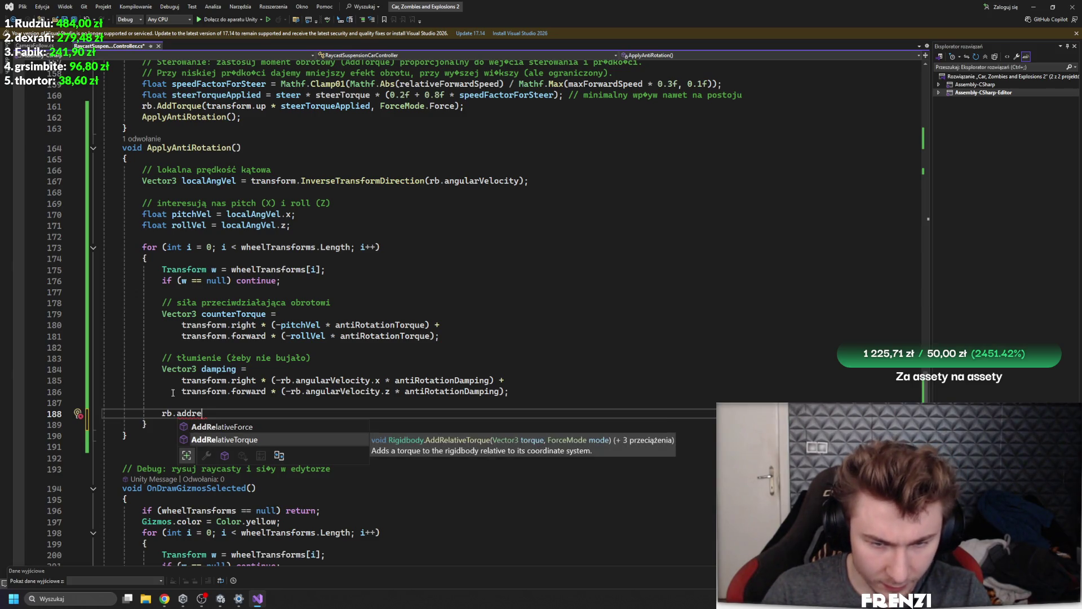
{"action": "key", "text": "Tab"}
{"action": "type", "text": "("}
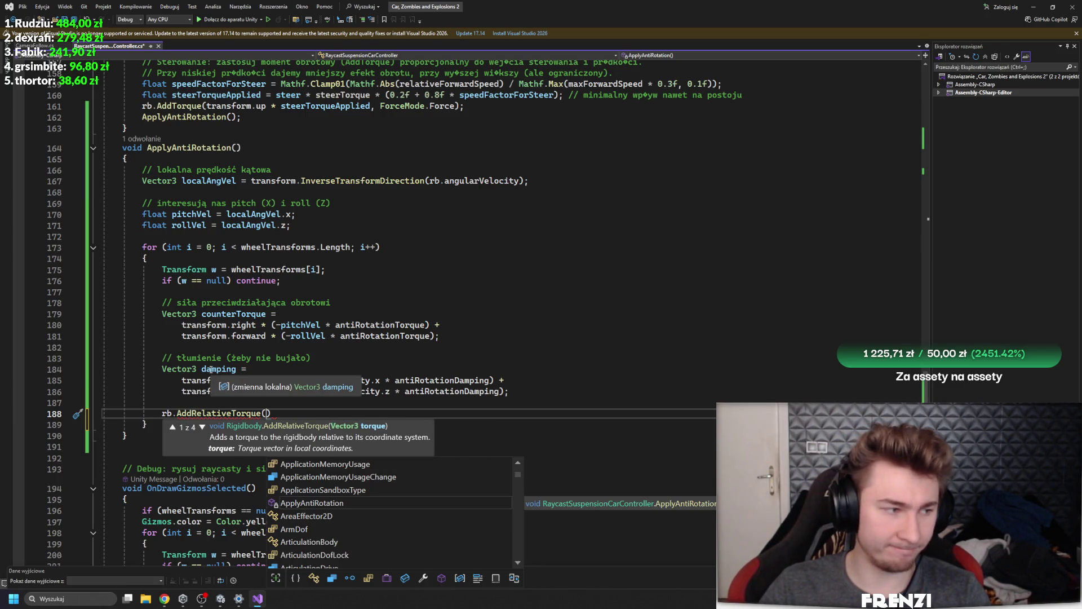
{"action": "left_click", "coordinate": [211, 369]}
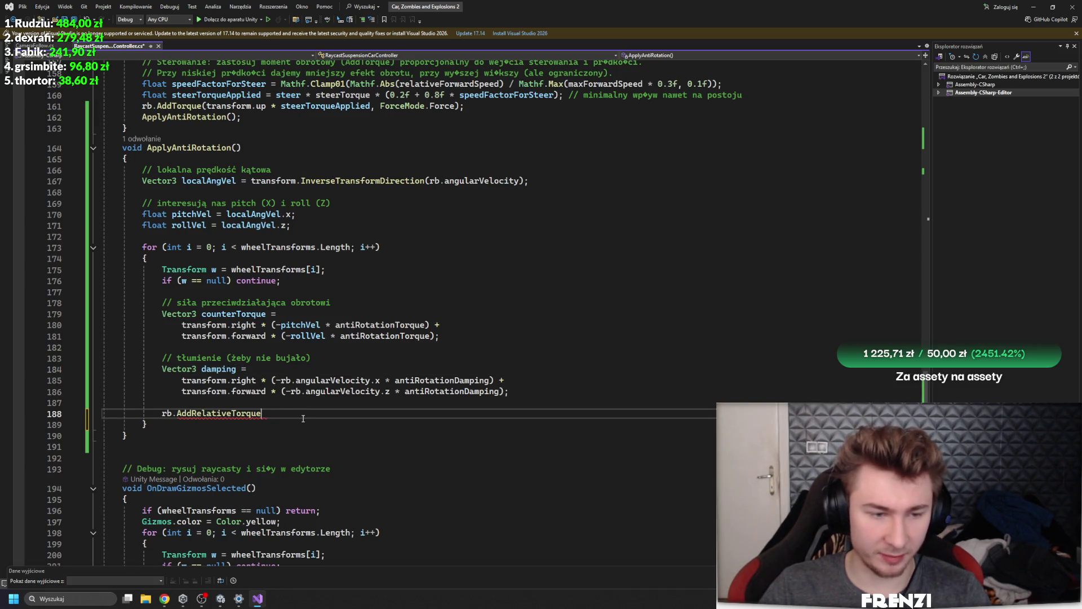
{"action": "key", "text": "Tab"}
{"action": "left_click", "coordinate": [277, 466]}
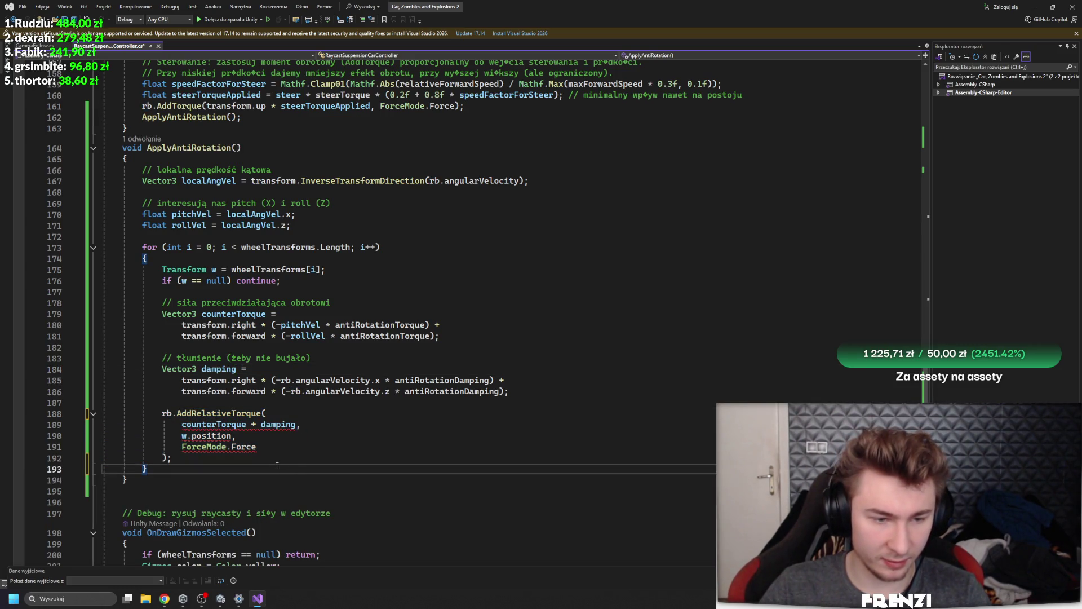
{"action": "mouse_move", "coordinate": [259, 413]}
{"action": "type", "text": "AtPosition"}
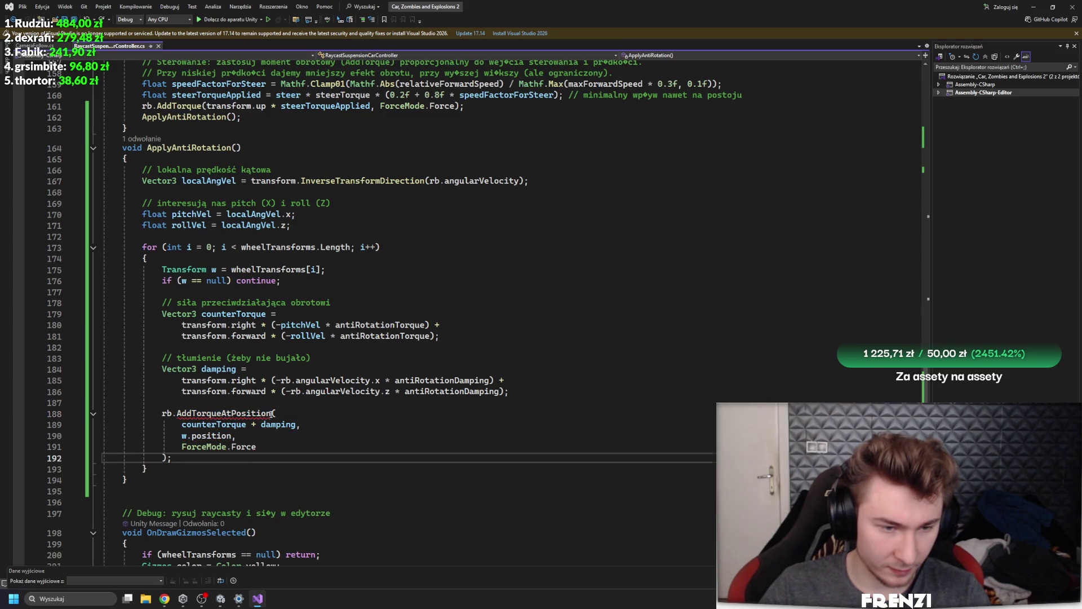
{"action": "type", "text": "addf("}
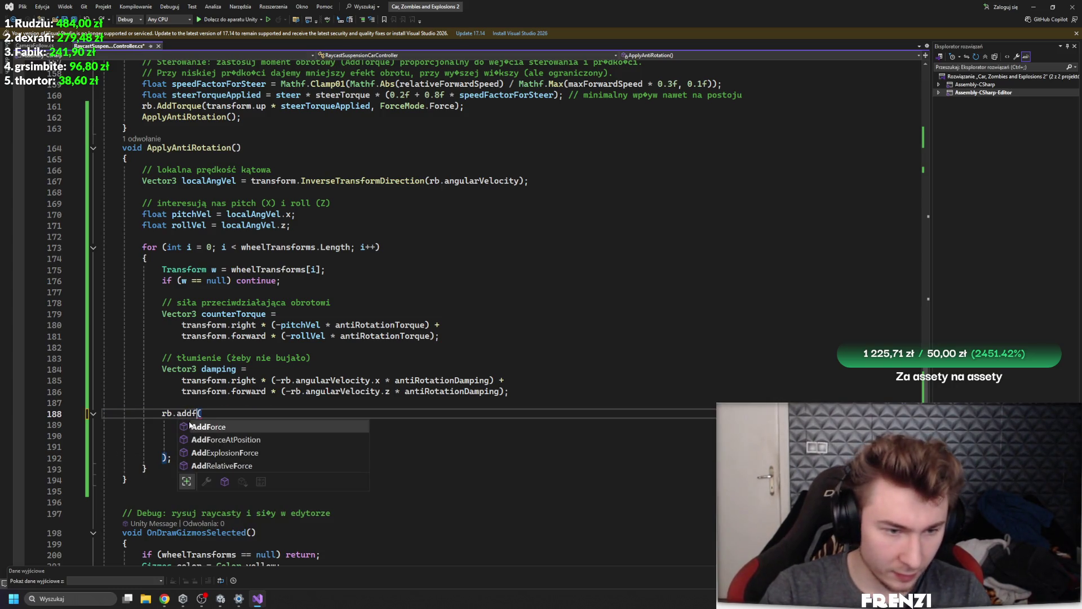
{"action": "key", "text": "Escape"}
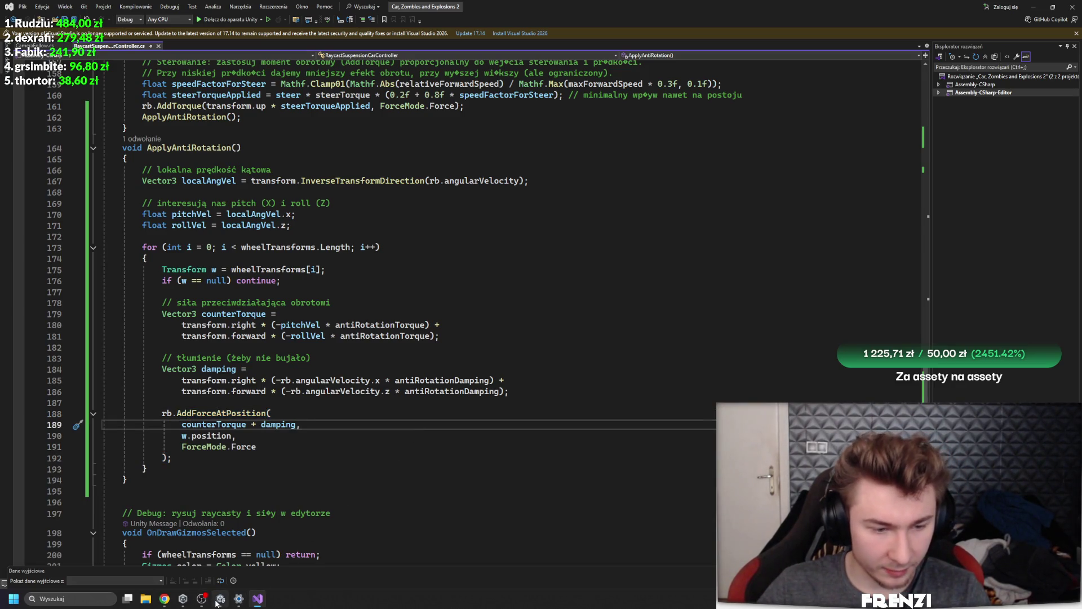
Add Debug.Log("doing"); on a new line after the force call, then switch to Unity
{"action": "key", "text": "Return"}
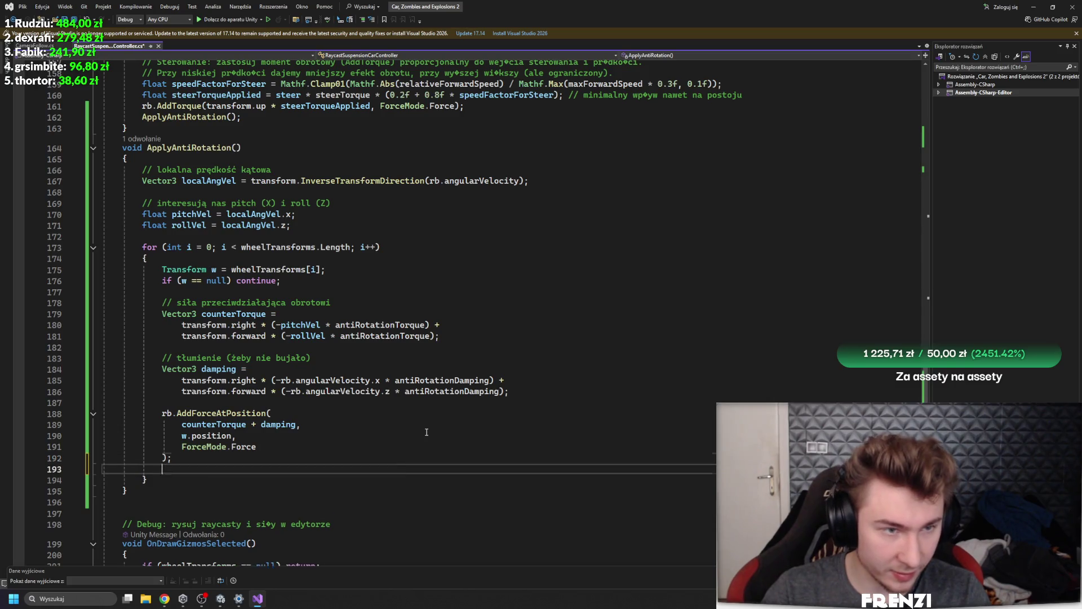
{"action": "type", "text": "Debug.Log"}
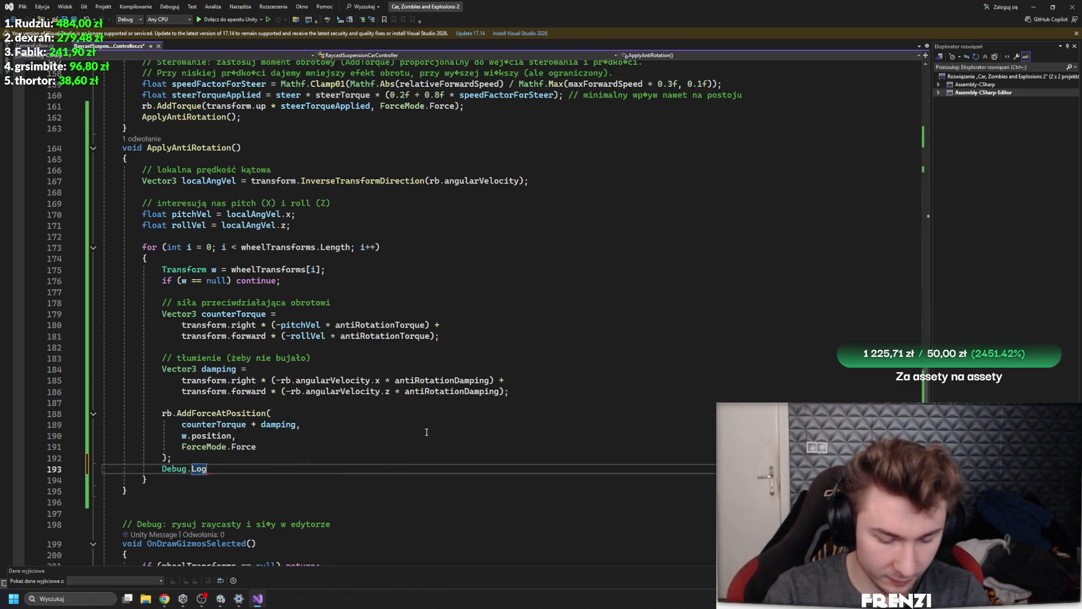
{"action": "type", "text": "(\"doing"}
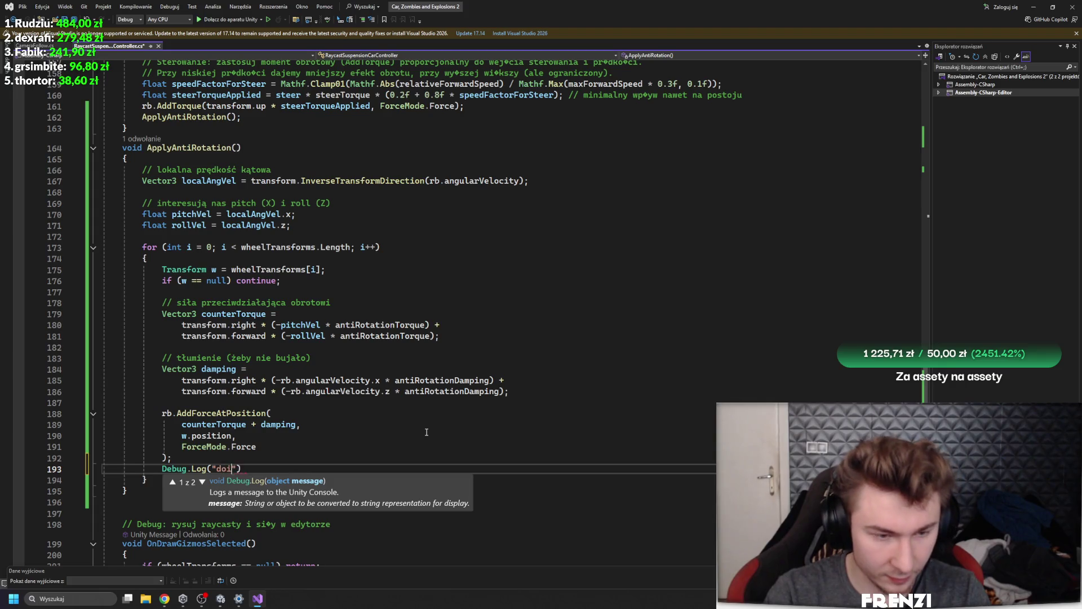
{"action": "type", "text": "\")"}
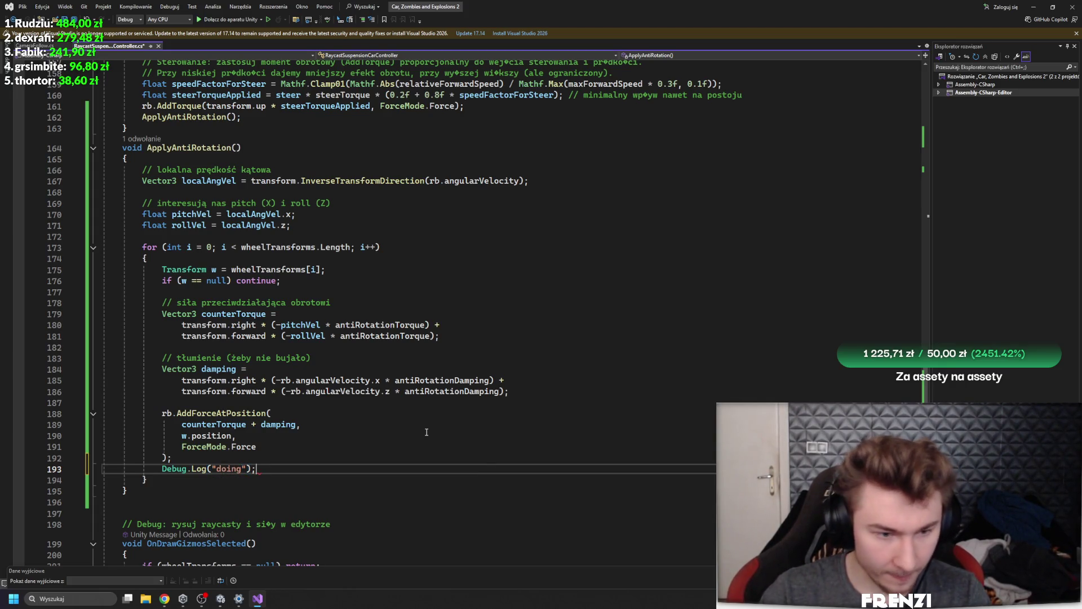
{"action": "left_click", "coordinate": [218, 597]}
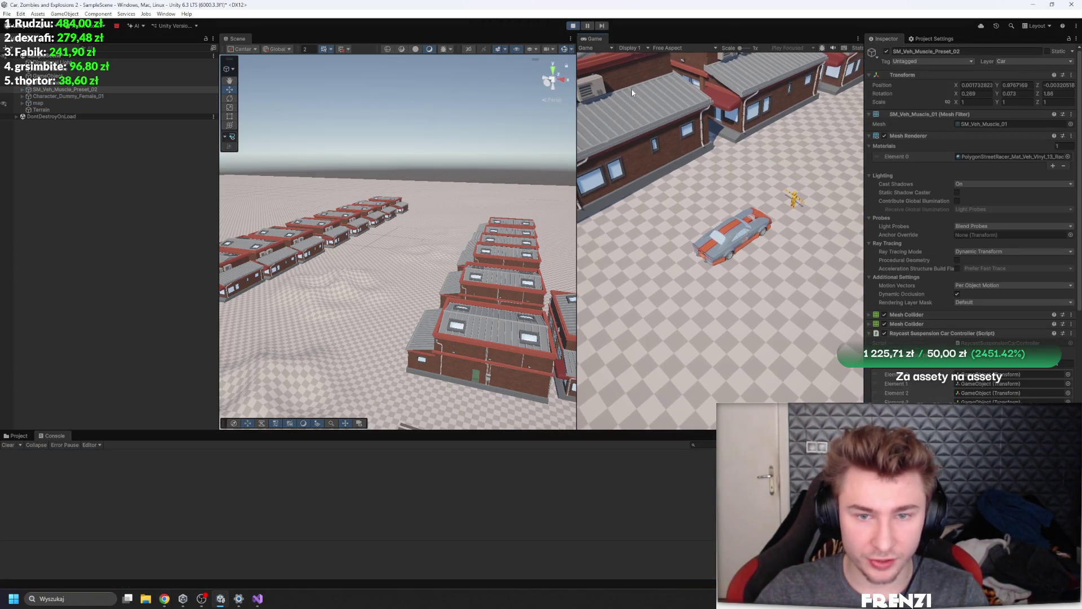
Start play mode and set Anti Rotation Torque to 8000
{"action": "key", "text": "w"}
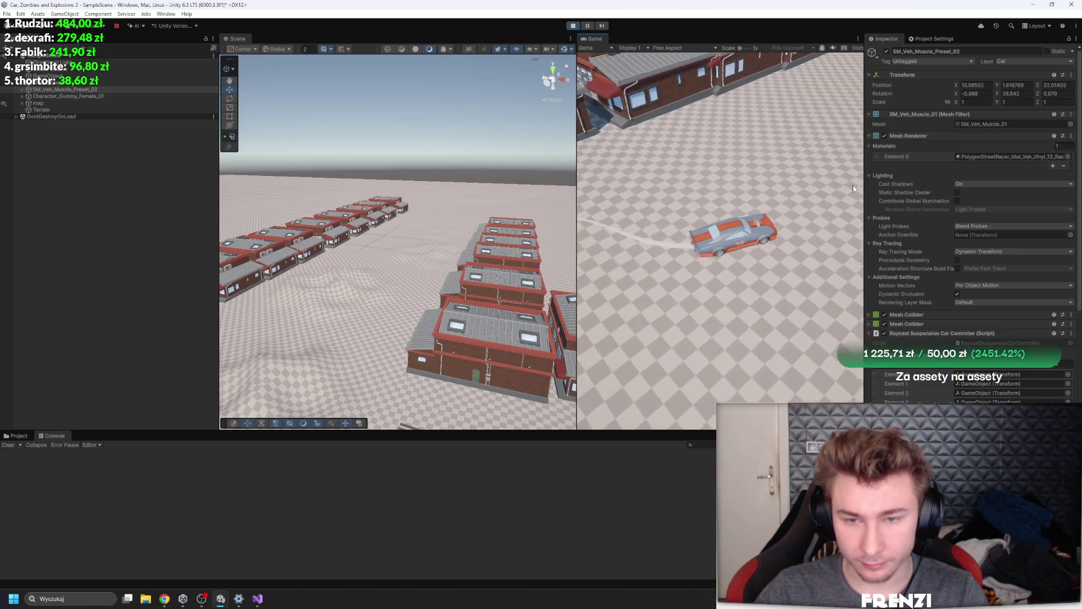
{"action": "scroll", "coordinate": [980, 258], "scroll_direction": "down", "scroll_amount": 10}
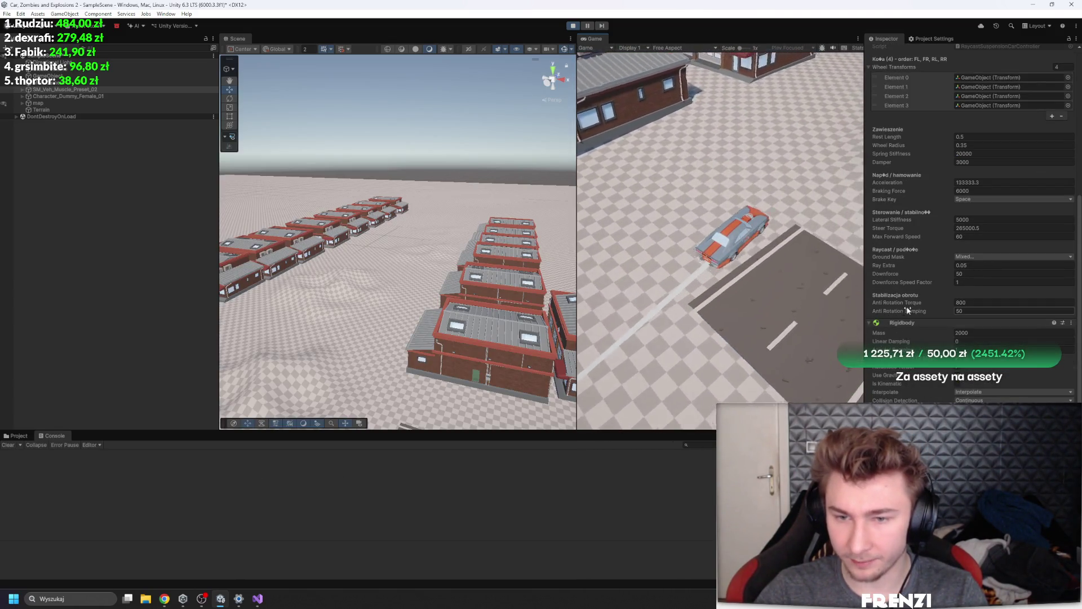
{"action": "left_click", "coordinate": [984, 302]}
{"action": "type", "text": "8000"}
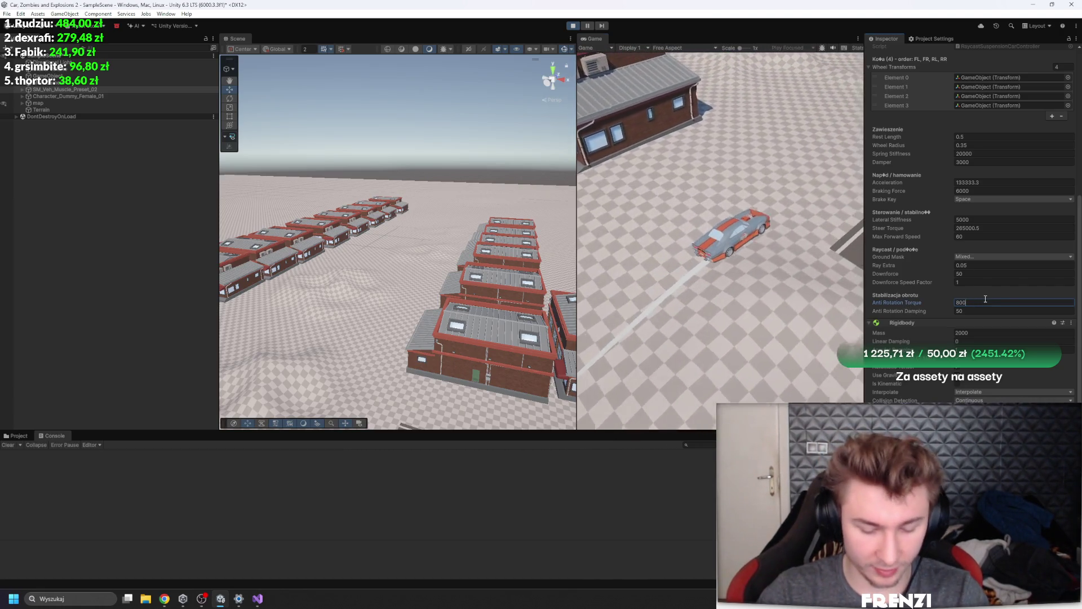
{"action": "left_click", "coordinate": [742, 290]}
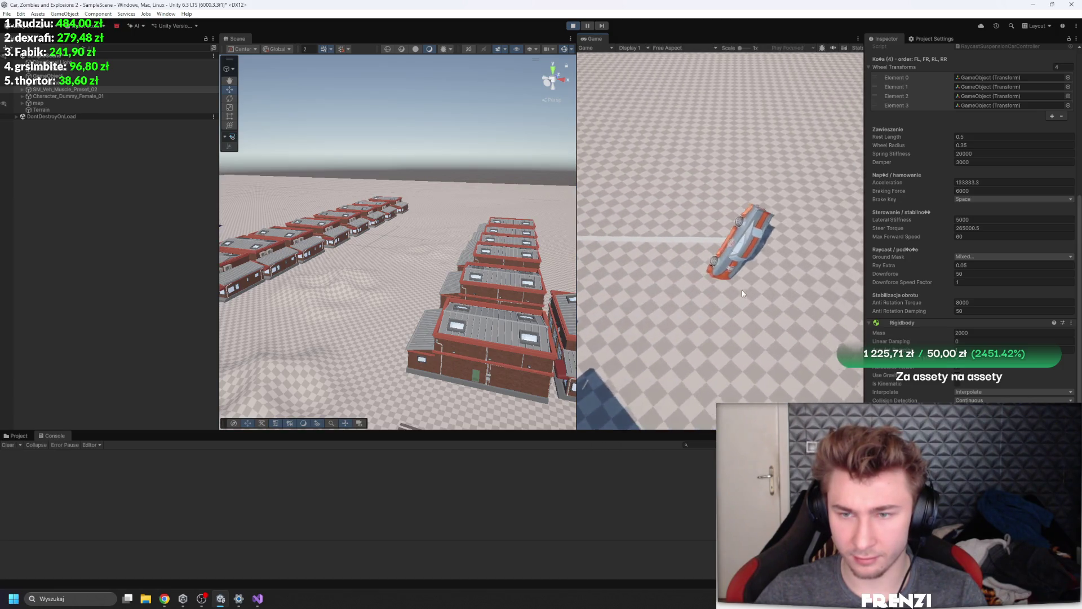
Exclude the Default layer from Ground Mask and toggle another layer
{"action": "left_click", "coordinate": [977, 257]}
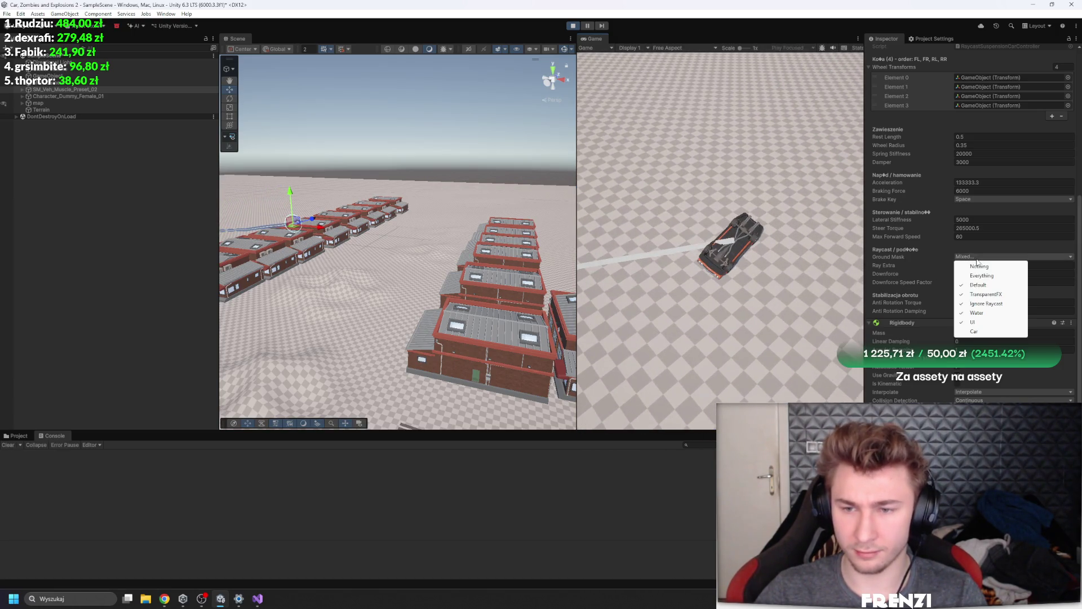
{"action": "left_click", "coordinate": [995, 286]}
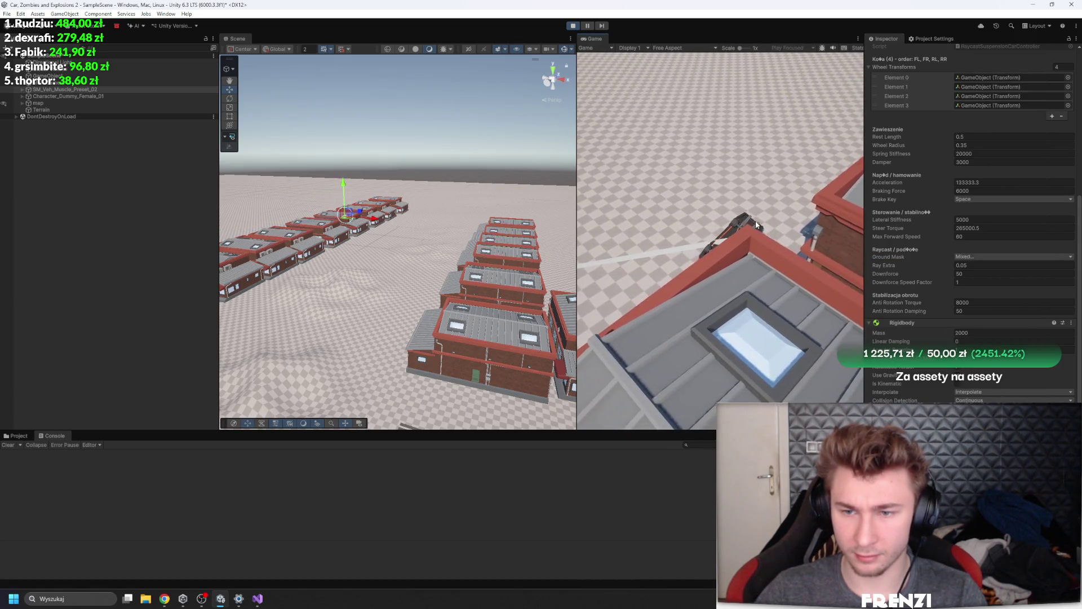
{"action": "left_click", "coordinate": [992, 256]}
{"action": "left_click", "coordinate": [981, 285]}
Stop and restart play mode to respawn the car
{"action": "left_click", "coordinate": [573, 25]}
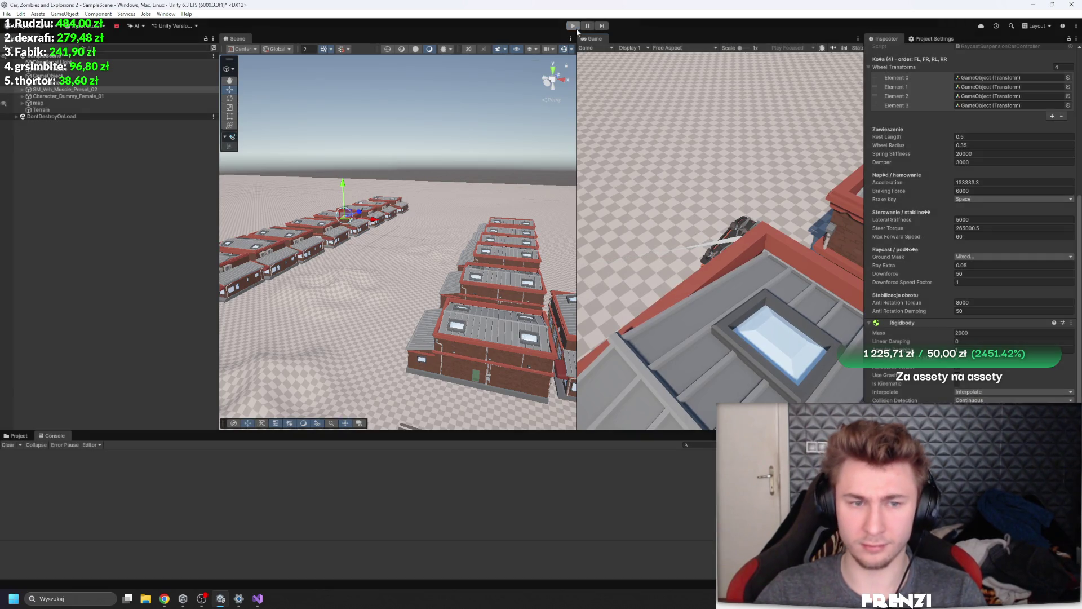
{"action": "left_click", "coordinate": [573, 25]}
{"action": "scroll", "coordinate": [959, 281], "scroll_direction": "down", "scroll_amount": 5}
{"action": "scroll", "coordinate": [959, 284], "scroll_direction": "up", "scroll_amount": 8}
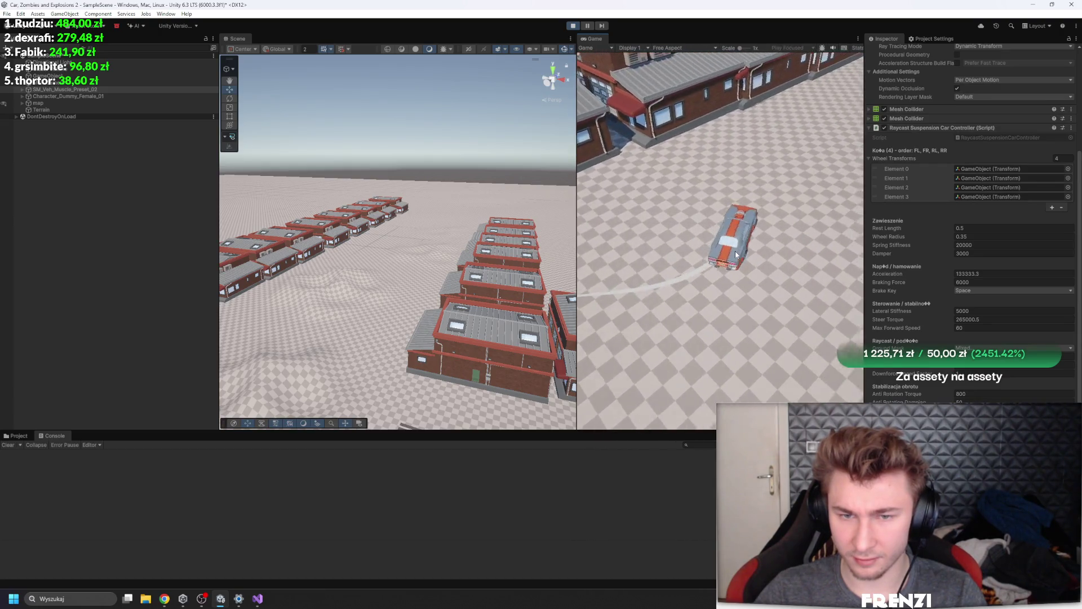
Set the car Rigidbody's Angular Damping to 0 while the game runs
{"action": "scroll", "coordinate": [962, 304], "scroll_direction": "down", "scroll_amount": 5}
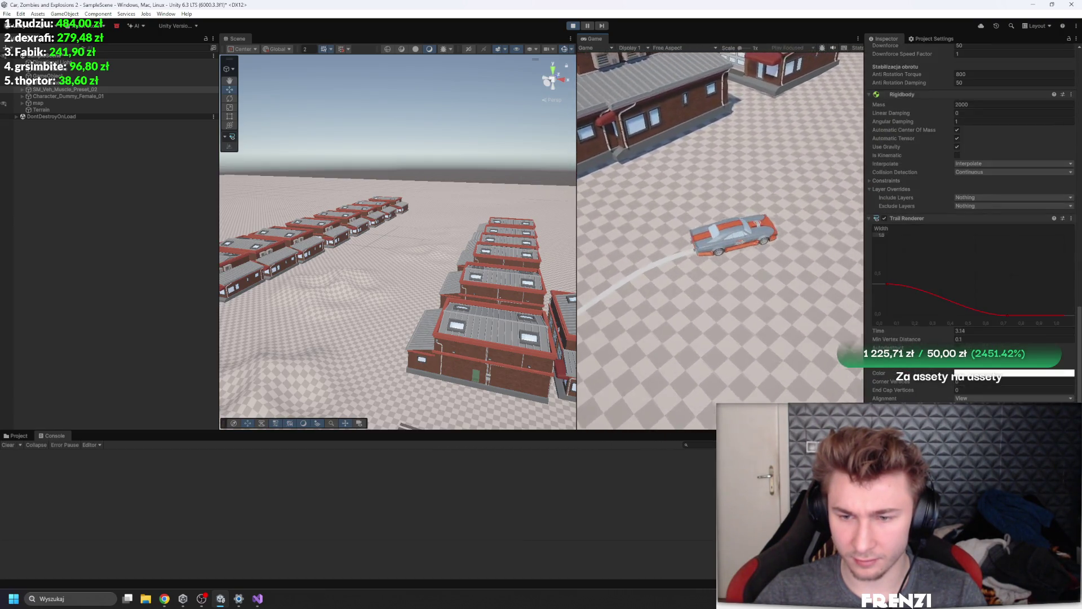
{"action": "scroll", "coordinate": [965, 321], "scroll_direction": "down", "scroll_amount": 2}
{"action": "left_click", "coordinate": [988, 218]}
{"action": "left_click", "coordinate": [988, 224]}
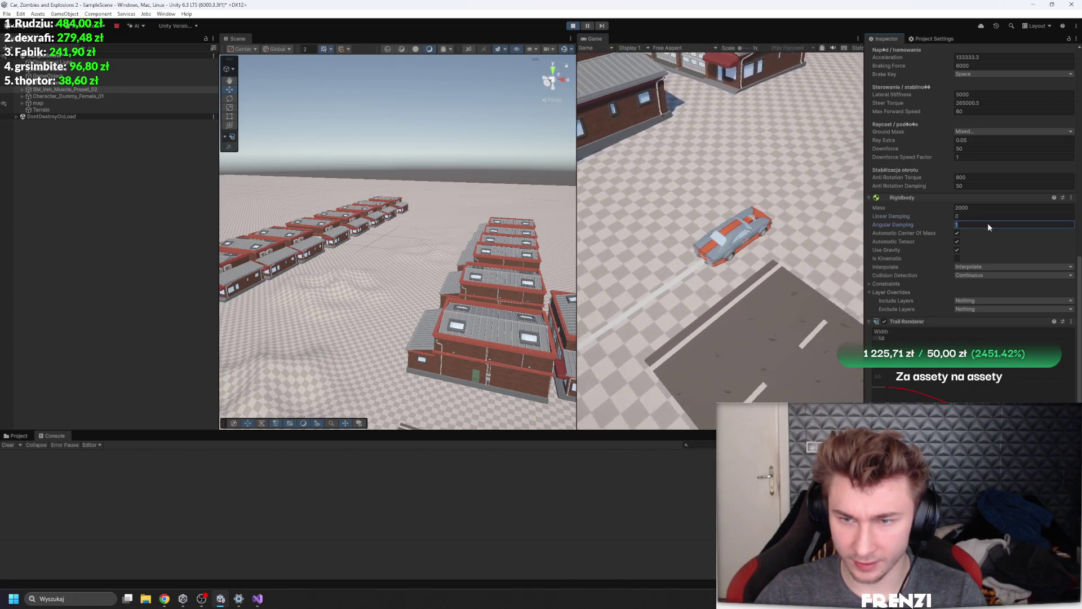
{"action": "type", "text": "0"}
{"action": "key", "text": "Return"}
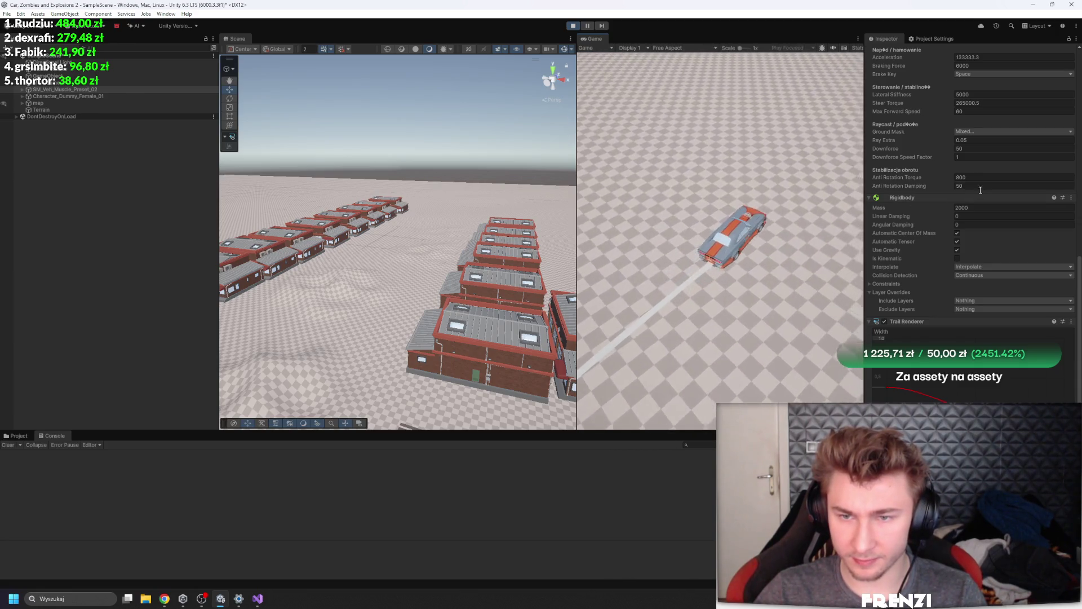
Try Anti Rotation Damping at 500000, then set it to 5000
{"action": "left_click", "coordinate": [980, 186]}
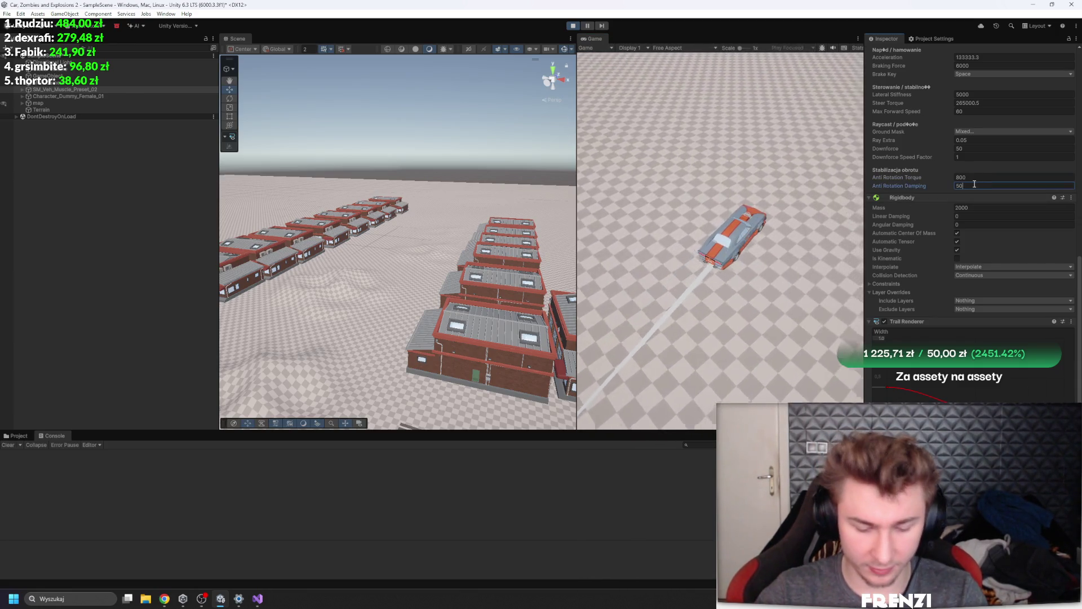
{"action": "type", "text": "0000"}
{"action": "left_click", "coordinate": [987, 177]}
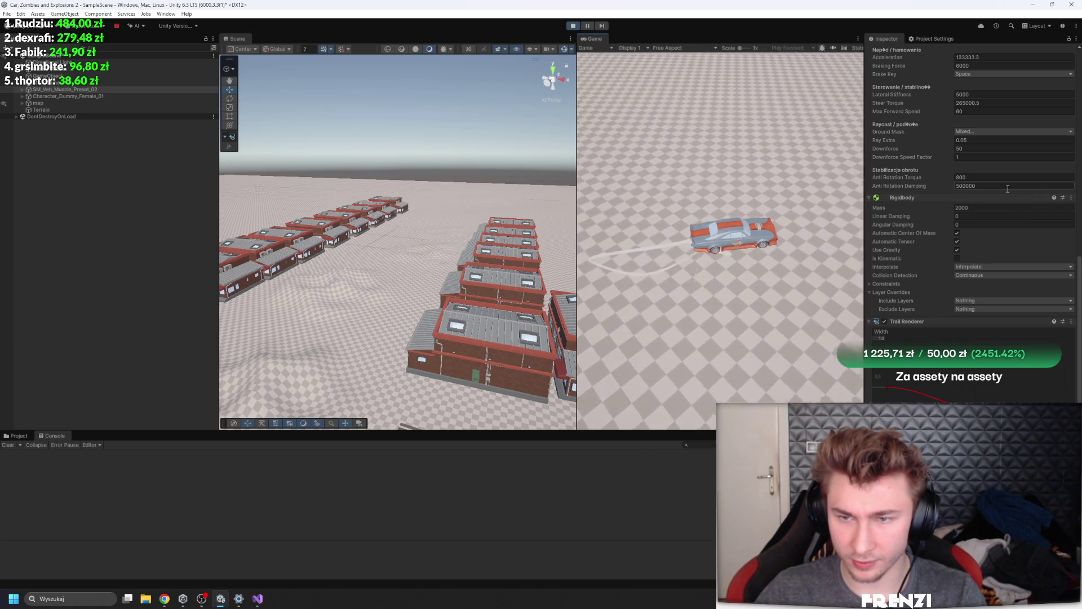
{"action": "left_click", "coordinate": [1001, 186]}
{"action": "type", "text": "5000"}
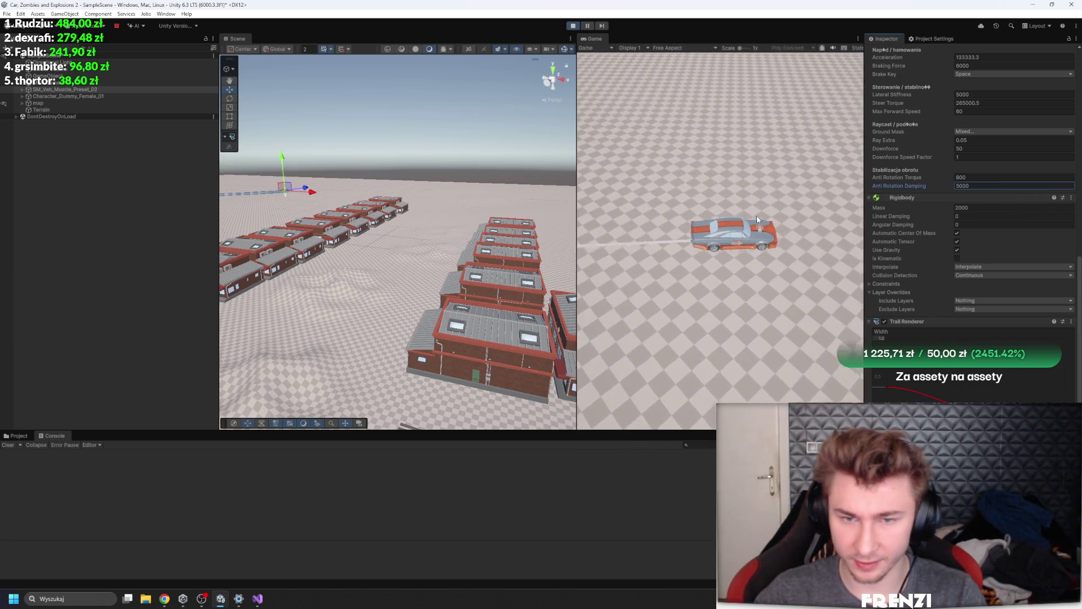
{"action": "left_click", "coordinate": [756, 214]}
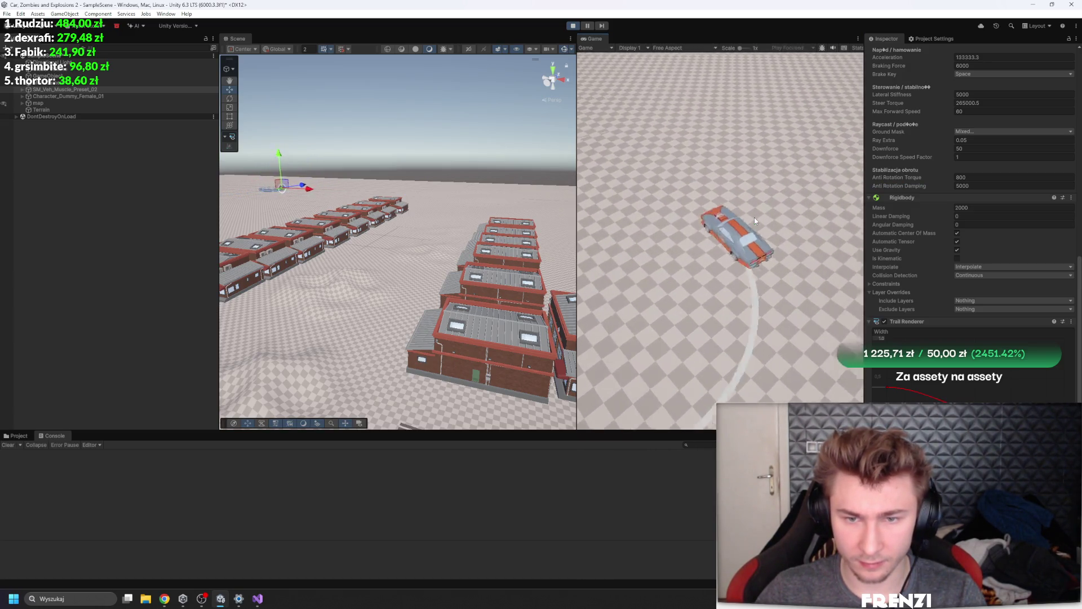
Set Anti Rotation Torque to 8000, trial 800000, return to 8000, then view the code in Visual Studio
{"action": "left_click", "coordinate": [982, 178]}
{"action": "type", "text": "8000"}
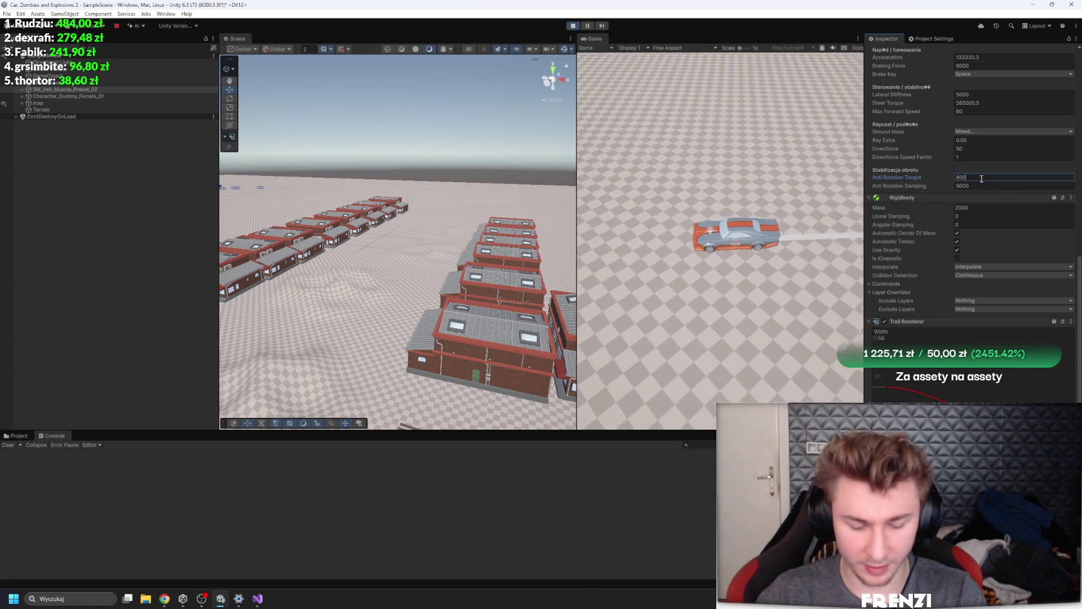
{"action": "key", "text": "Return"}
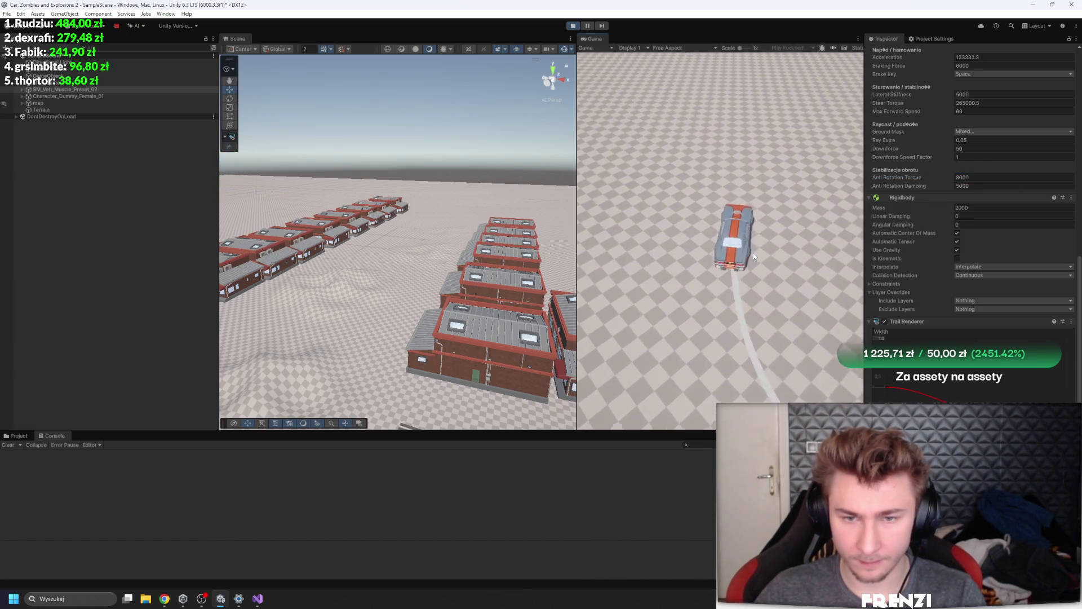
{"action": "left_click", "coordinate": [1005, 178]}
{"action": "type", "text": "800000"}
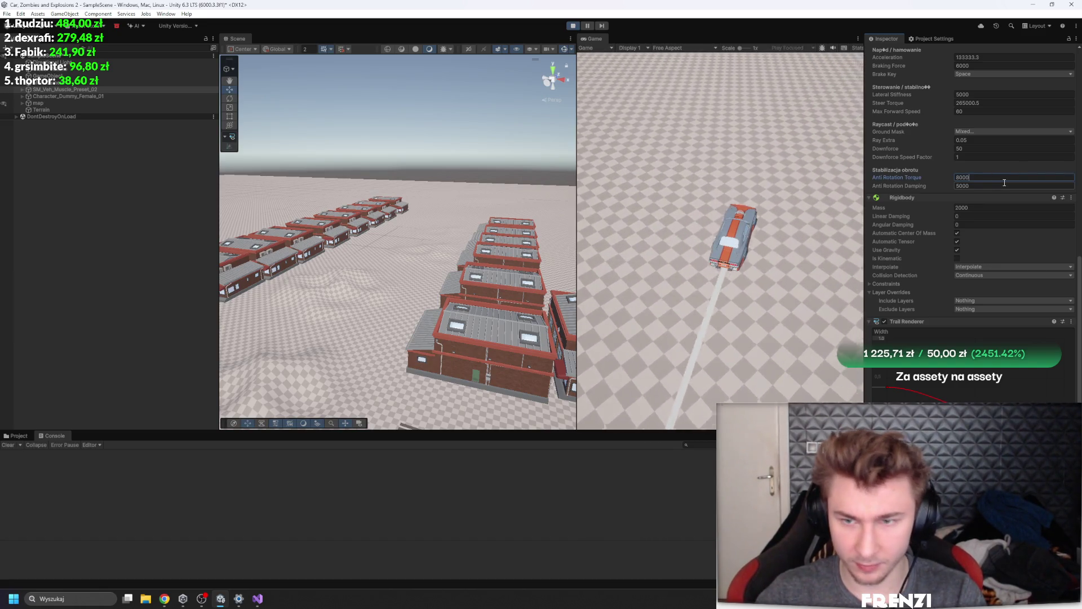
{"action": "key", "text": "Return"}
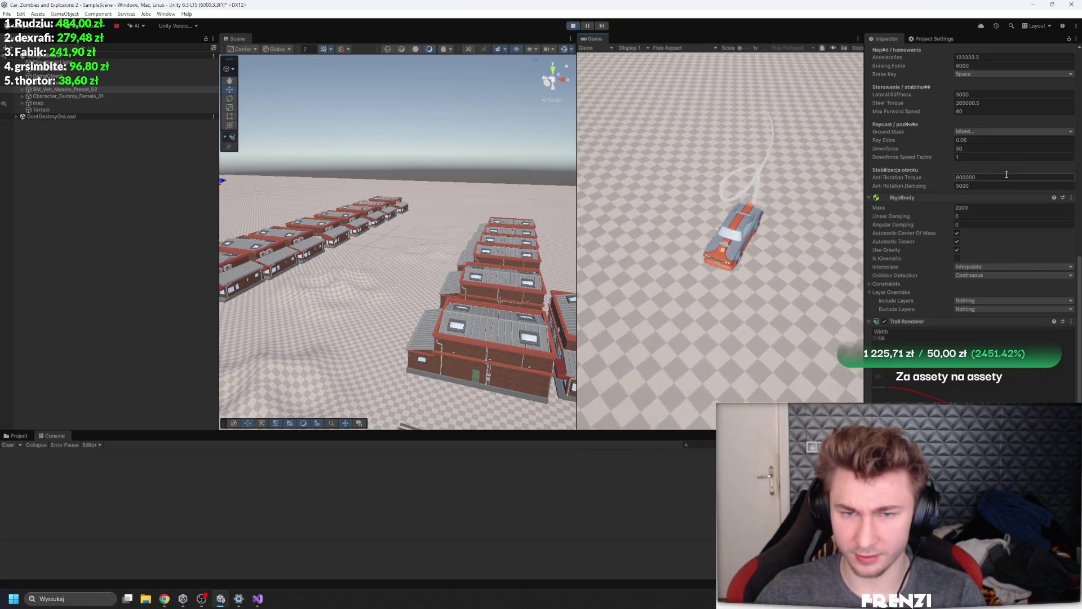
{"action": "left_click", "coordinate": [995, 176]}
{"action": "type", "text": "8000"}
{"action": "key", "text": "Return"}
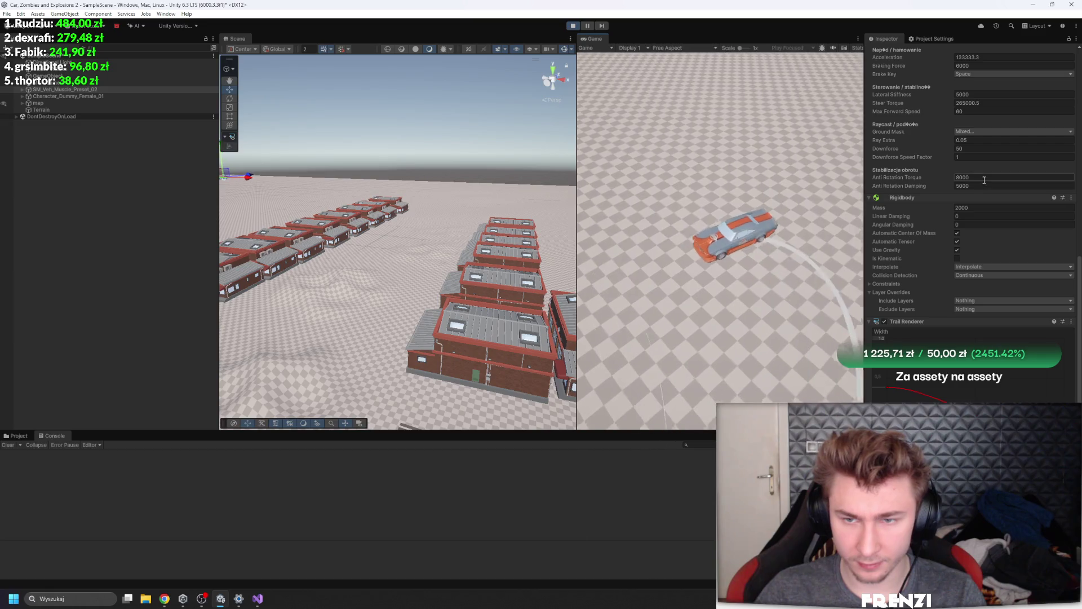
{"action": "left_click", "coordinate": [259, 598]}
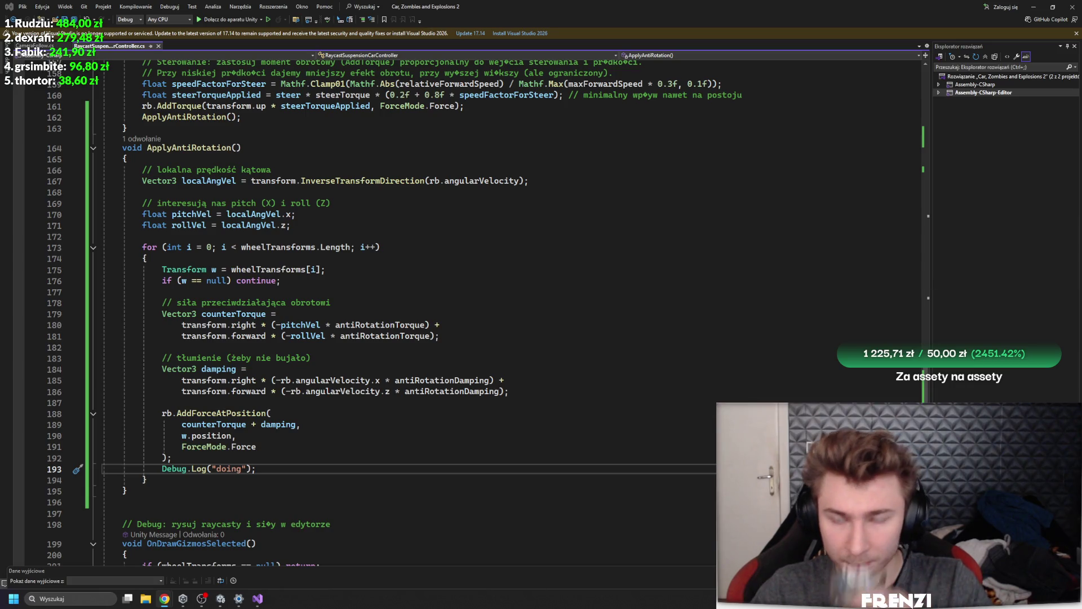
Return to the Unity editor and stop play mode
{"action": "left_click", "coordinate": [221, 595]}
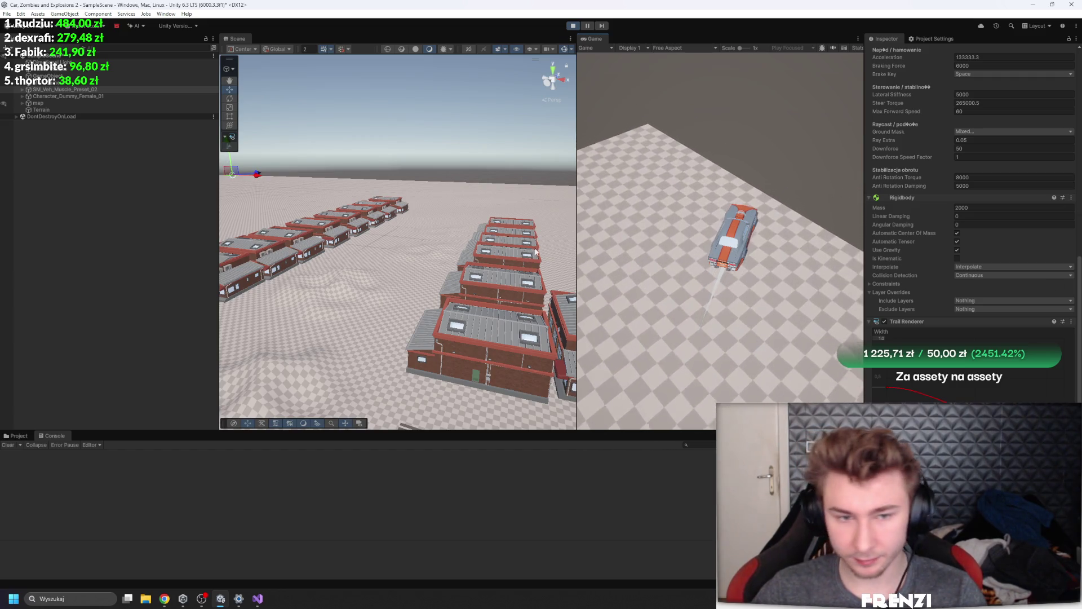
{"action": "left_click", "coordinate": [571, 26]}
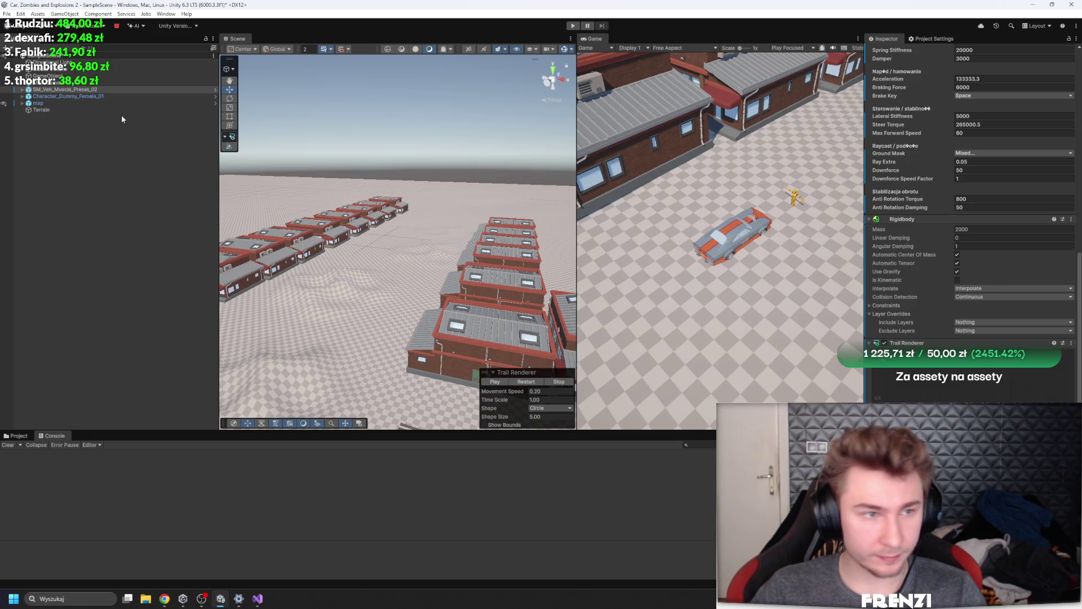
Select and frame the car, collapsing its suspension controller component
{"action": "left_click", "coordinate": [23, 89]}
{"action": "key", "text": "f"}
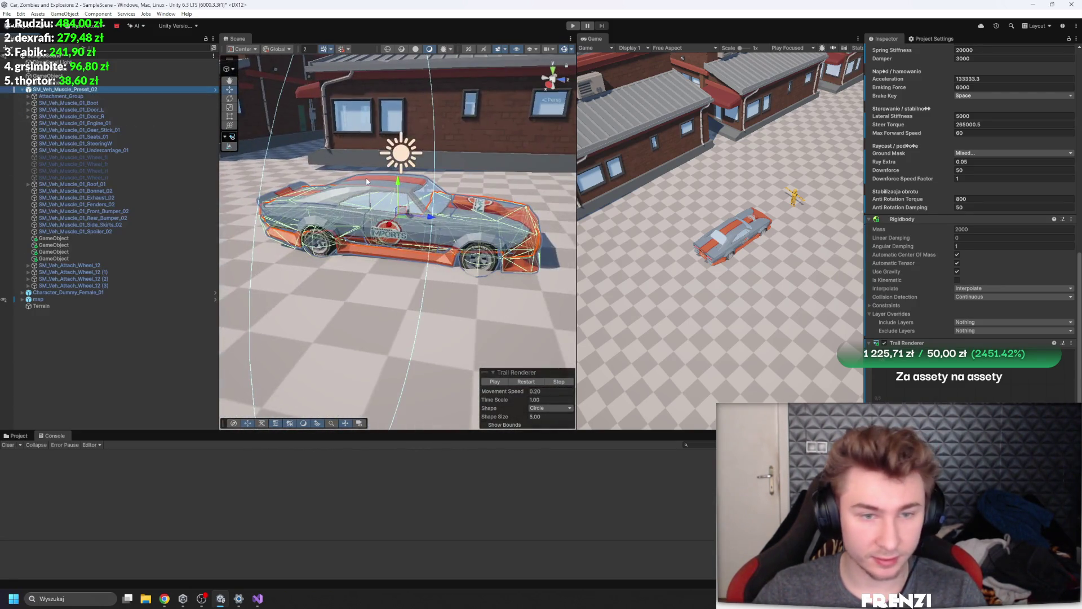
{"action": "scroll", "coordinate": [945, 256], "scroll_direction": "up", "scroll_amount": 4}
{"action": "scroll", "coordinate": [945, 256], "scroll_direction": "up", "scroll_amount": 3}
{"action": "left_click", "coordinate": [936, 207]}
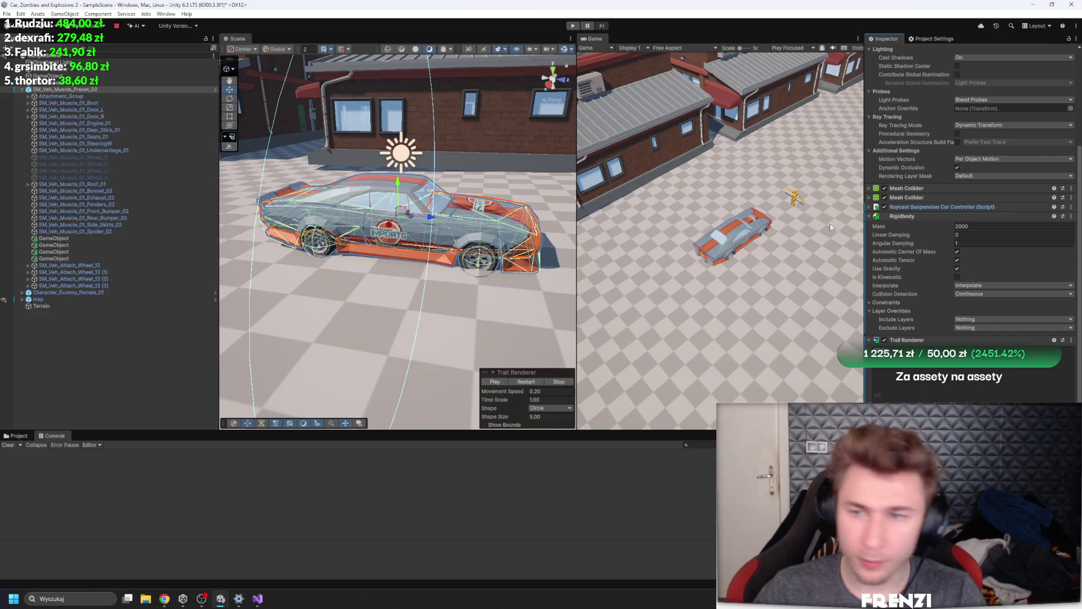
{"action": "scroll", "coordinate": [1018, 217], "scroll_direction": "up", "scroll_amount": 5}
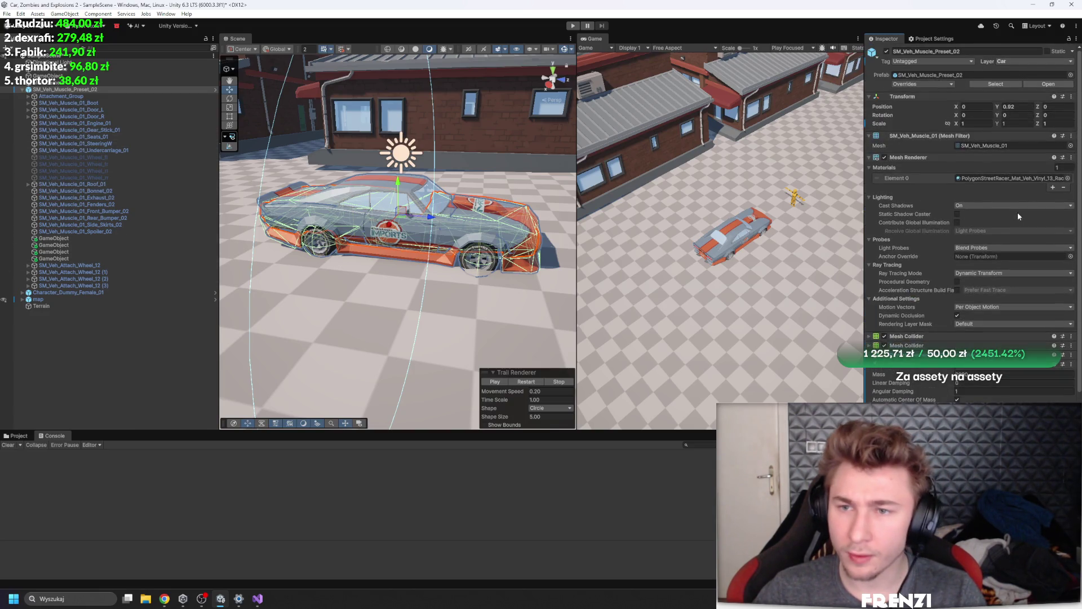
Inspect the Boot and each wheel object from Wheel_12 through (3) in the Hierarchy
{"action": "left_click", "coordinate": [72, 101]}
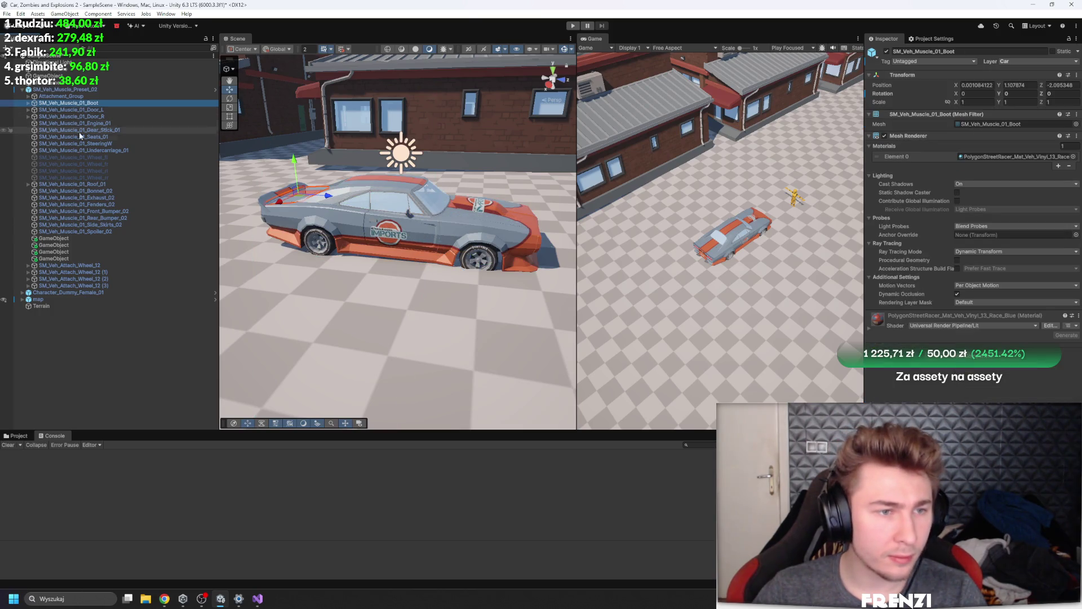
{"action": "left_click", "coordinate": [82, 90]}
{"action": "left_click", "coordinate": [85, 266]}
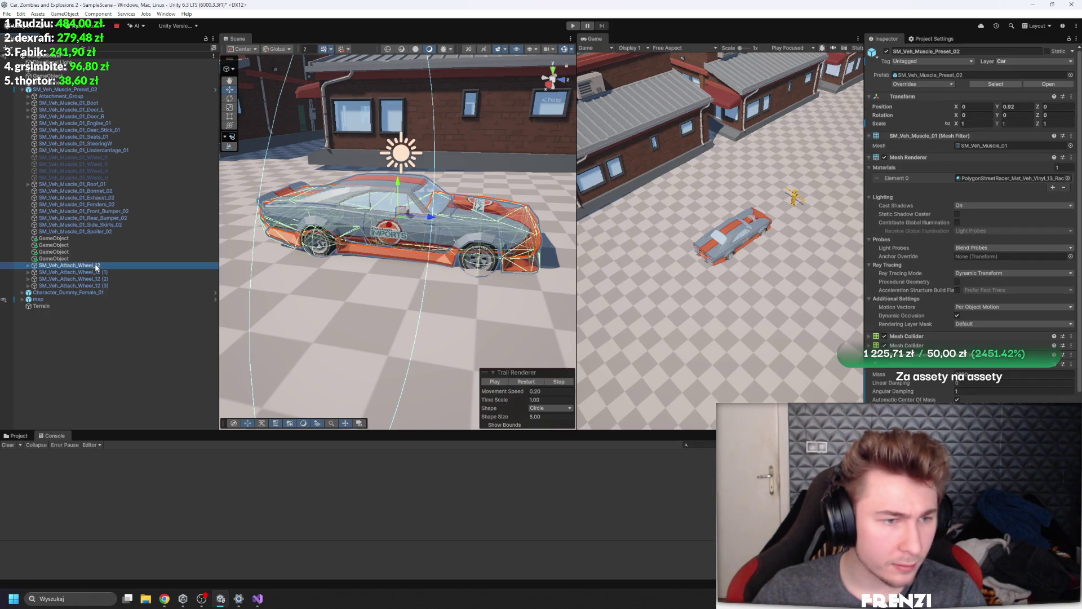
{"action": "left_click", "coordinate": [99, 272]}
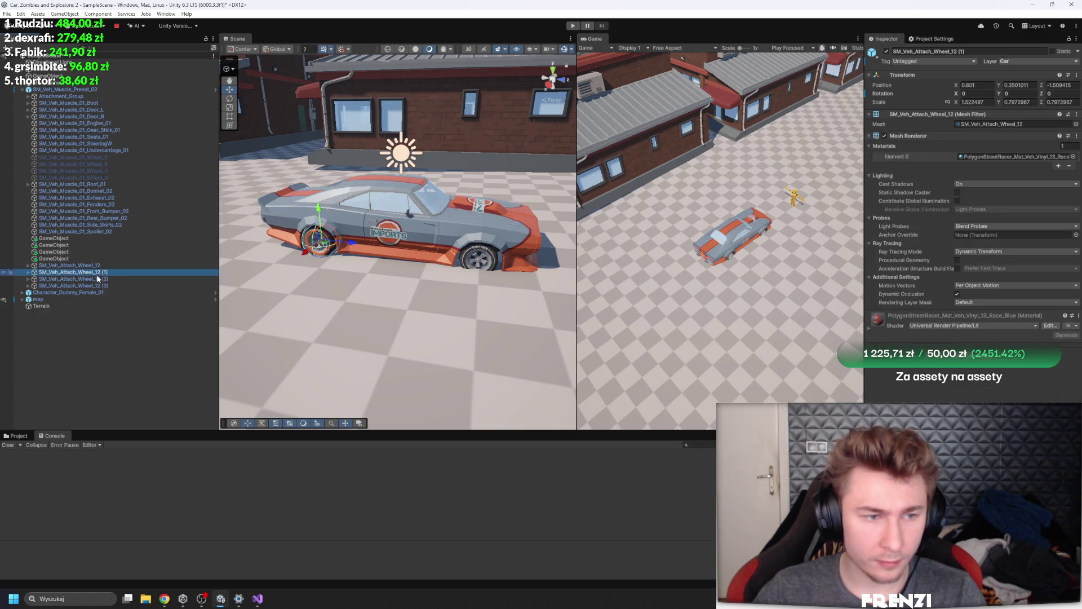
{"action": "left_click", "coordinate": [96, 286]}
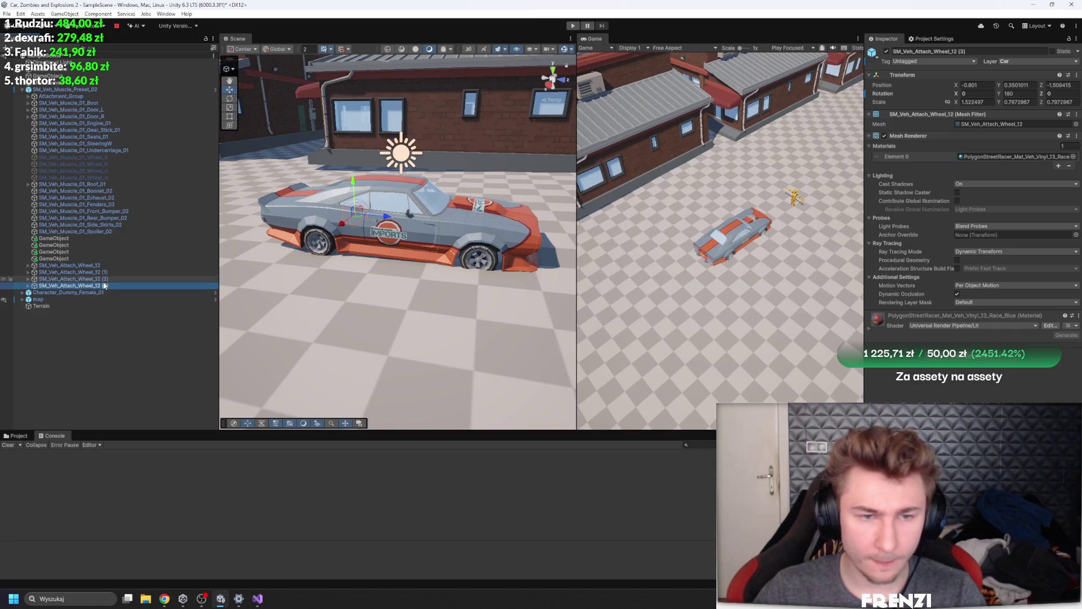
{"action": "left_click", "coordinate": [113, 266]}
{"action": "left_click", "coordinate": [104, 272]}
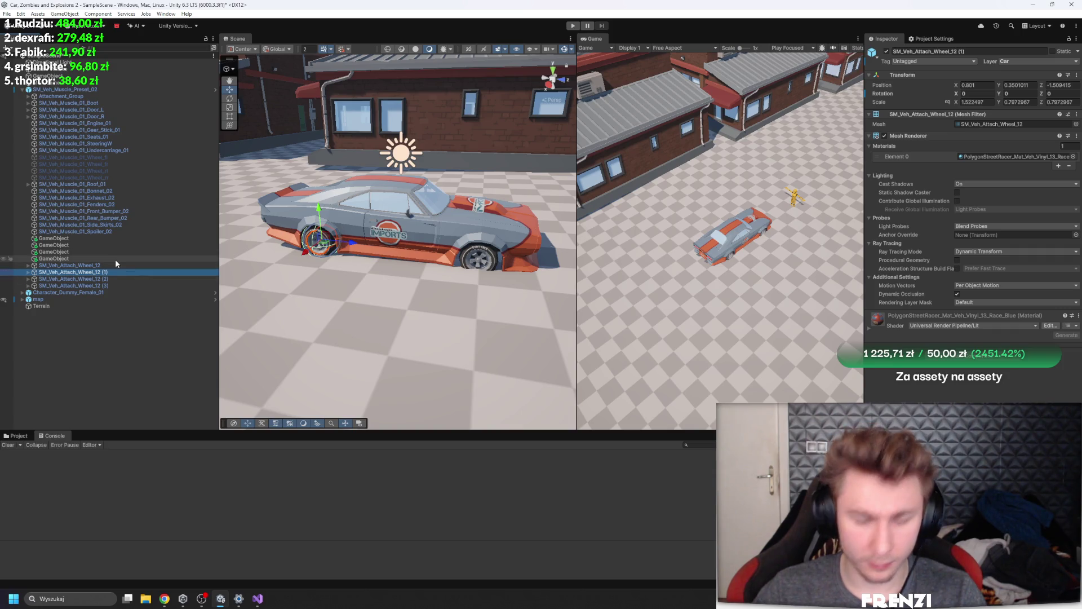
{"action": "key", "text": "Down"}
{"action": "key", "text": "Down"}
{"action": "key", "text": "Up"}
{"action": "key", "text": "Up"}
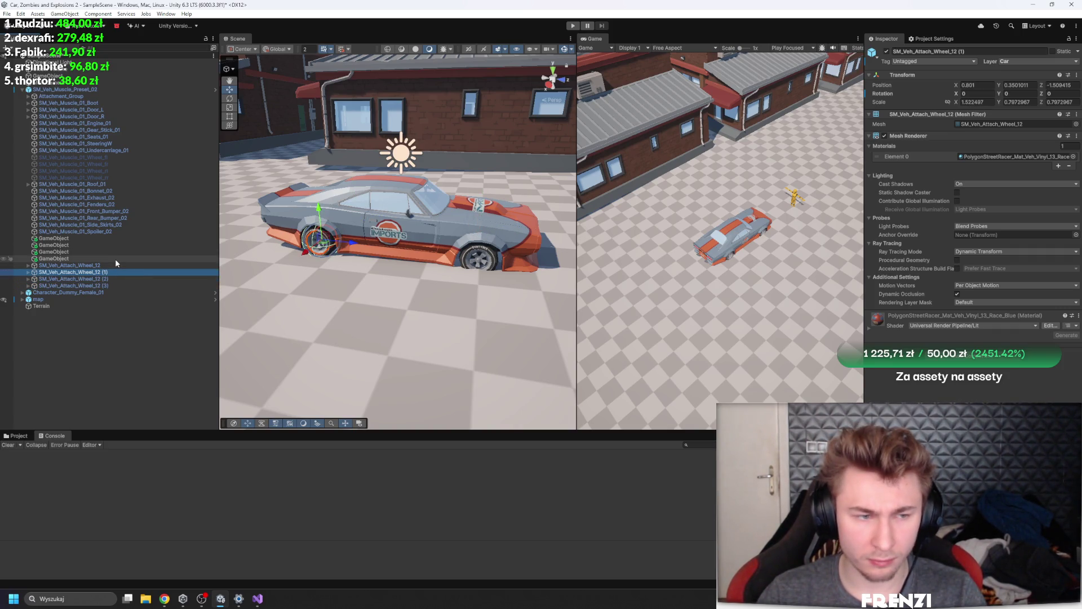
{"action": "key", "text": "Down"}
{"action": "key", "text": "Down"}
{"action": "key", "text": "Up"}
{"action": "key", "text": "Up"}
{"action": "key", "text": "Up"}
{"action": "key", "text": "Down"}
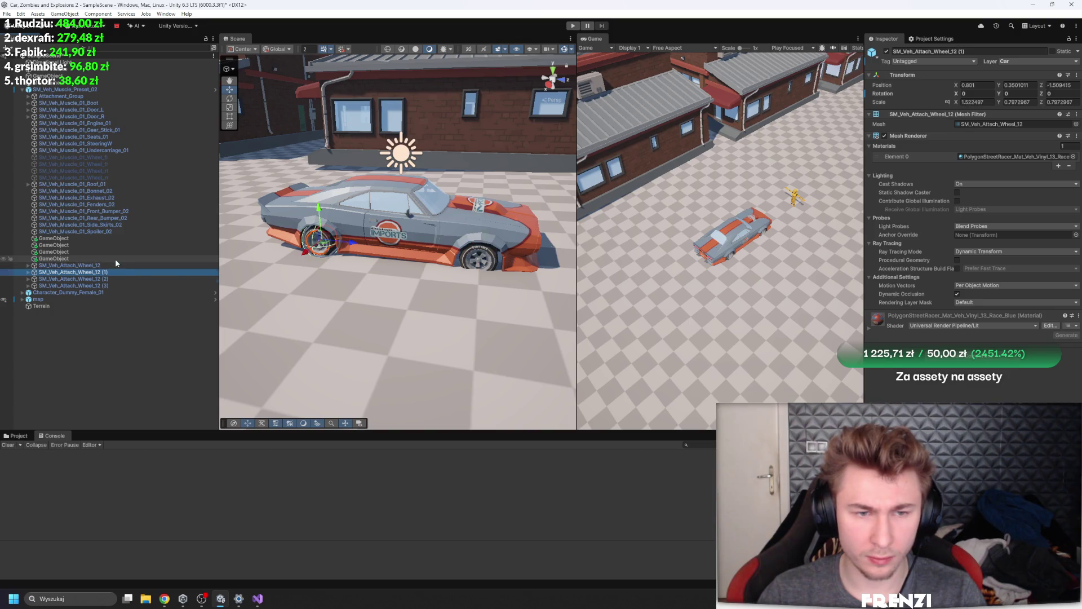
{"action": "key", "text": "Down"}
{"action": "key", "text": "Up"}
{"action": "key", "text": "Down"}
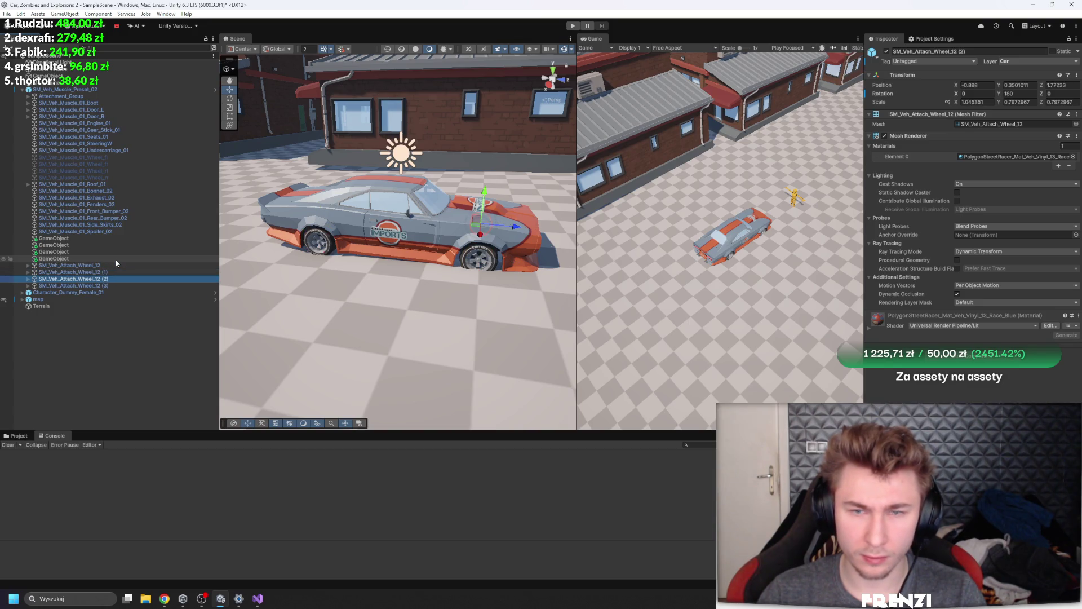
{"action": "key", "text": "Down"}
{"action": "key", "text": "Up"}
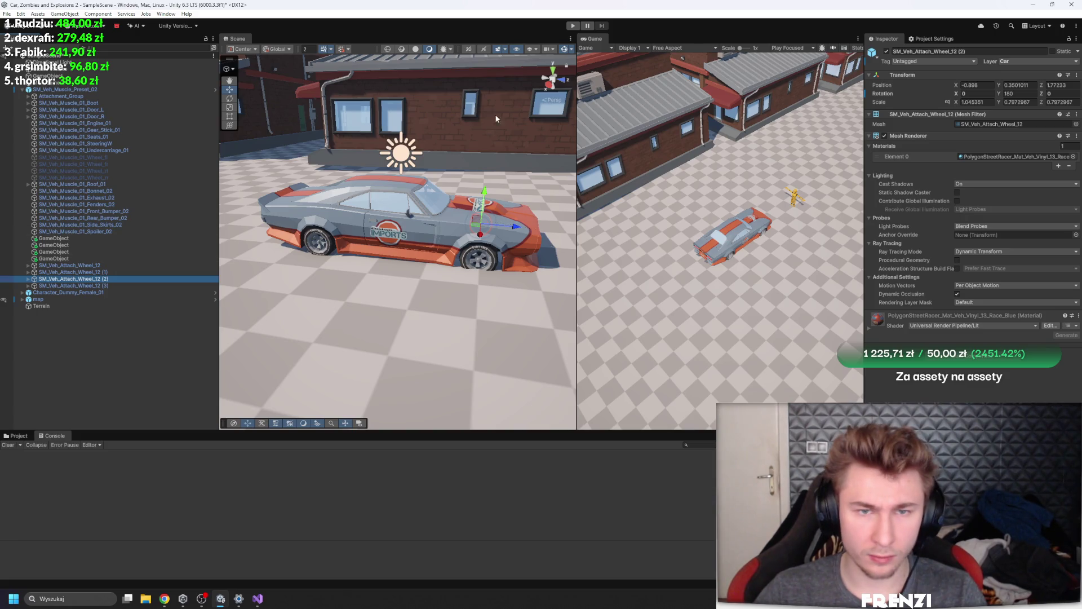
Set handle position to Pivot and orbit in to compare the wheel objects' pivots
{"action": "left_click", "coordinate": [248, 69]}
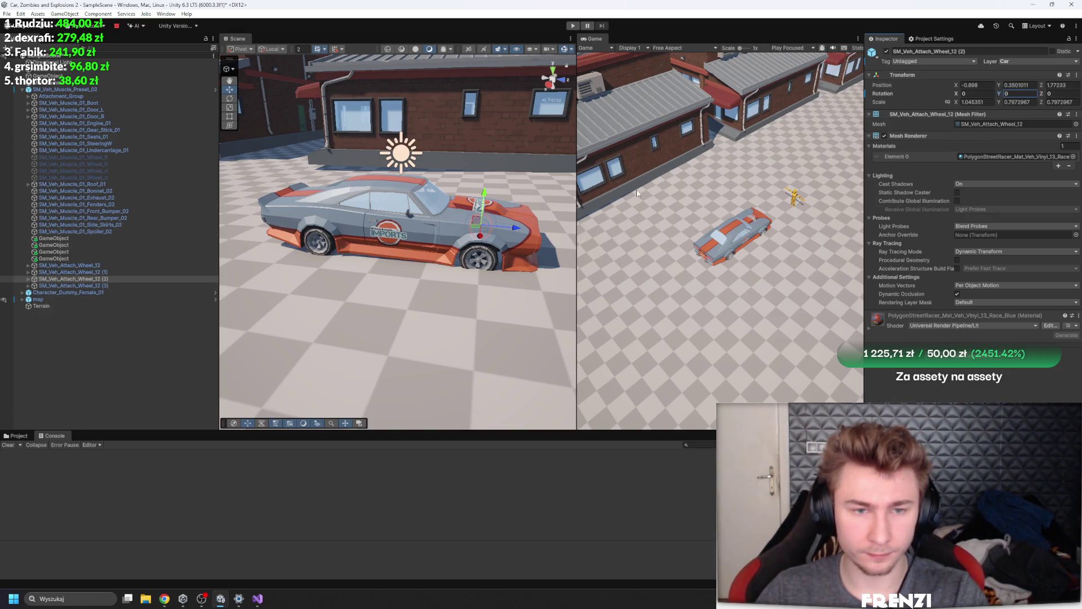
{"action": "key", "text": "Up"}
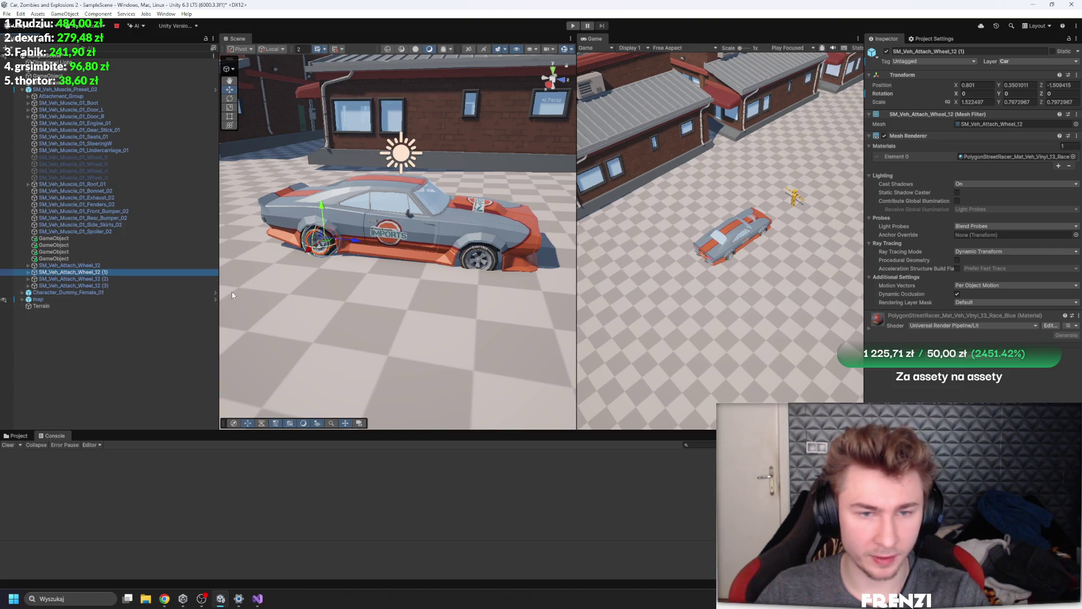
{"action": "key", "text": "Up"}
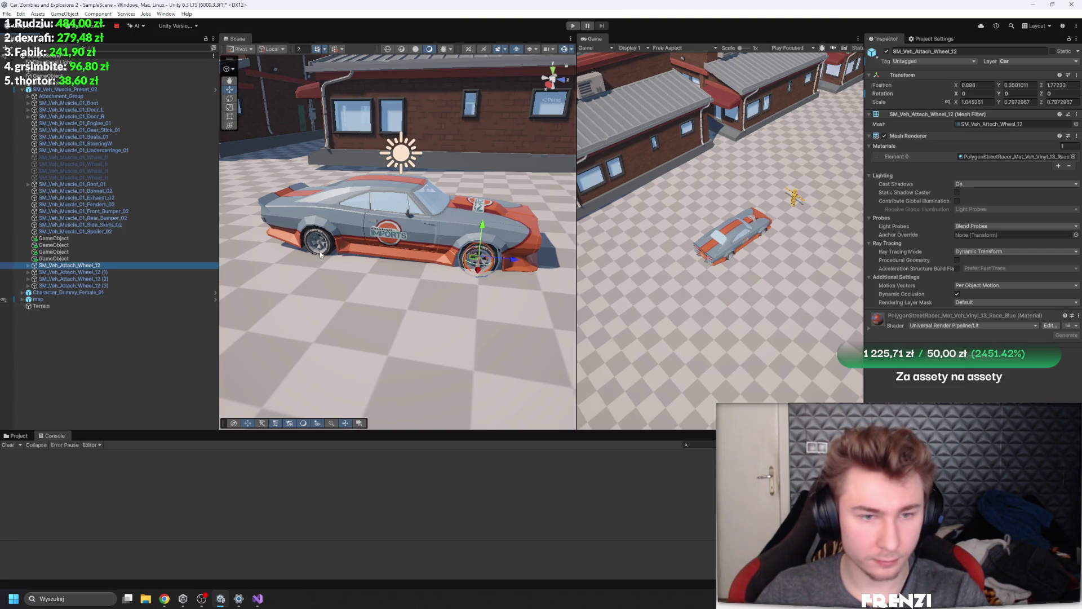
{"action": "key", "text": "Down"}
{"action": "key", "text": "Down"}
{"action": "key", "text": "Down"}
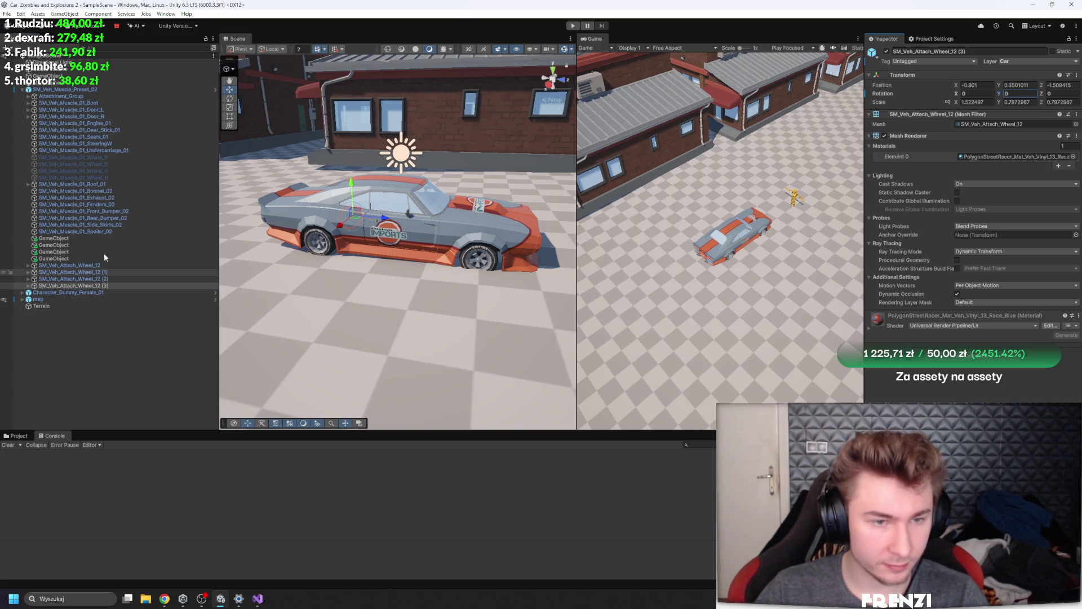
{"action": "scroll", "coordinate": [390, 233], "scroll_direction": "up", "scroll_amount": 1}
{"action": "left_click_drag", "start_coordinate": [415, 241], "coordinate": [107, 238]}
{"action": "key", "text": "Up"}
{"action": "key", "text": "f"}
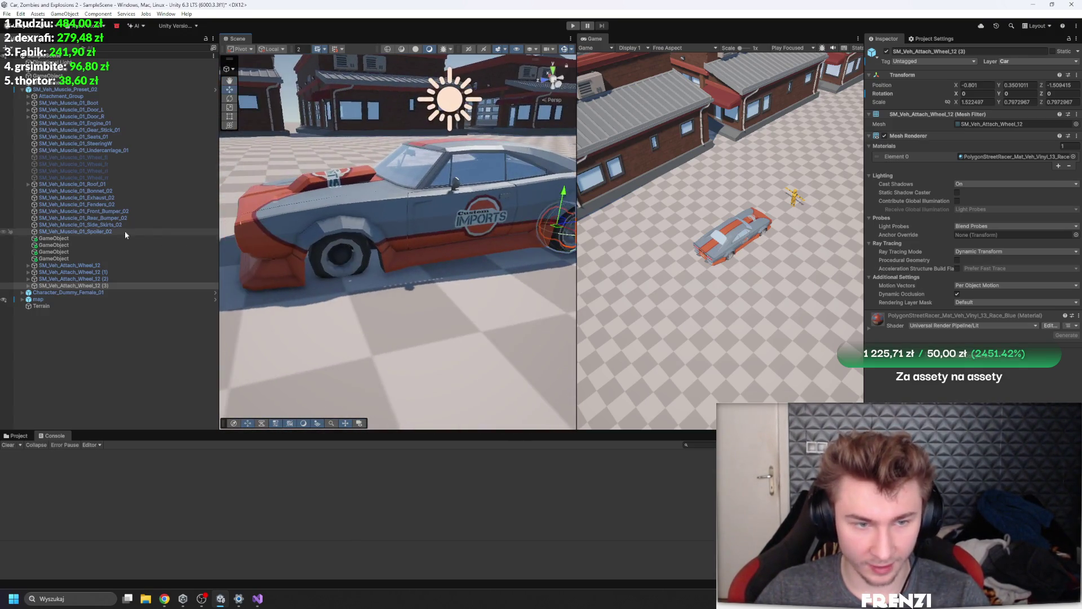
{"action": "key", "text": "Up"}
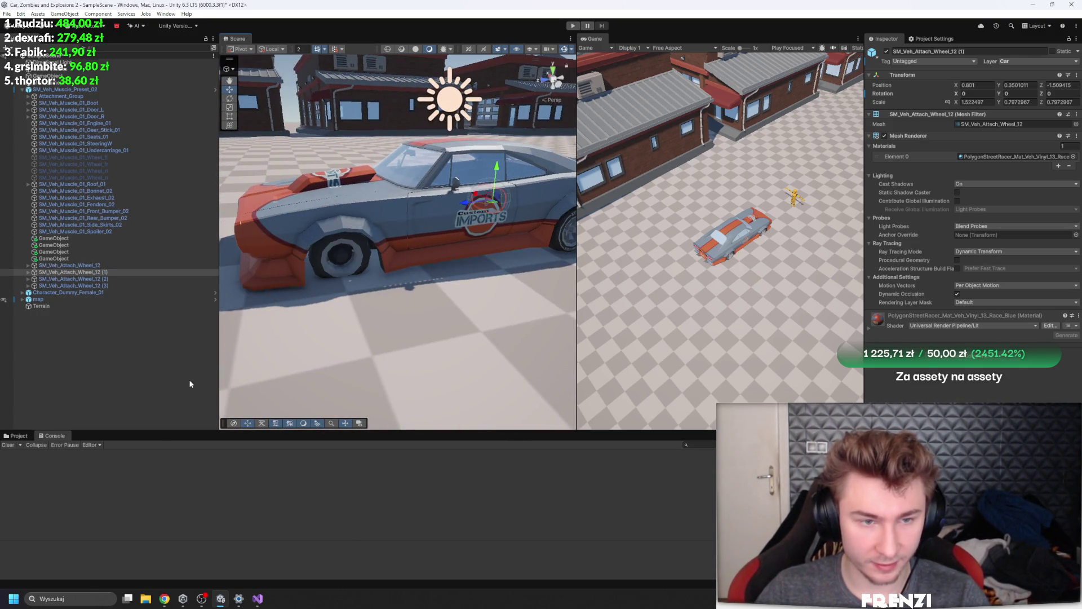
{"action": "key", "text": "Down"}
{"action": "key", "text": "Down"}
{"action": "key", "text": "Up"}
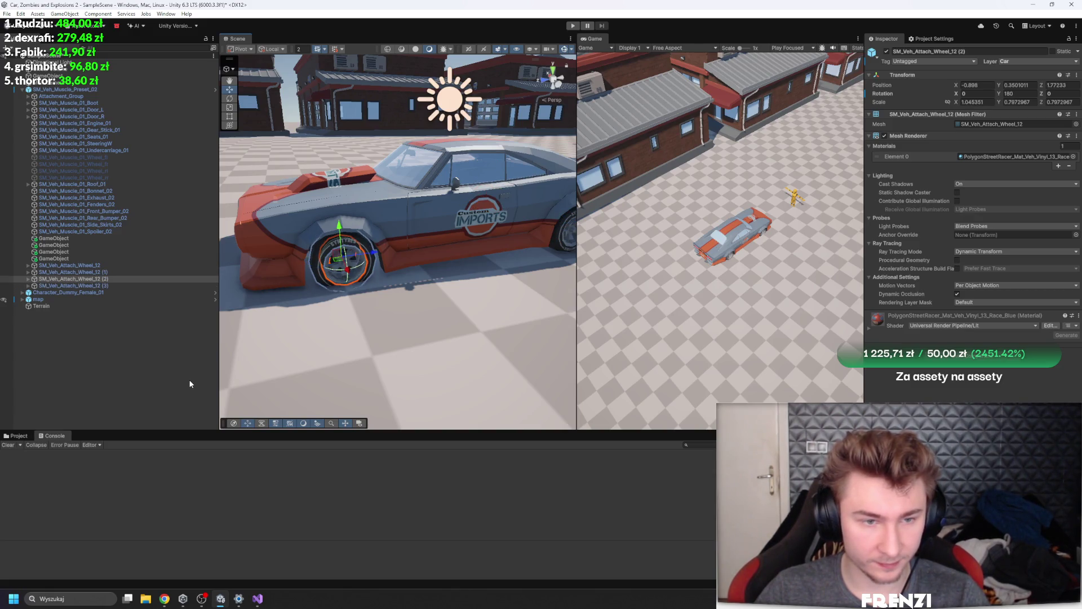
{"action": "left_click", "coordinate": [147, 380]}
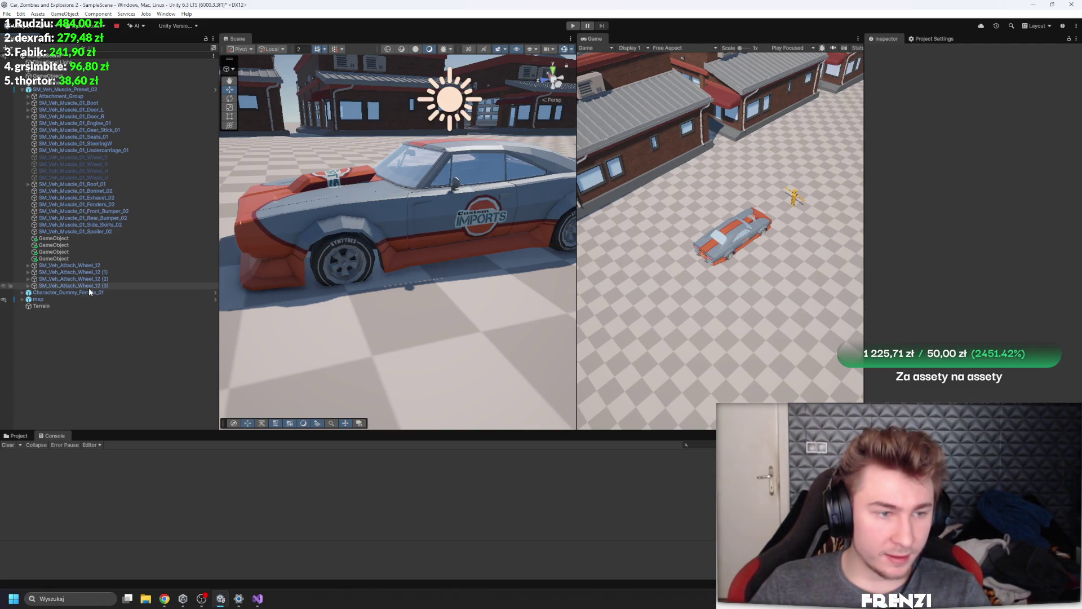
Select the car and expand its Raycast Suspension Car Controller settings
{"action": "left_click", "coordinate": [89, 287]}
{"action": "left_click", "coordinate": [51, 252]}
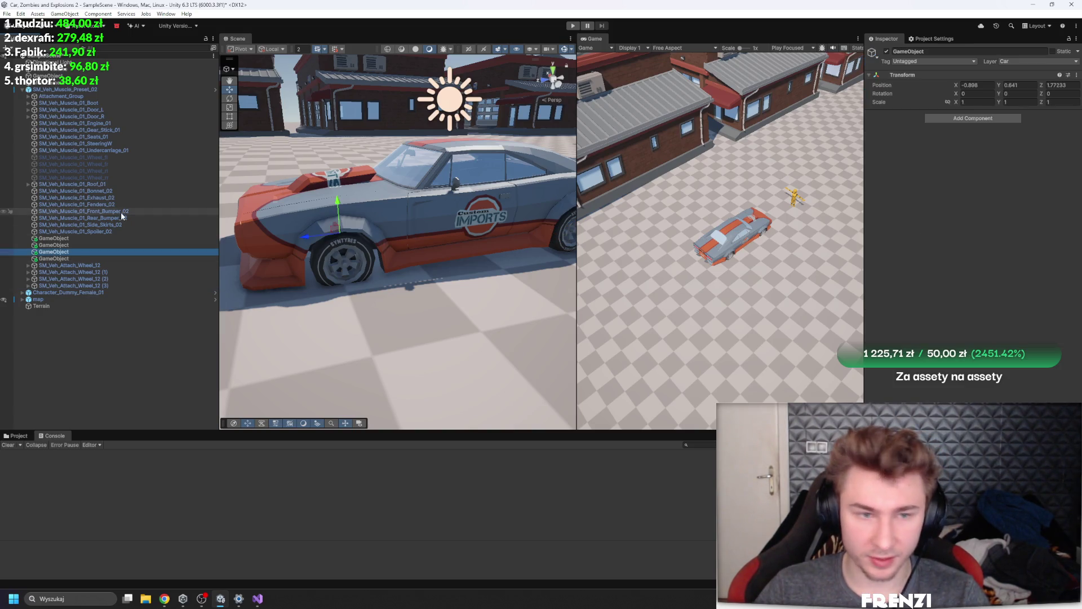
{"action": "key", "text": "Down"}
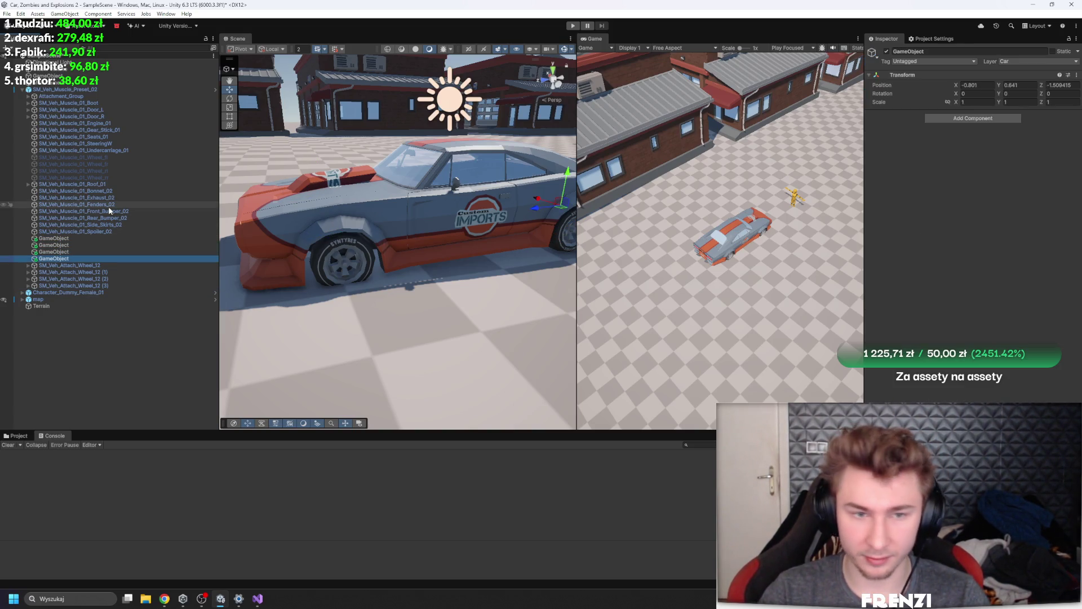
{"action": "left_click", "coordinate": [65, 89]}
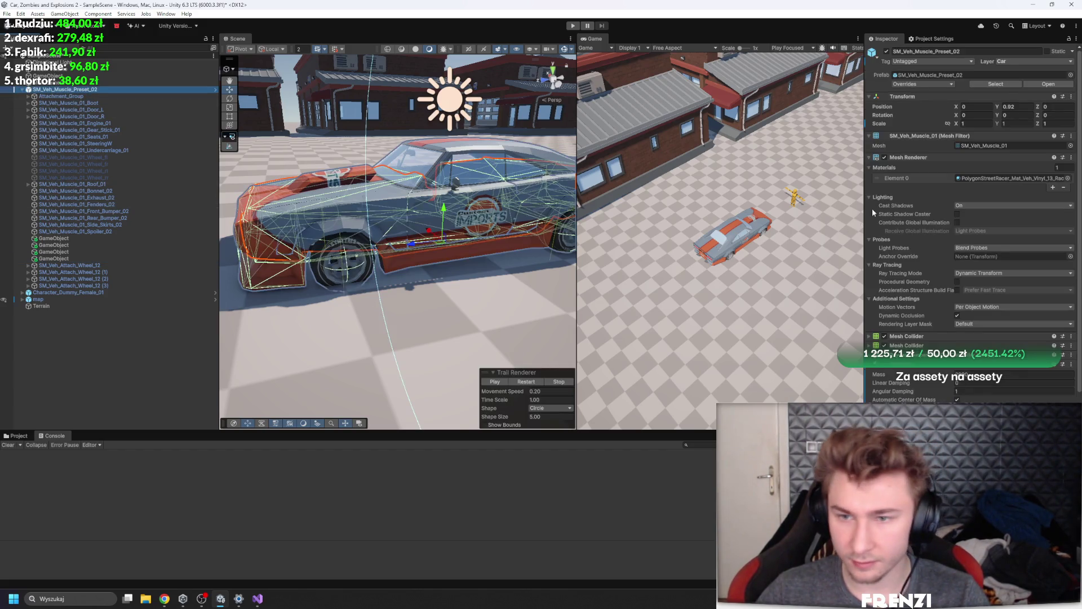
{"action": "scroll", "coordinate": [963, 176], "scroll_direction": "down", "scroll_amount": 5}
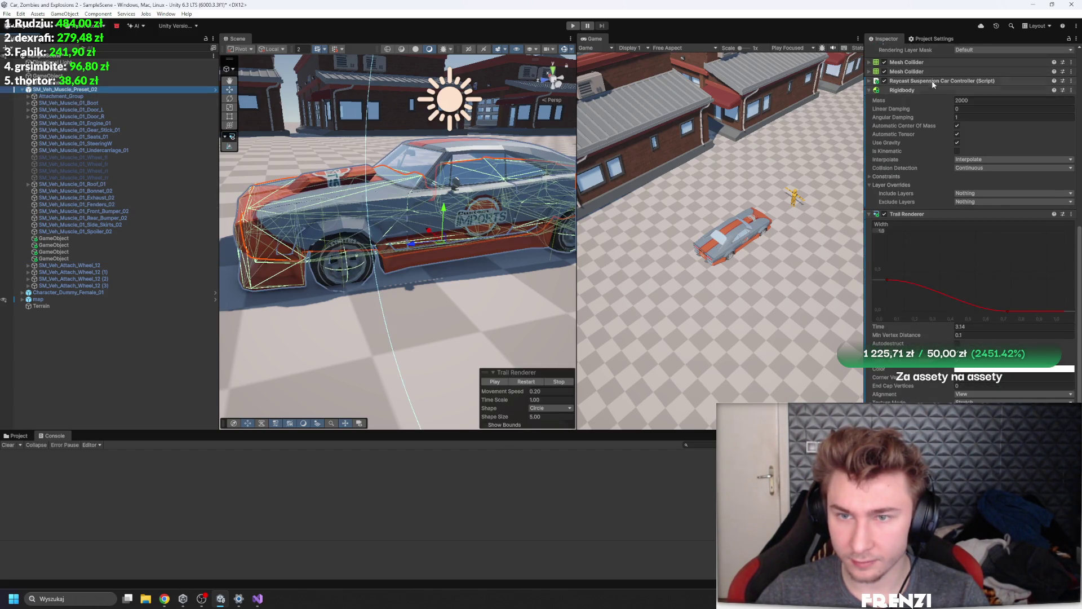
{"action": "left_click", "coordinate": [933, 82]}
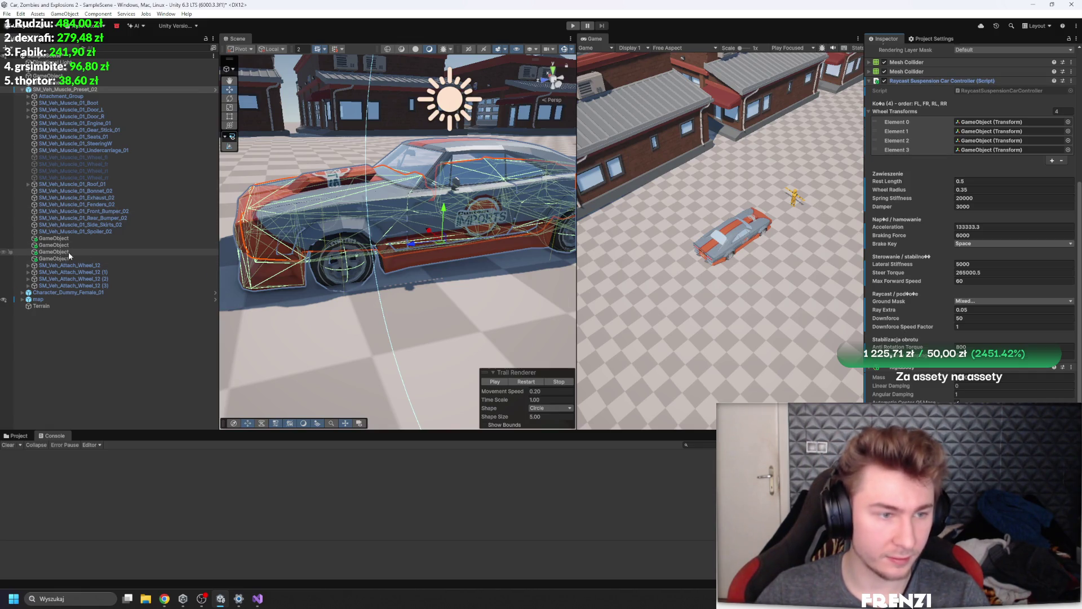
Select all four empty GameObjects and put their shared name into editing
{"action": "left_click", "coordinate": [53, 259]}
{"action": "left_click", "coordinate": [54, 238], "text": "shift"}
{"action": "left_click", "coordinate": [965, 51]}
{"action": "type", "text": "Wh"}
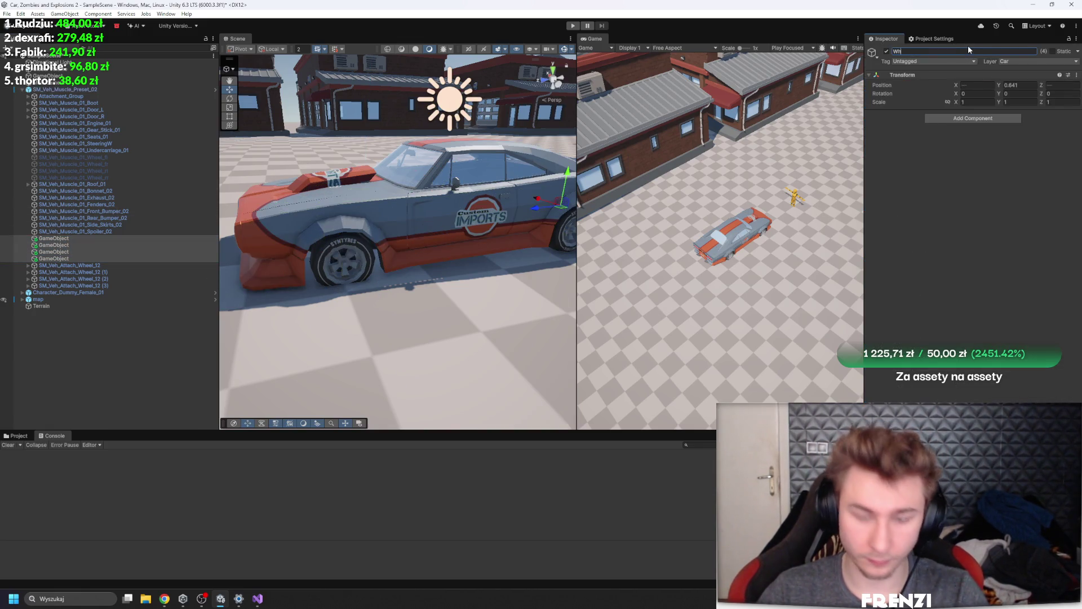
Name the four GameObjects WheelRaycast and compare the first two positions
{"action": "type", "text": "eelRaycast"}
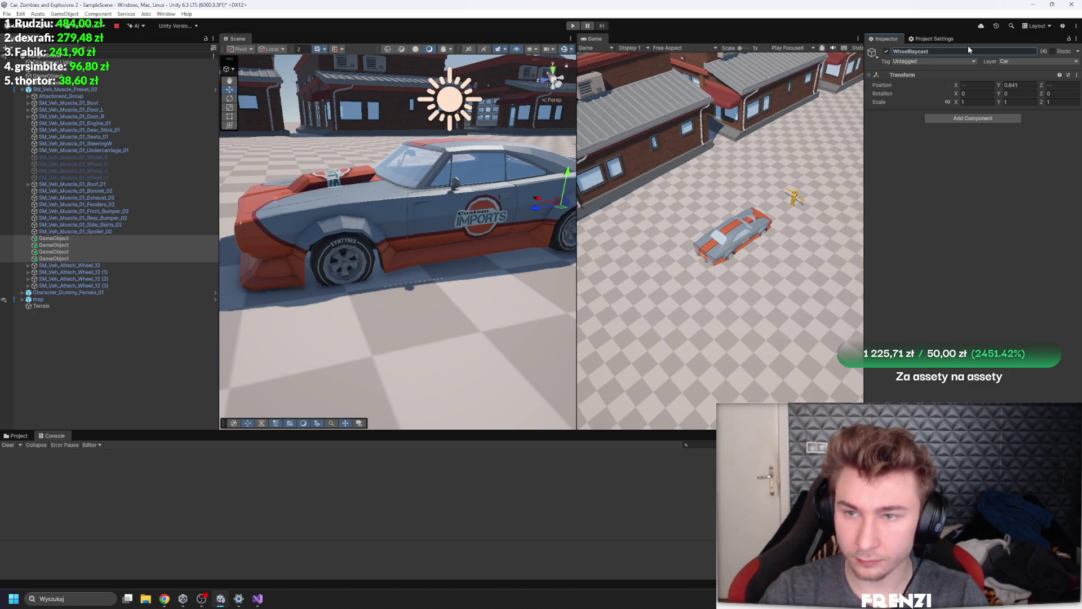
{"action": "left_click", "coordinate": [108, 239]}
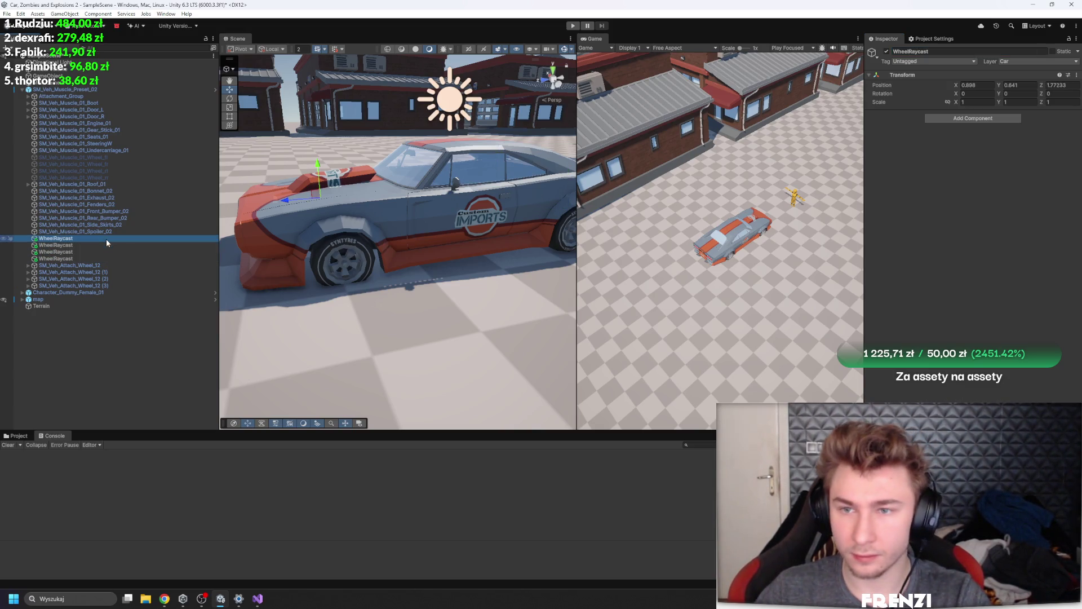
{"action": "key", "text": "Down"}
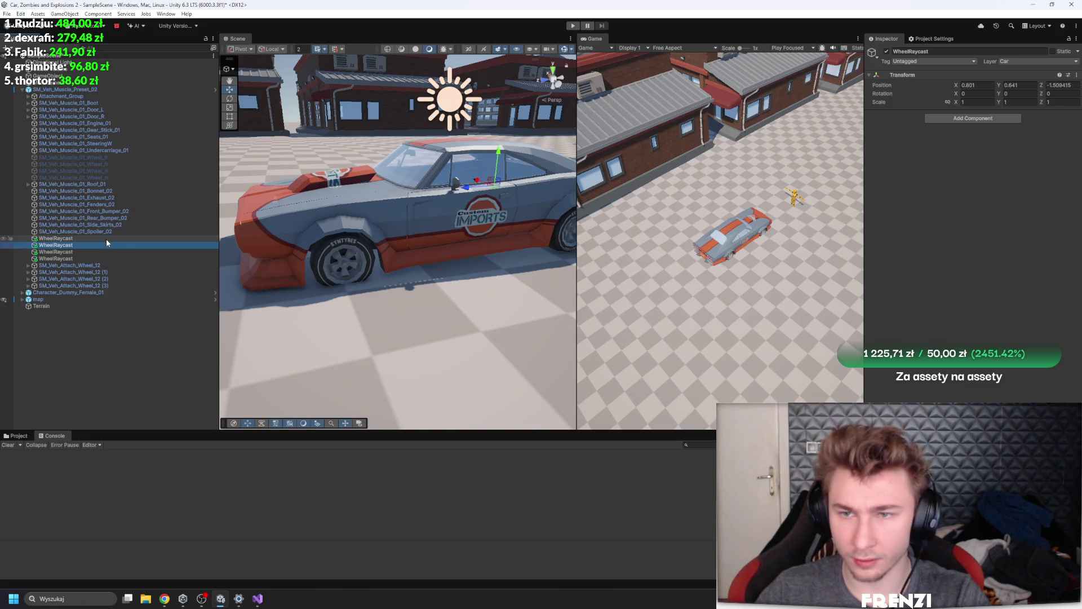
{"action": "key", "text": "Up"}
{"action": "key", "text": "Down"}
{"action": "key", "text": "Up"}
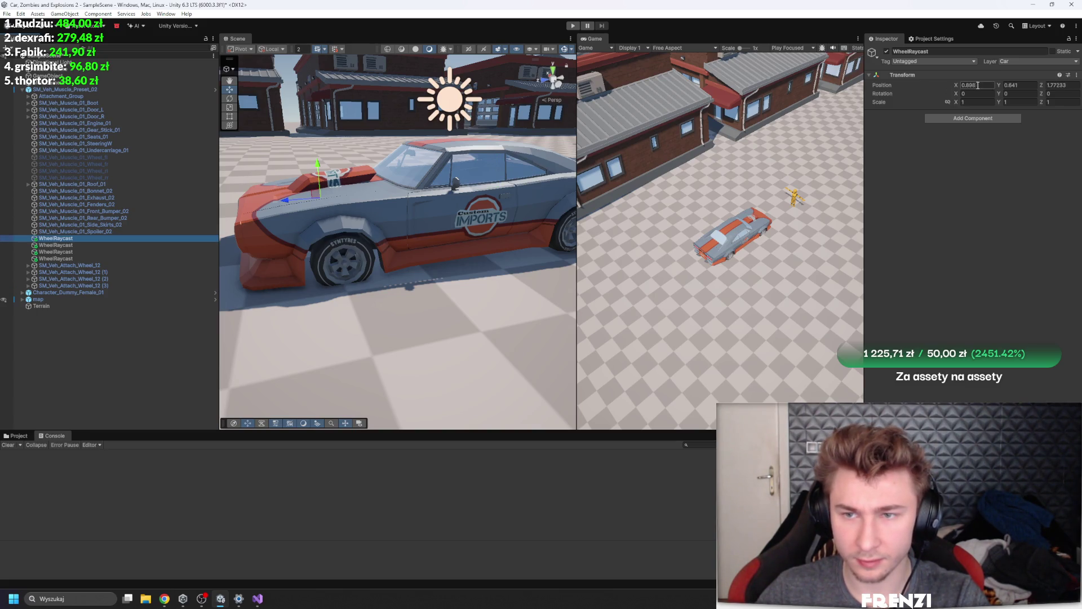
Frame the second and fourth WheelRaycast, viewing the car from the front
{"action": "left_click", "coordinate": [53, 246]}
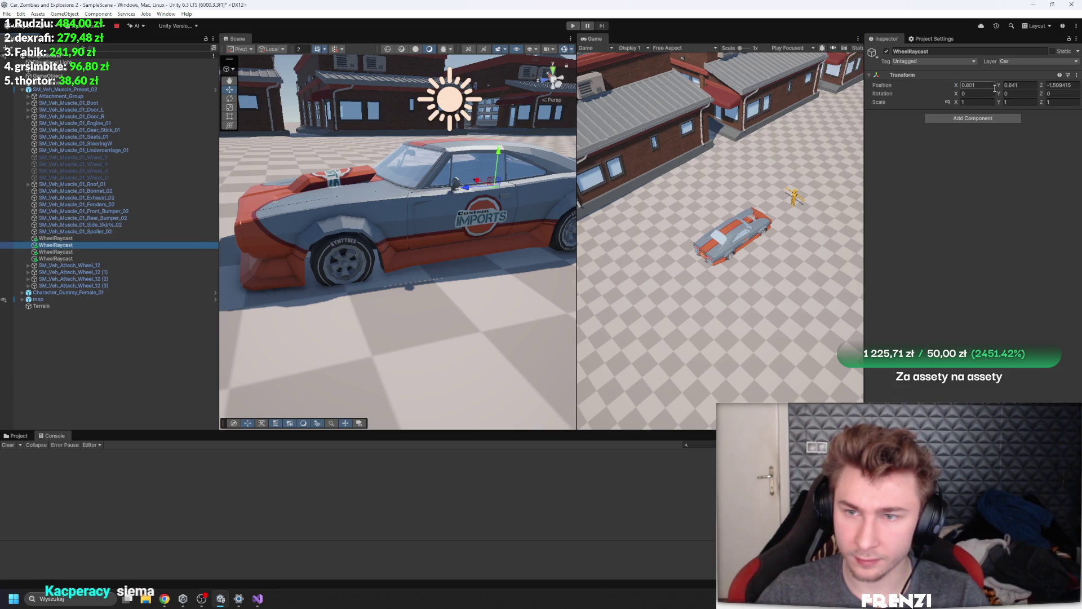
{"action": "left_click", "coordinate": [97, 239]}
{"action": "left_click", "coordinate": [110, 245]}
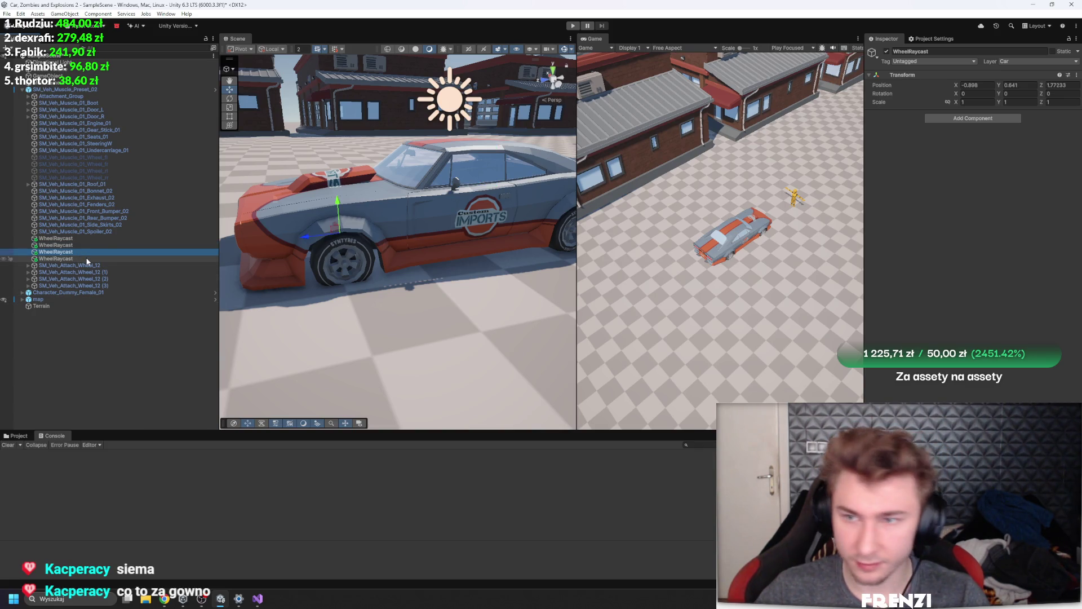
{"action": "left_click", "coordinate": [85, 259]}
{"action": "double_click", "coordinate": [89, 258]}
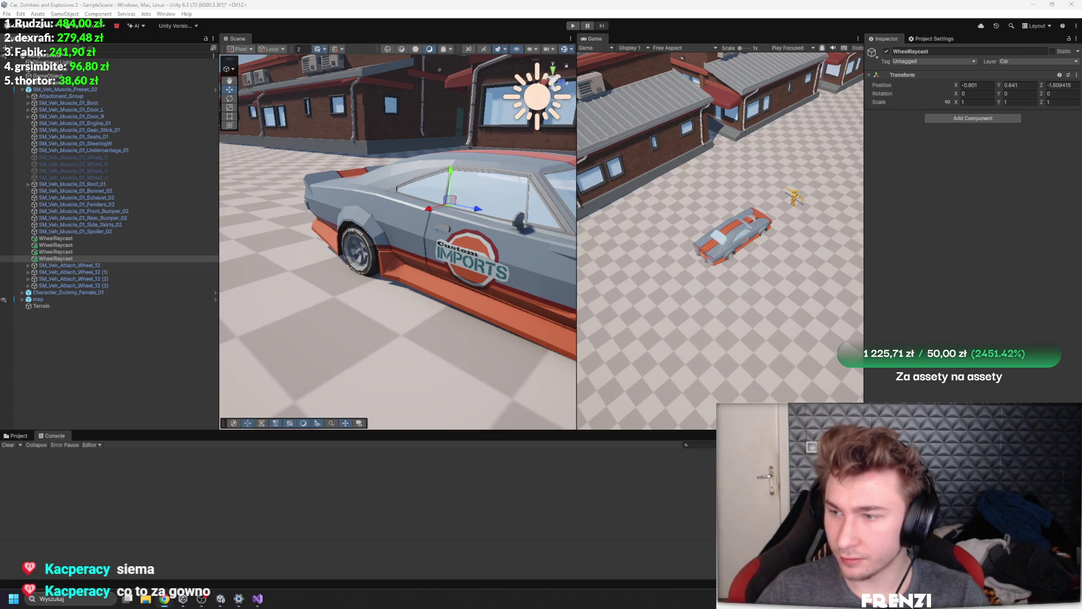
{"action": "left_click_drag", "start_coordinate": [473, 215], "coordinate": [389, 233]}
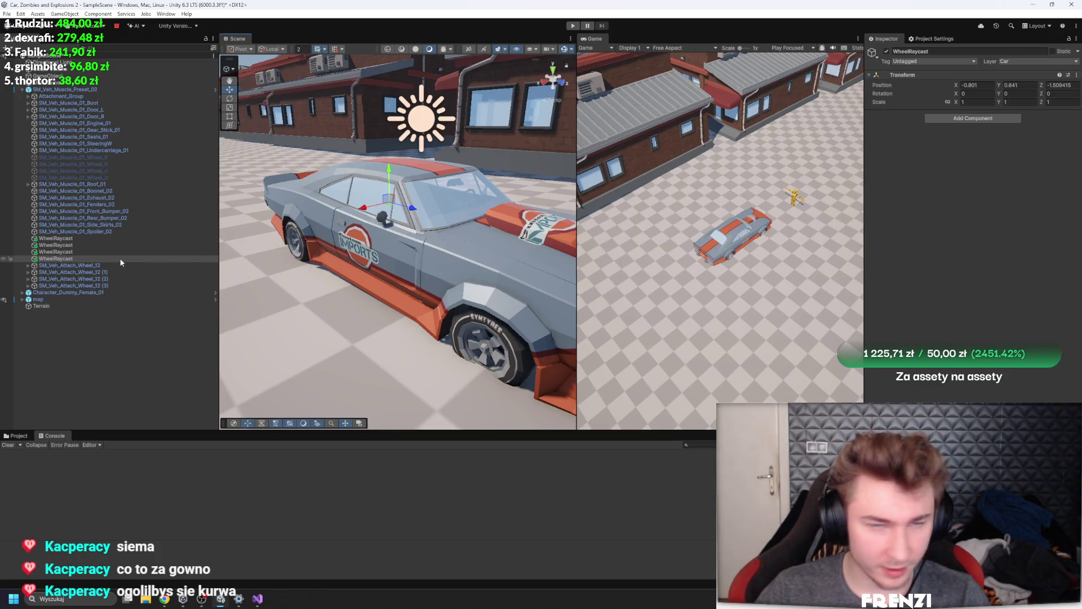
{"action": "left_click", "coordinate": [89, 252]}
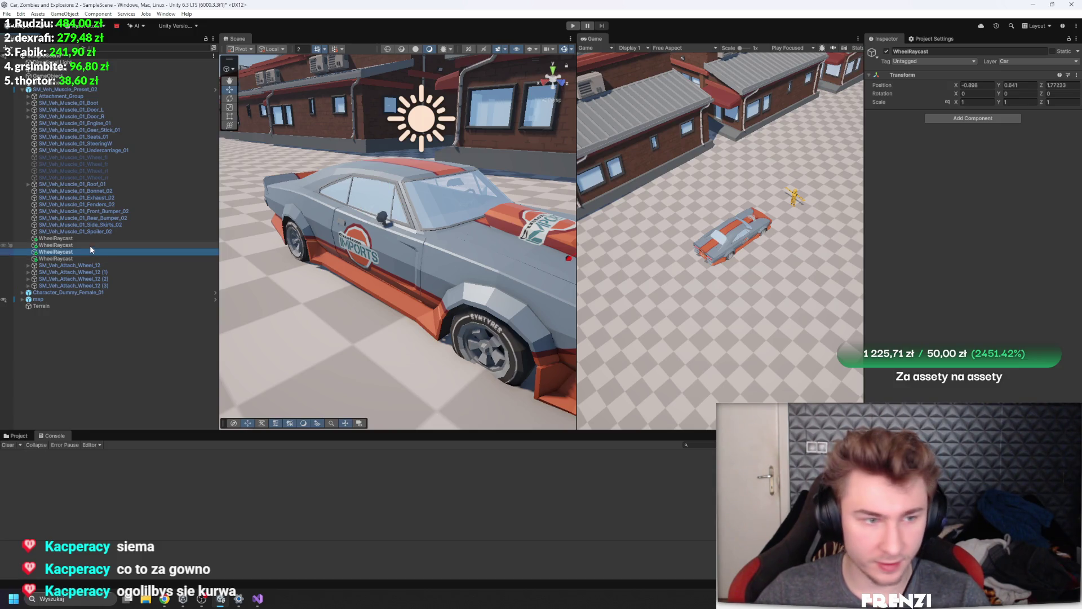
{"action": "left_click", "coordinate": [86, 246]}
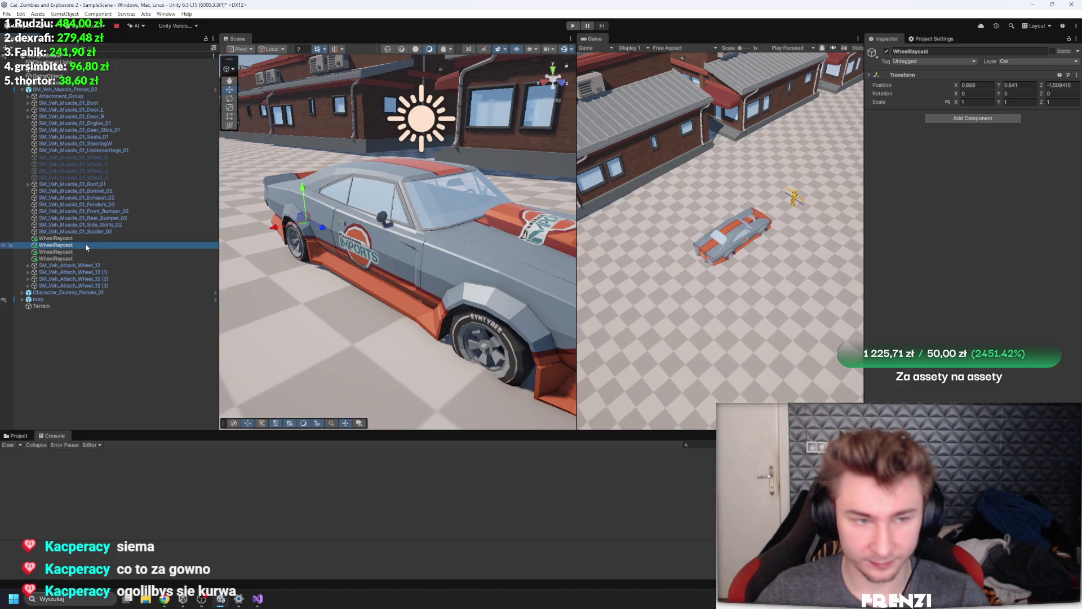
{"action": "double_click", "coordinate": [85, 246]}
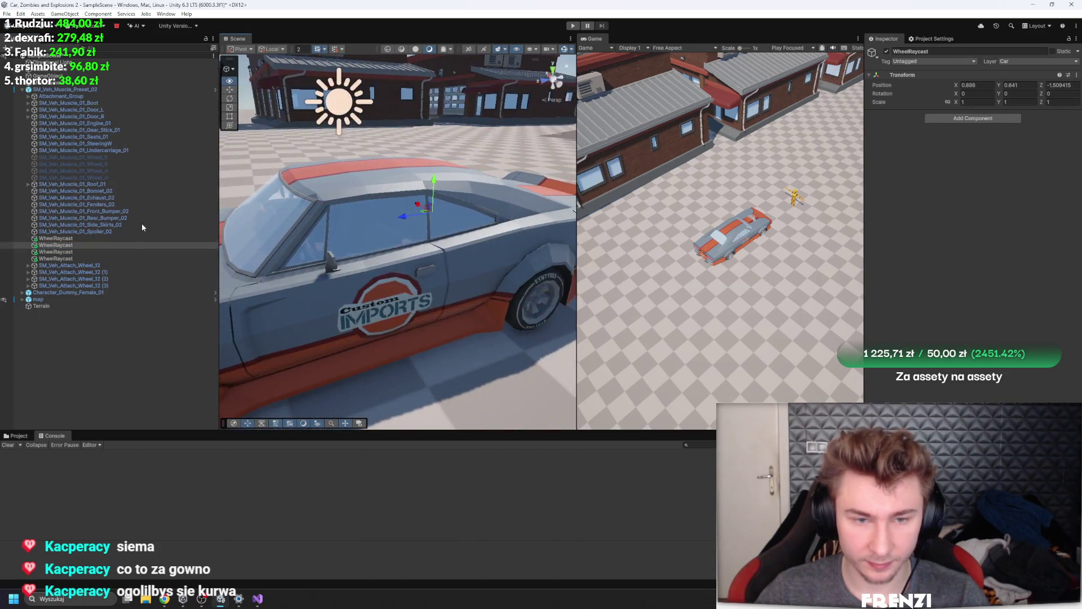
{"action": "left_click", "coordinate": [63, 245]}
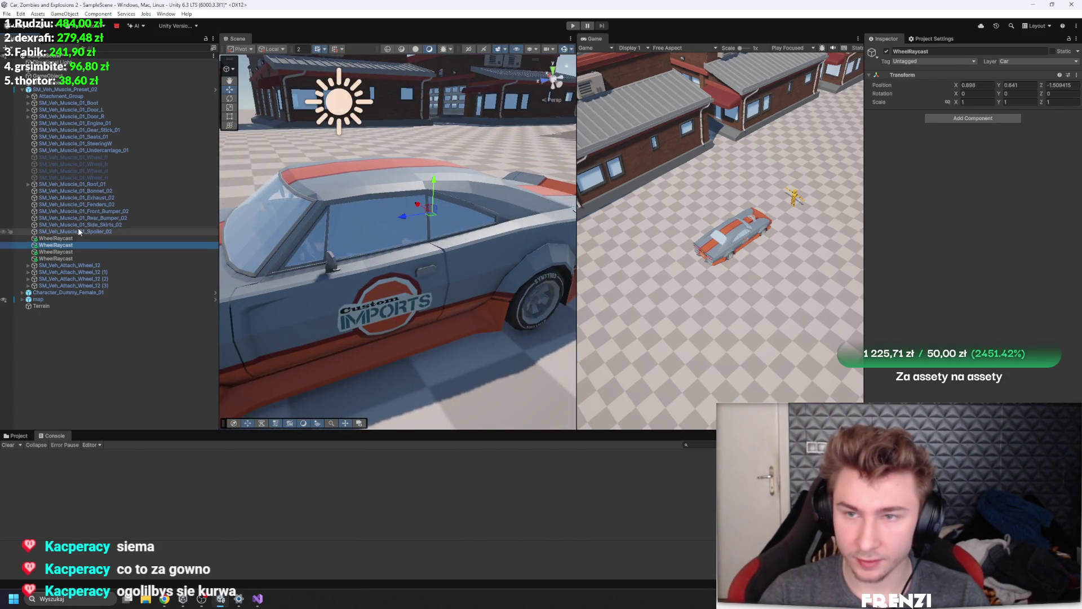
Check the third and fourth WheelRaycast positions from the car's front-left
{"action": "key", "text": "Down"}
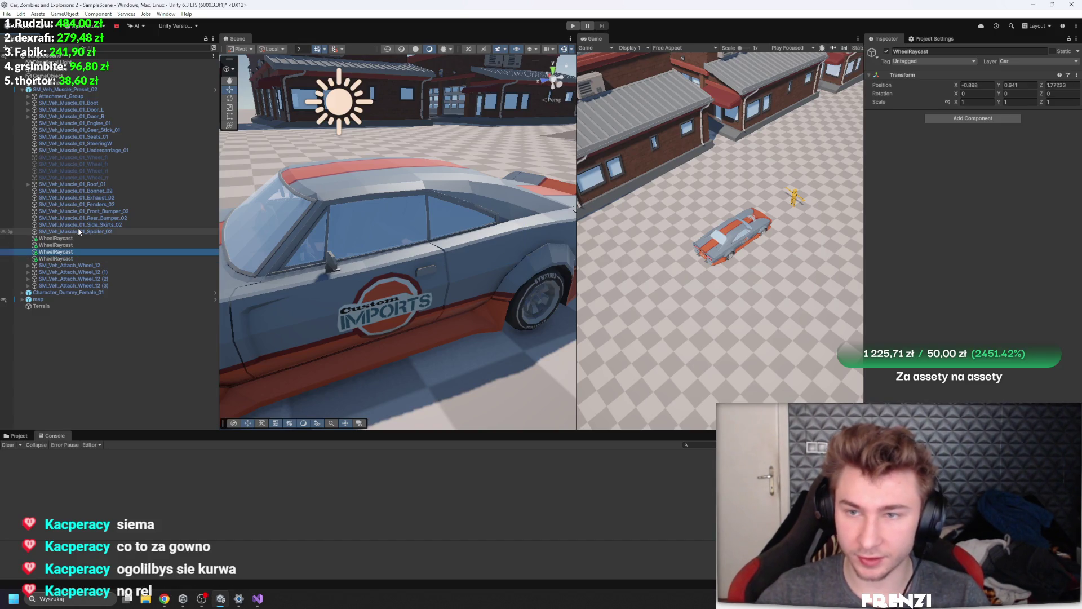
{"action": "left_click", "coordinate": [158, 259]}
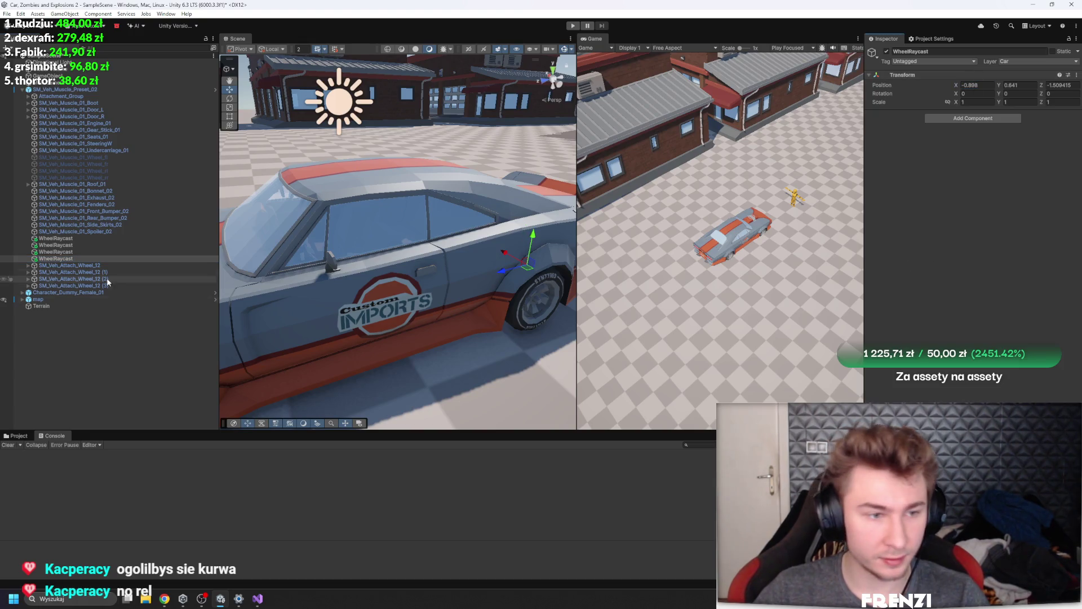
{"action": "key", "text": "Up"}
{"action": "key", "text": "Up"}
{"action": "key", "text": "Down"}
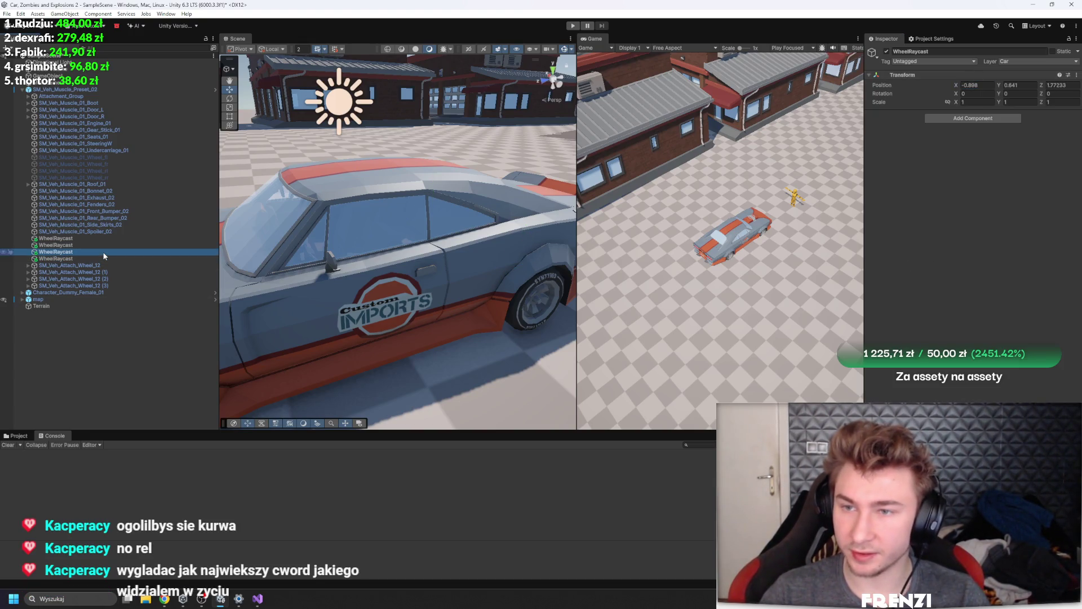
{"action": "key", "text": "Down"}
{"action": "key", "text": "Up"}
{"action": "key", "text": "Up"}
{"action": "key", "text": "Up"}
{"action": "key", "text": "Down"}
{"action": "key", "text": "Down"}
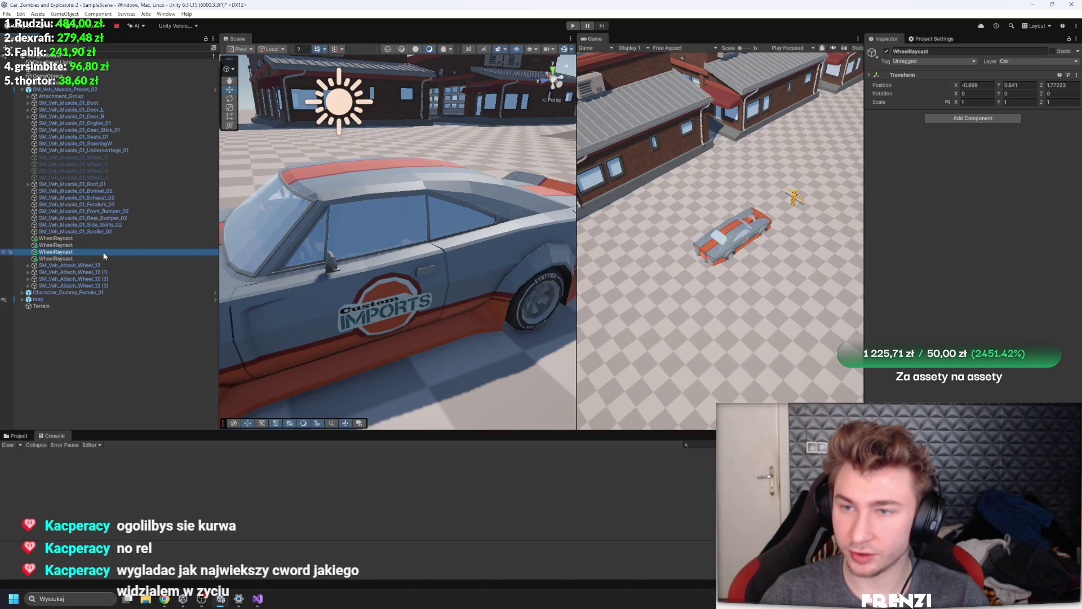
{"action": "left_click_drag", "start_coordinate": [536, 335], "coordinate": [237, 344]}
{"action": "left_click", "coordinate": [166, 354]}
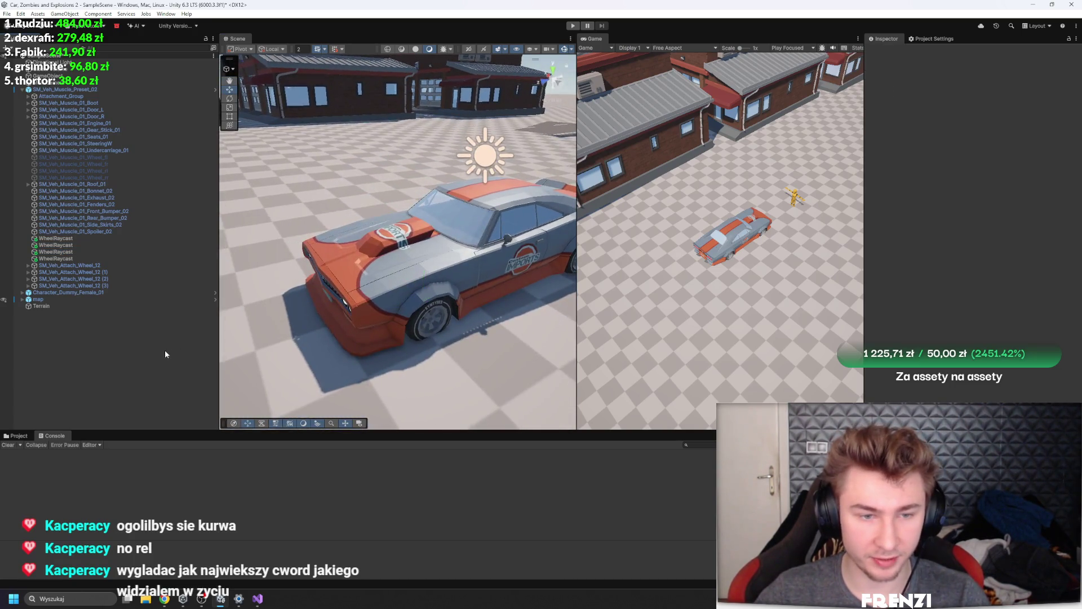
Select SM_Veh_Muscle_Preset_02, start play mode, and scroll to its controller fields
{"action": "left_click", "coordinate": [65, 89]}
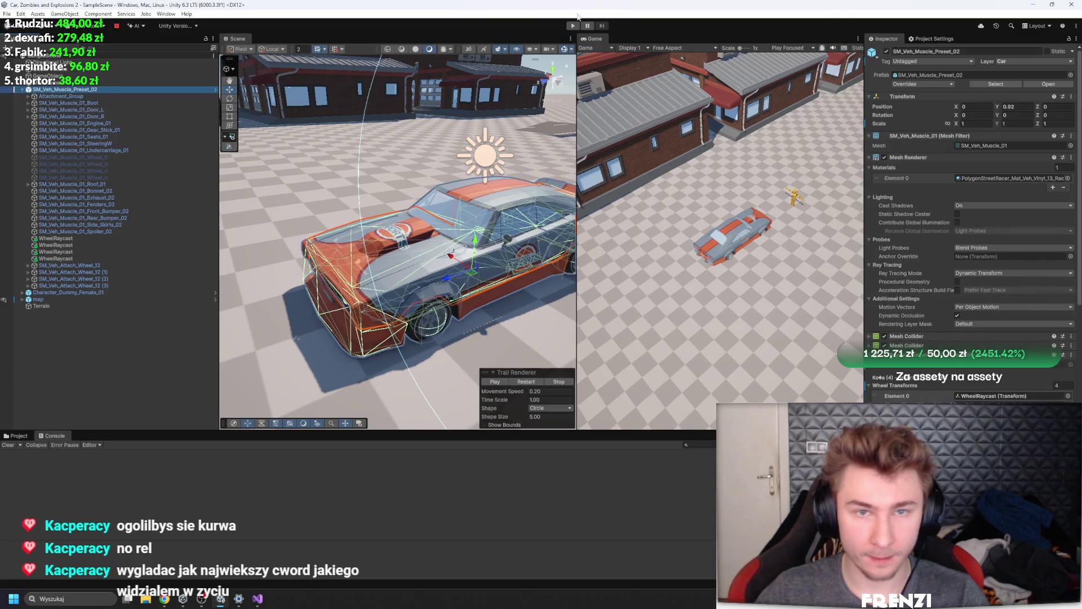
{"action": "left_click", "coordinate": [571, 26]}
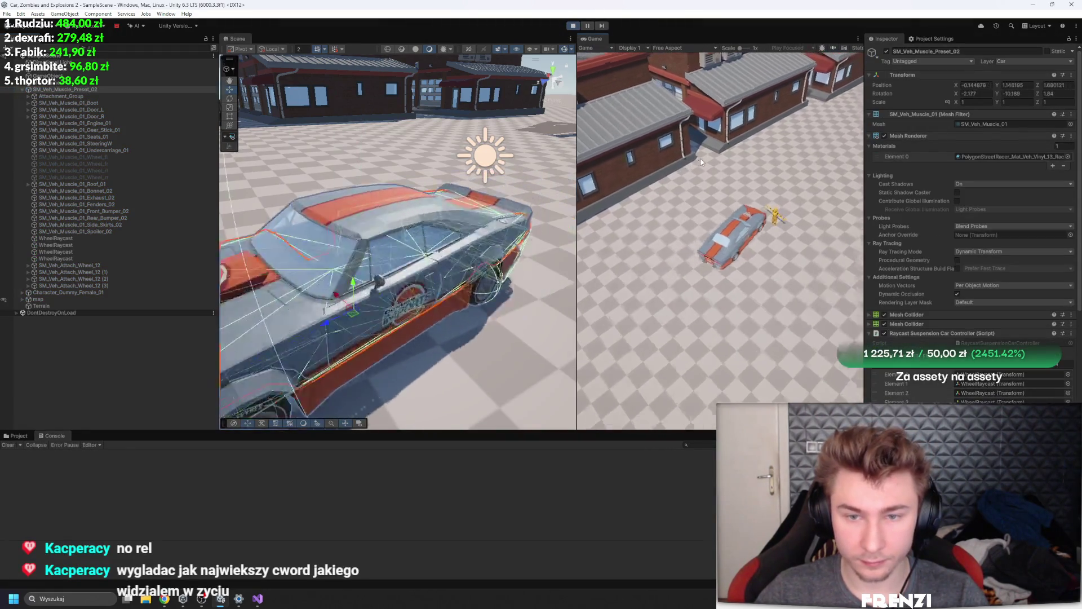
{"action": "scroll", "coordinate": [970, 225], "scroll_direction": "down", "scroll_amount": 3}
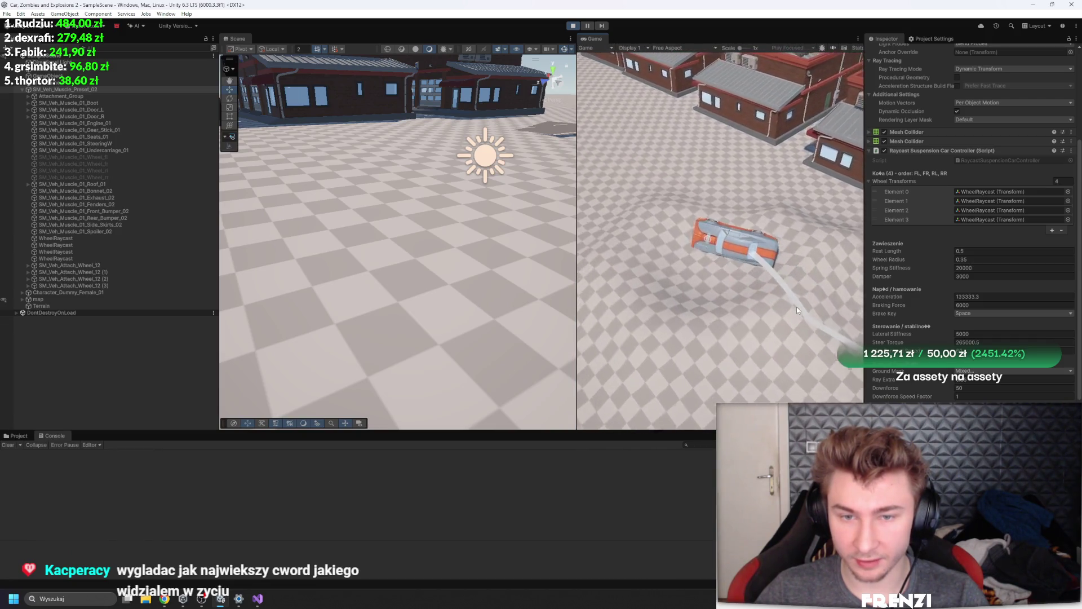
{"action": "scroll", "coordinate": [935, 305], "scroll_direction": "down", "scroll_amount": 2}
{"action": "scroll", "coordinate": [934, 305], "scroll_direction": "down", "scroll_amount": 10}
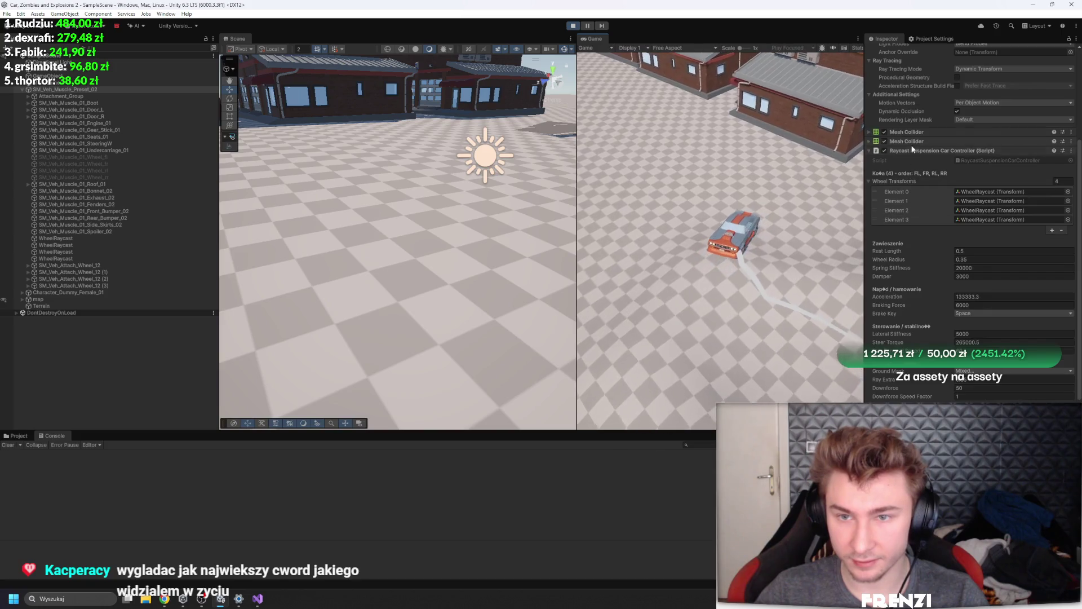
{"action": "scroll", "coordinate": [904, 292], "scroll_direction": "up", "scroll_amount": 5}
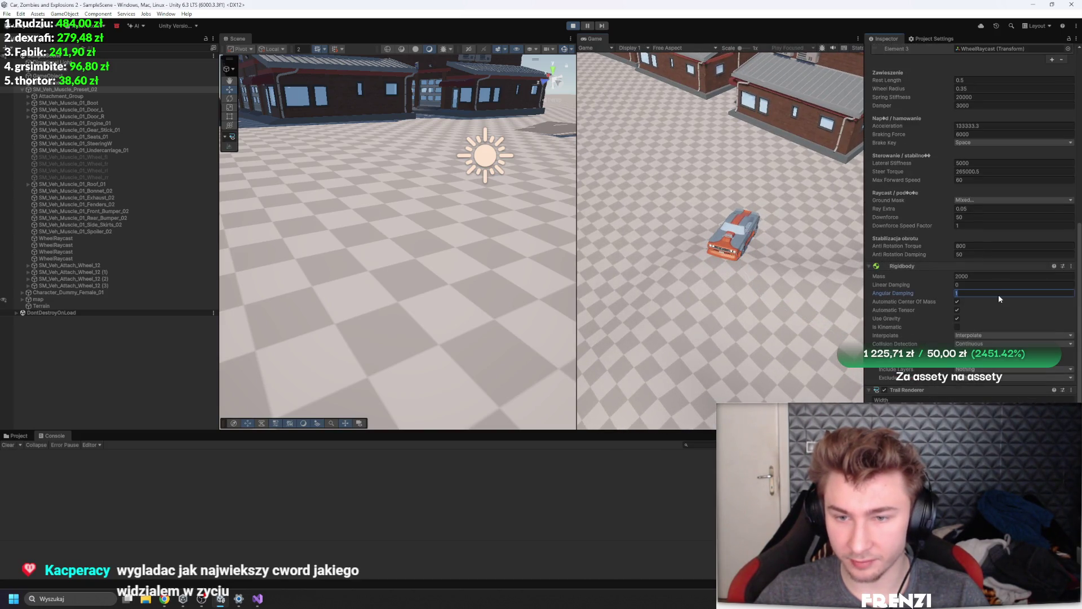
Set Angular Damping to 0.09, then drag it up to 0.25
{"action": "left_click", "coordinate": [747, 266]}
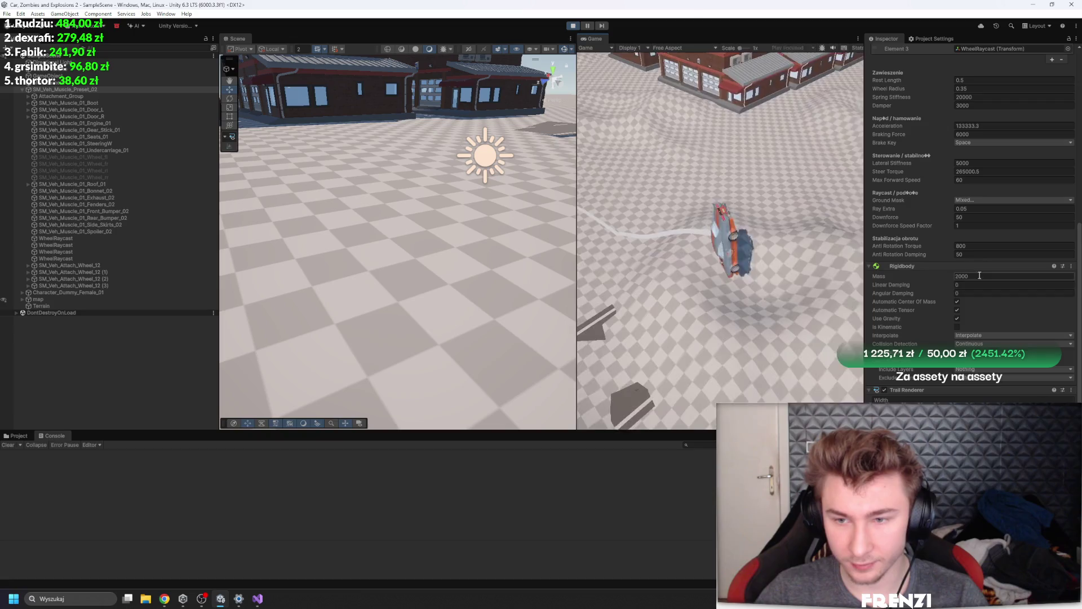
{"action": "left_click", "coordinate": [943, 290]}
{"action": "type", "text": "0.09"}
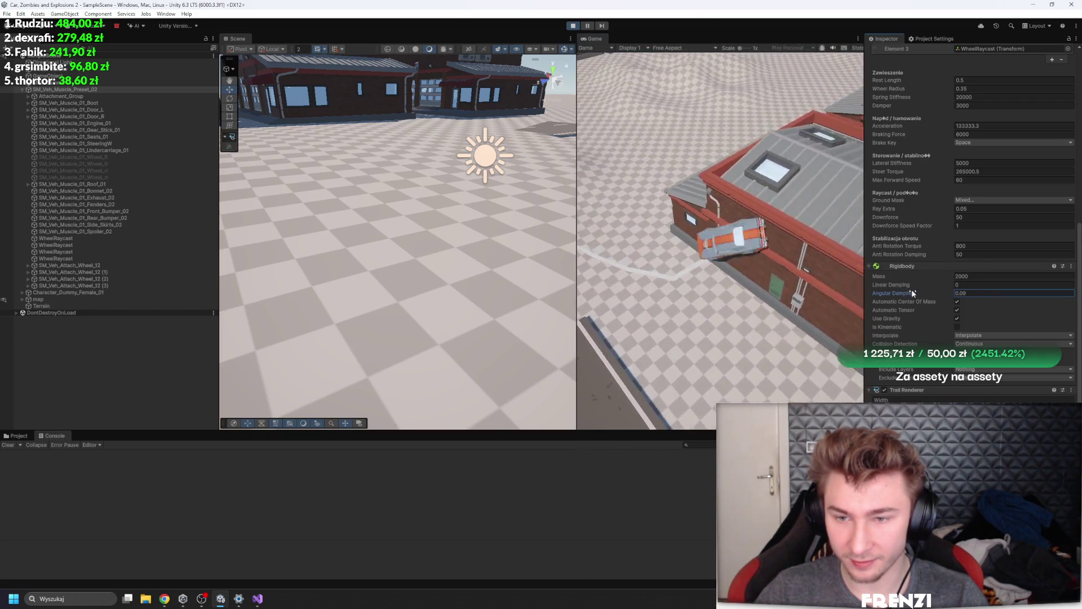
{"action": "key", "text": "Return"}
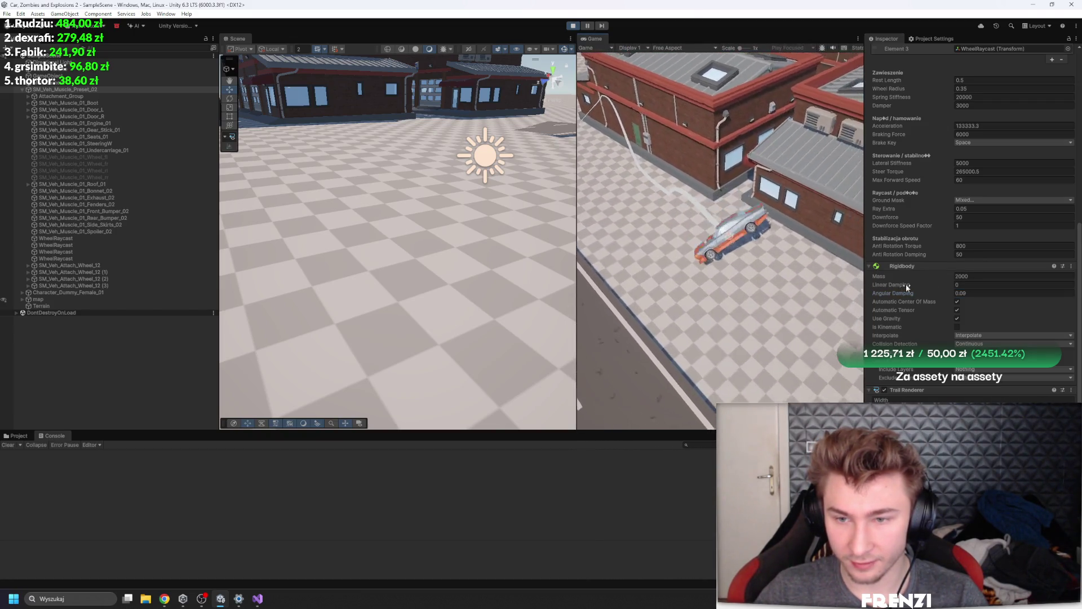
{"action": "left_click_drag", "start_coordinate": [898, 294], "coordinate": [908, 294]}
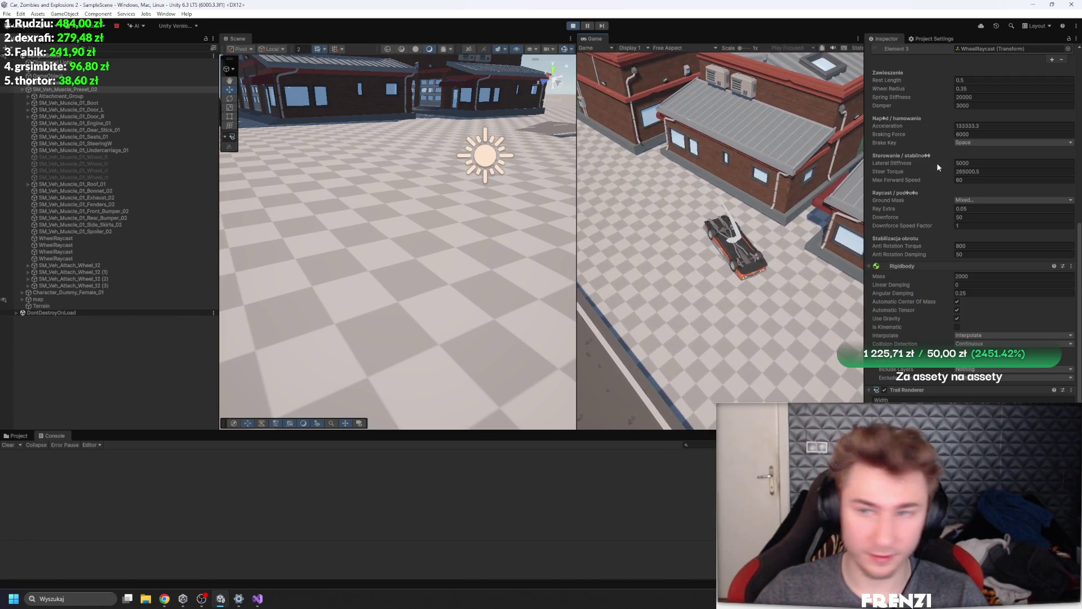
{"action": "scroll", "coordinate": [1004, 121], "scroll_direction": "up", "scroll_amount": 10}
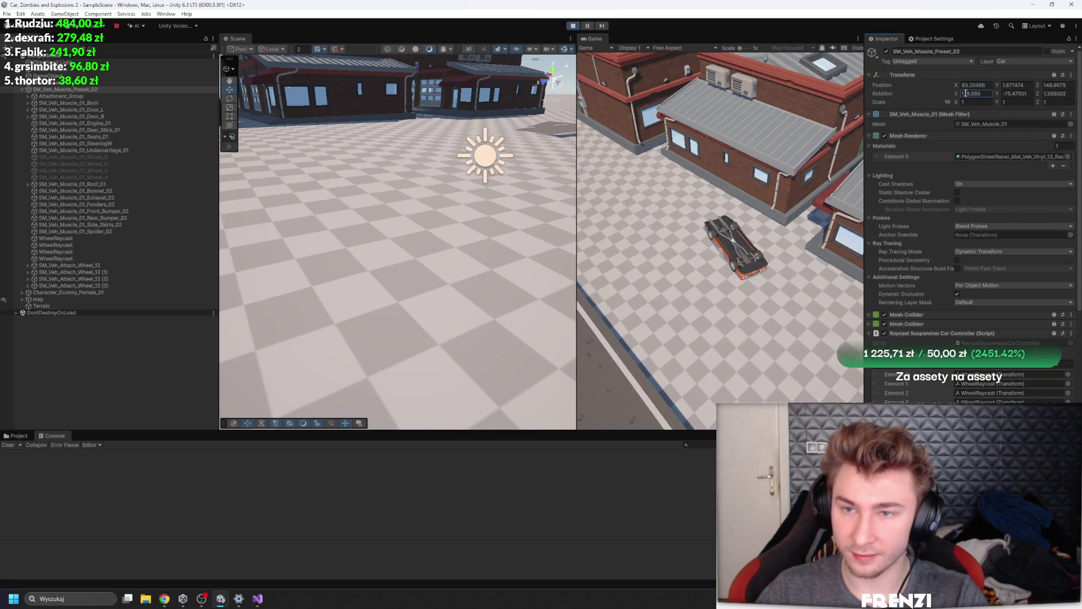
Set the car's Rotation X to 0 so it stands upright, then let it drive in the Game view
{"action": "type", "text": "0"}
{"action": "key", "text": "Return"}
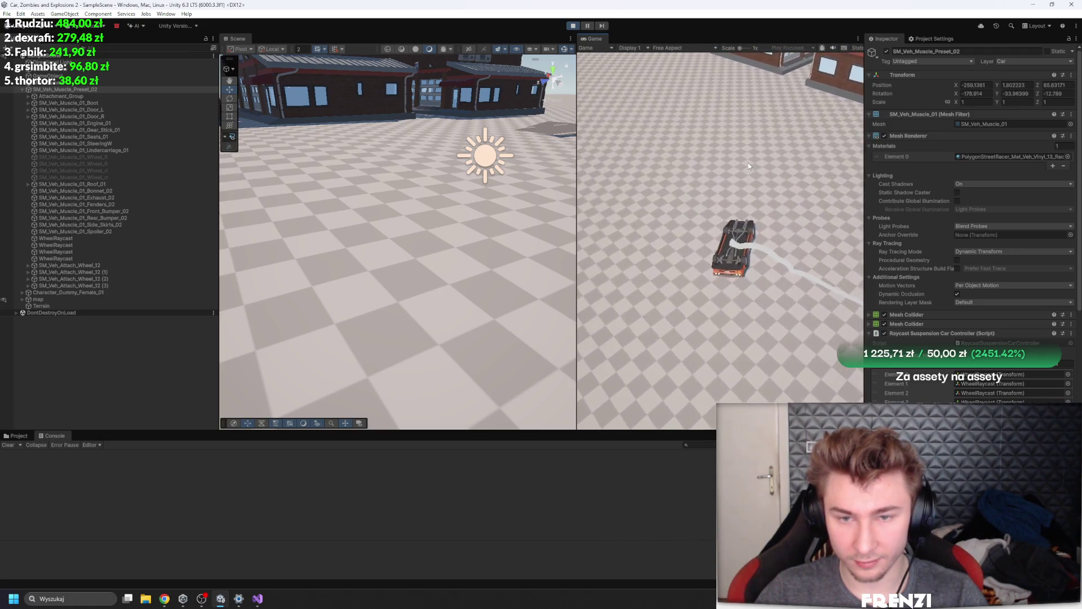
{"action": "left_click", "coordinate": [980, 93]}
{"action": "key", "text": "BackSpace"}
{"action": "left_click", "coordinate": [809, 157]}
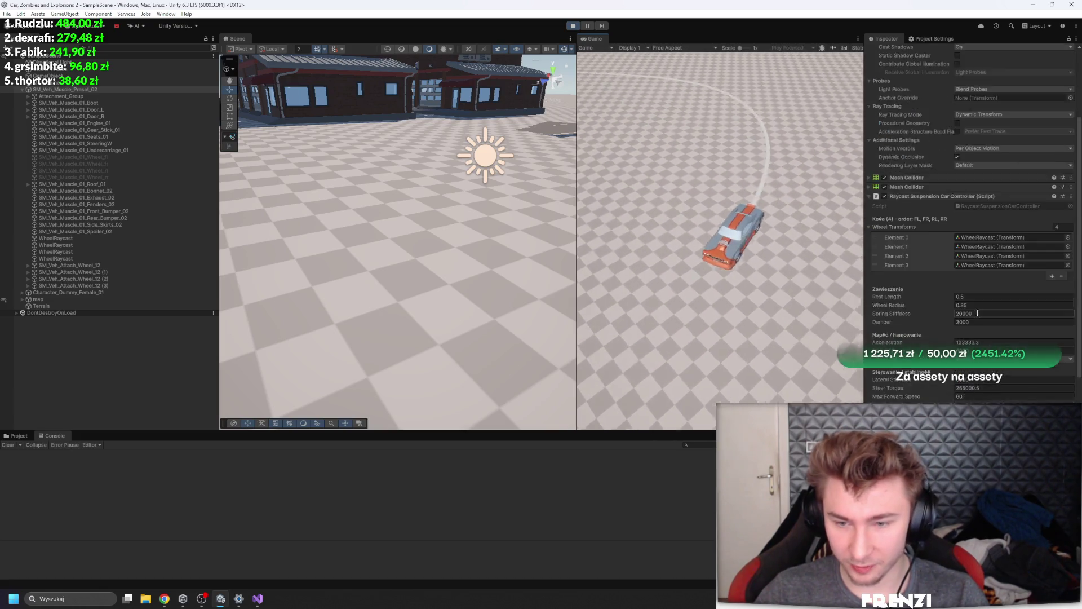
Test-drive the car in the Game view, then stop play mode so it returns to its start
{"action": "scroll", "coordinate": [970, 226], "scroll_direction": "down", "scroll_amount": 5}
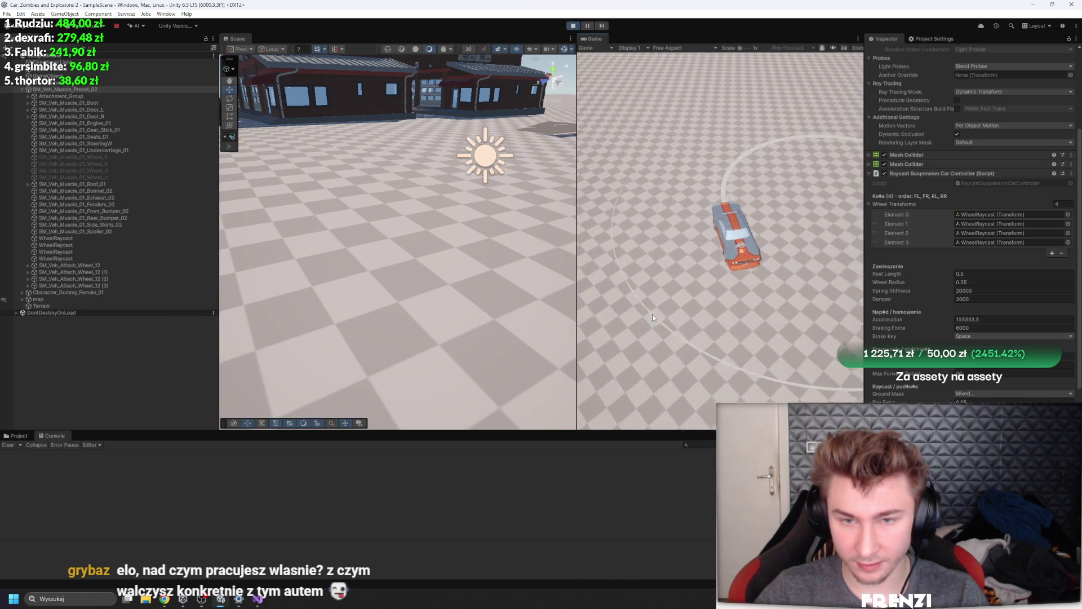
{"action": "left_click", "coordinate": [1035, 357]}
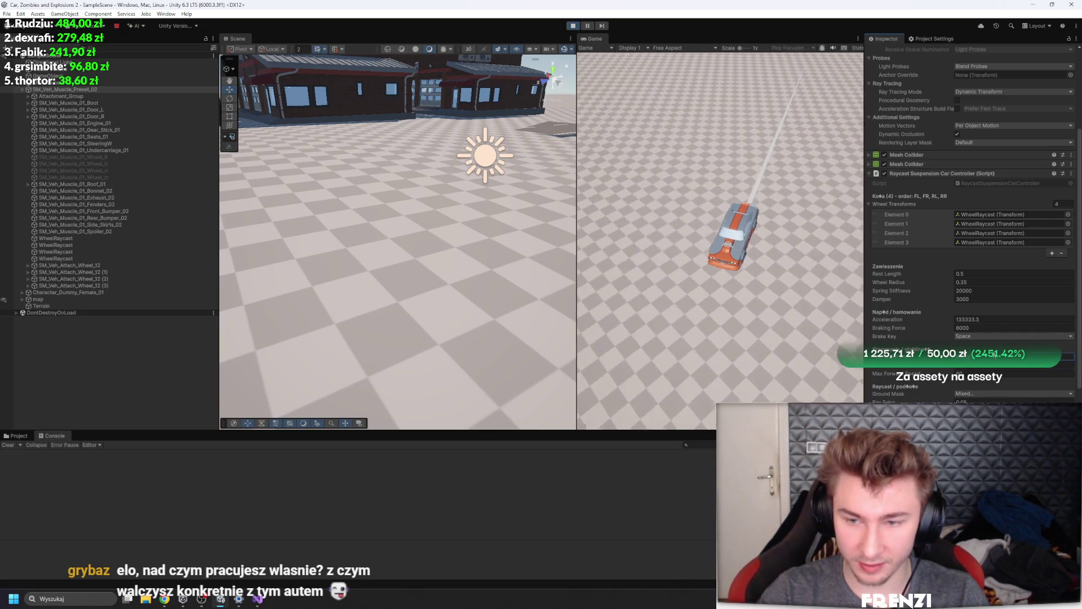
{"action": "left_click", "coordinate": [766, 302]}
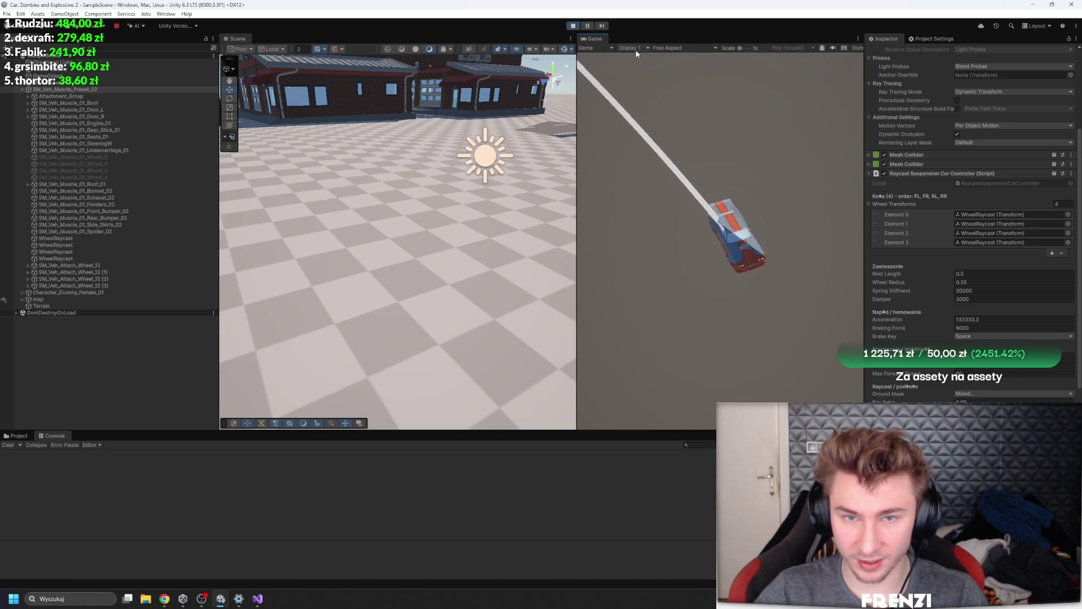
{"action": "left_click", "coordinate": [573, 26]}
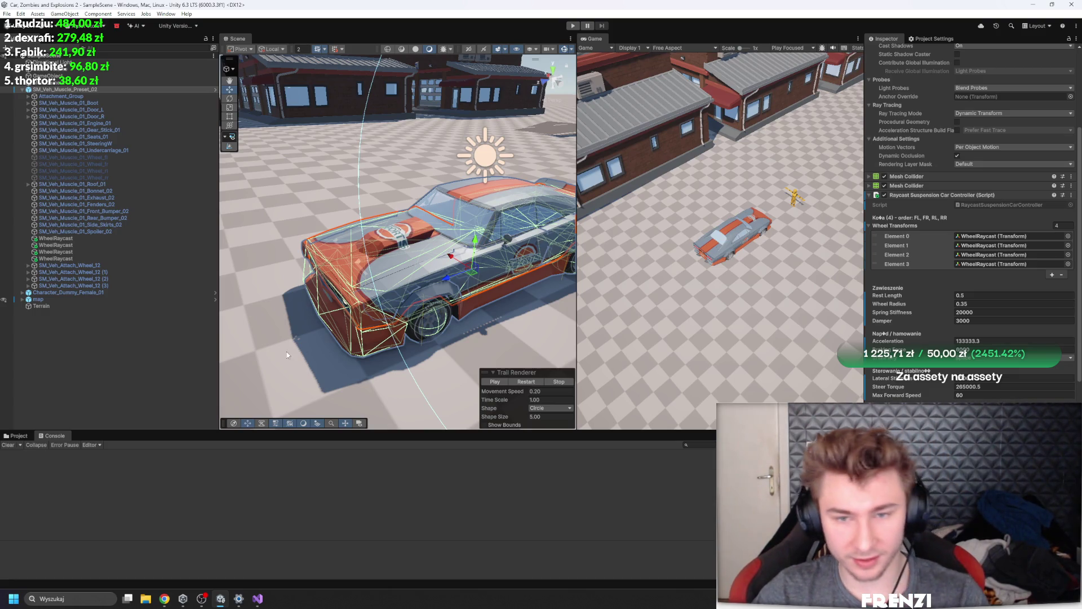
Widen the Scene view slightly, run the game with Ctrl+P to drive the car, then switch to Visual Studio
{"action": "left_click_drag", "start_coordinate": [574, 181], "coordinate": [597, 181]}
{"action": "scroll", "coordinate": [428, 225], "scroll_direction": "down", "scroll_amount": 3}
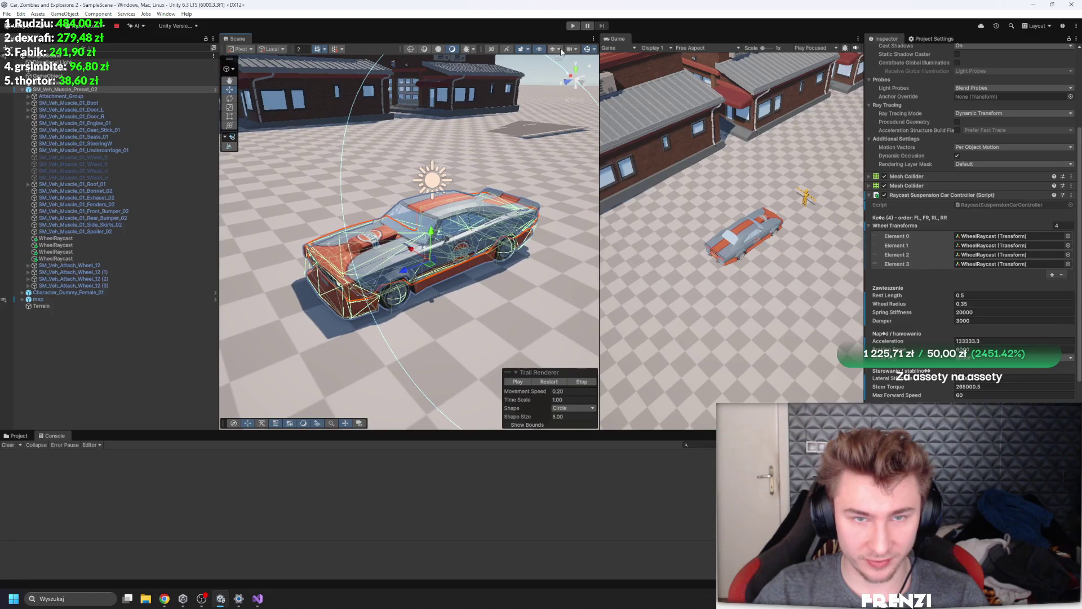
{"action": "key", "text": "ctrl+p"}
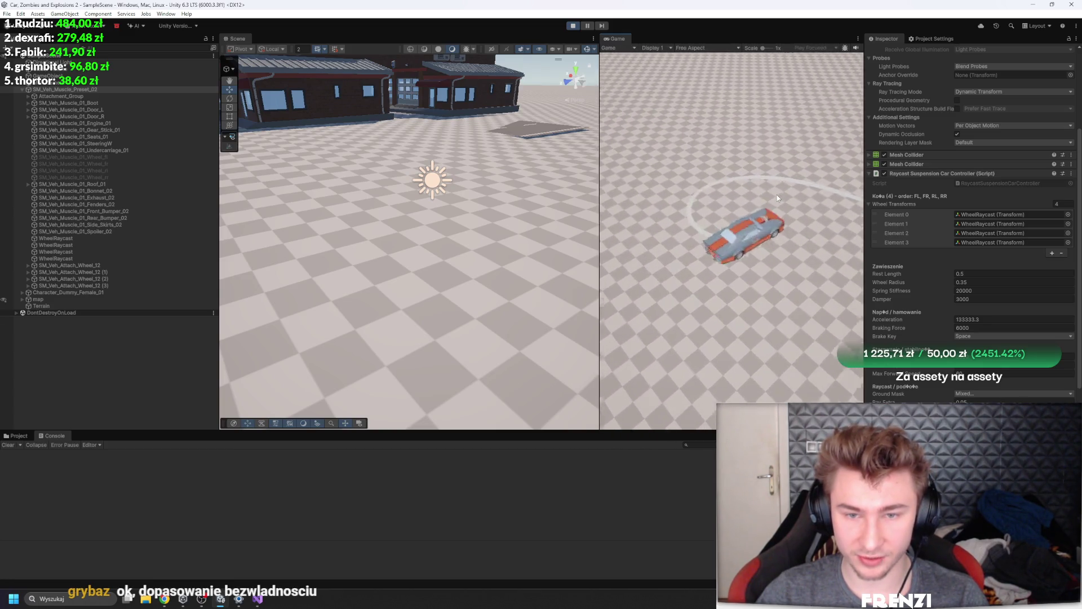
{"action": "left_click", "coordinate": [257, 601]}
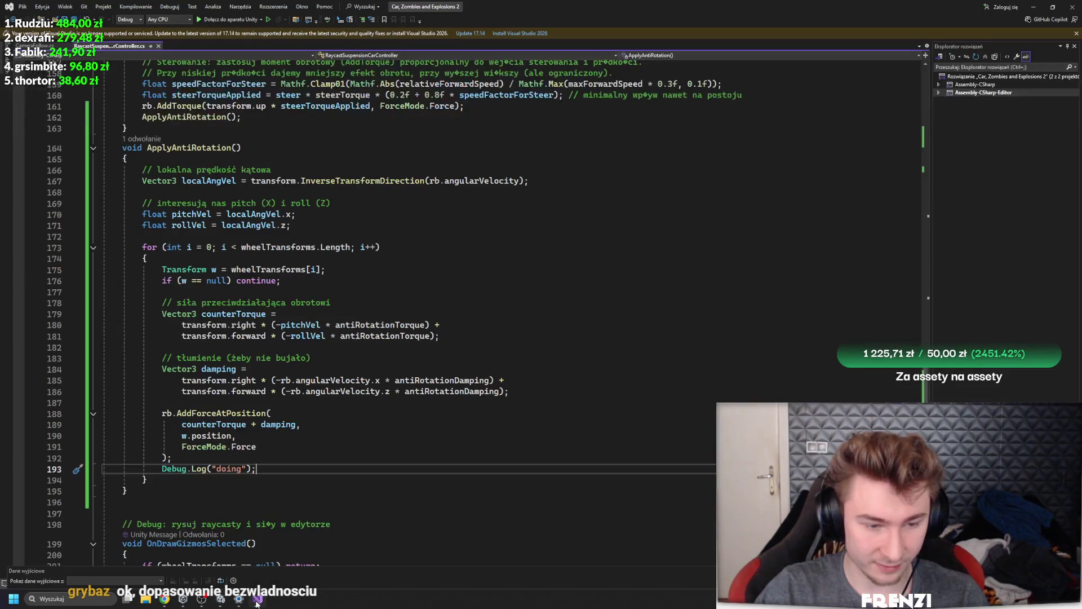
Browse the car controller script to find where steer is used
{"action": "scroll", "coordinate": [416, 337], "scroll_direction": "up", "scroll_amount": 8}
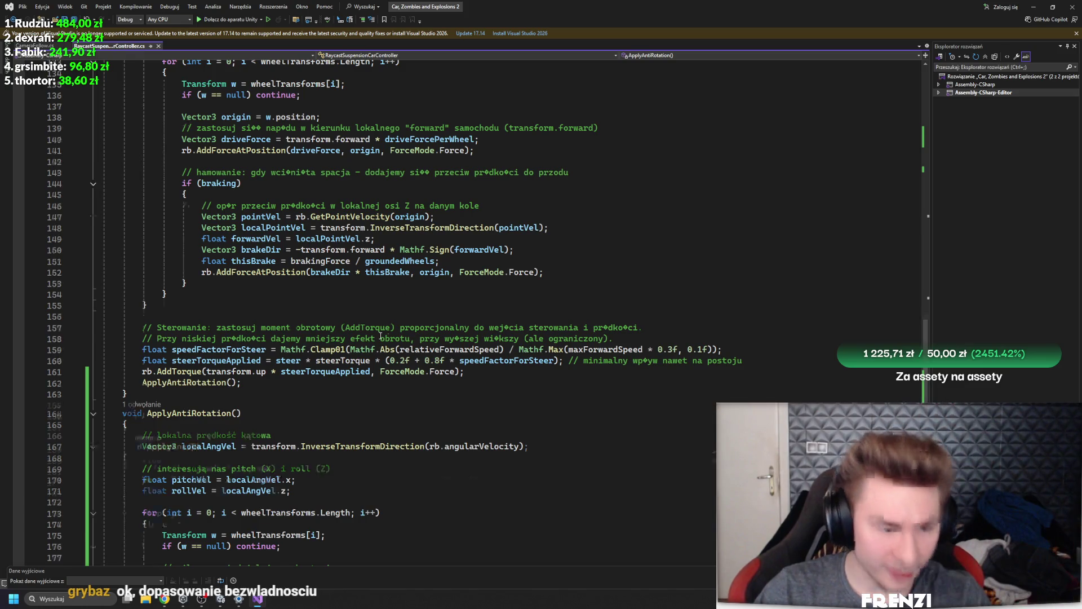
{"action": "scroll", "coordinate": [367, 336], "scroll_direction": "up", "scroll_amount": 8}
{"action": "scroll", "coordinate": [283, 356], "scroll_direction": "down", "scroll_amount": 1}
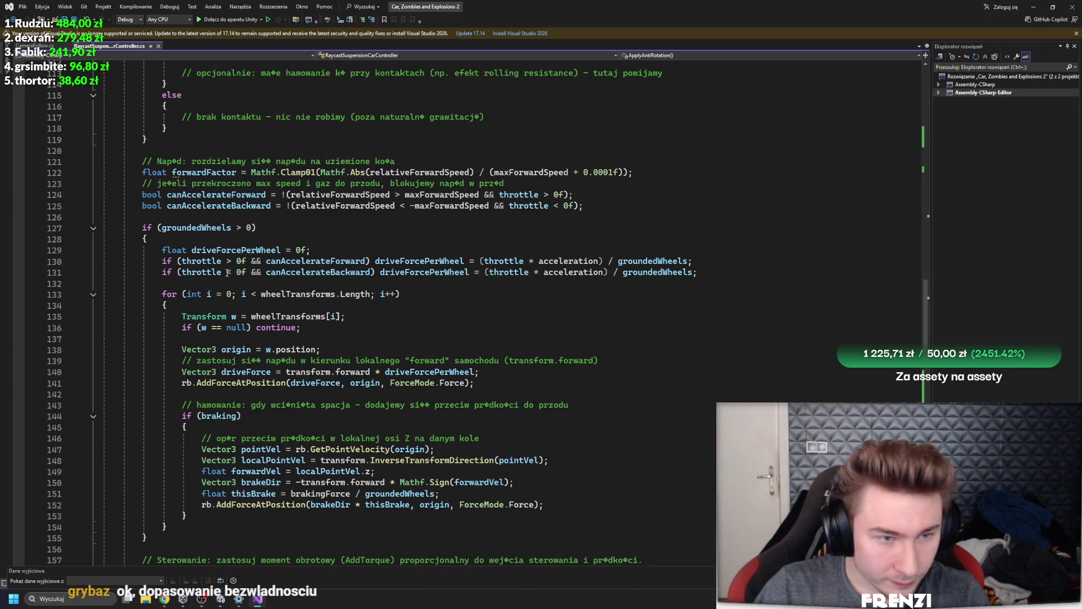
{"action": "scroll", "coordinate": [417, 282], "scroll_direction": "up", "scroll_amount": 5}
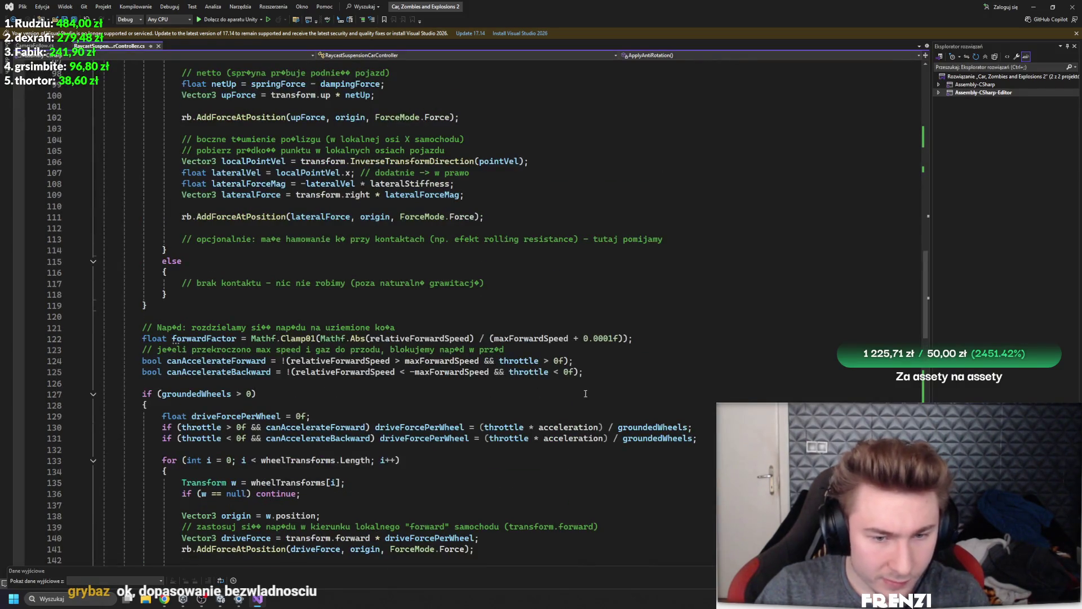
{"action": "scroll", "coordinate": [258, 367], "scroll_direction": "up", "scroll_amount": 12}
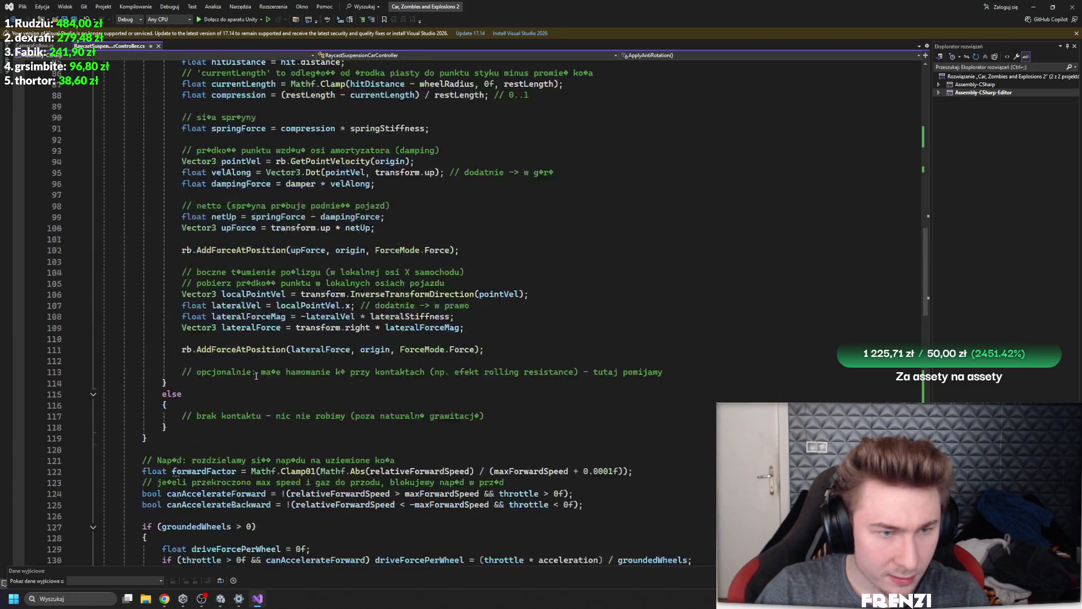
{"action": "scroll", "coordinate": [243, 285], "scroll_direction": "up", "scroll_amount": 4}
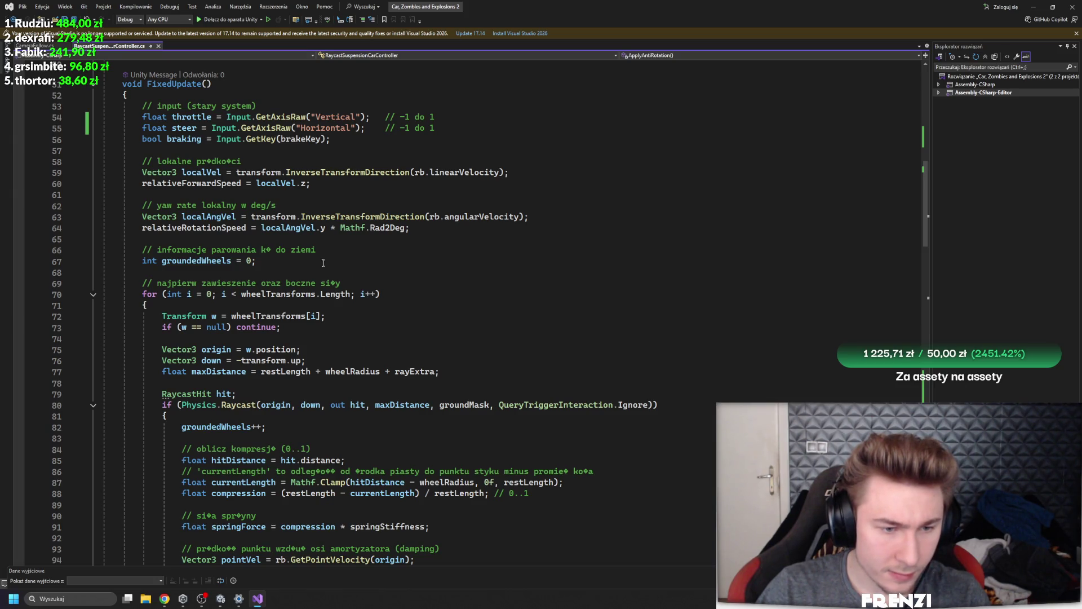
{"action": "scroll", "coordinate": [323, 263], "scroll_direction": "down", "scroll_amount": 10}
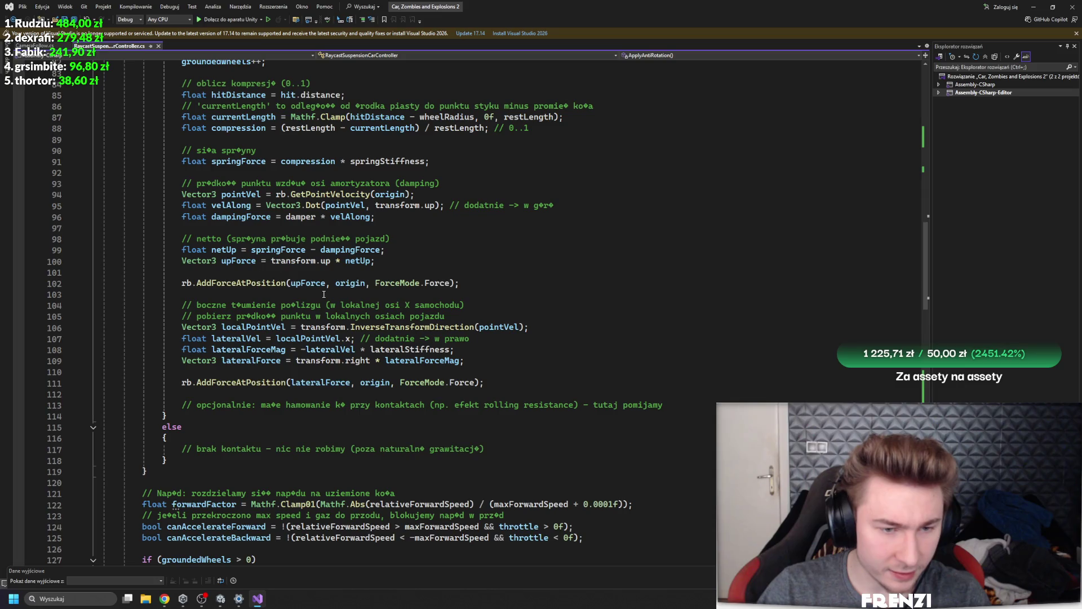
{"action": "scroll", "coordinate": [324, 295], "scroll_direction": "up", "scroll_amount": 18}
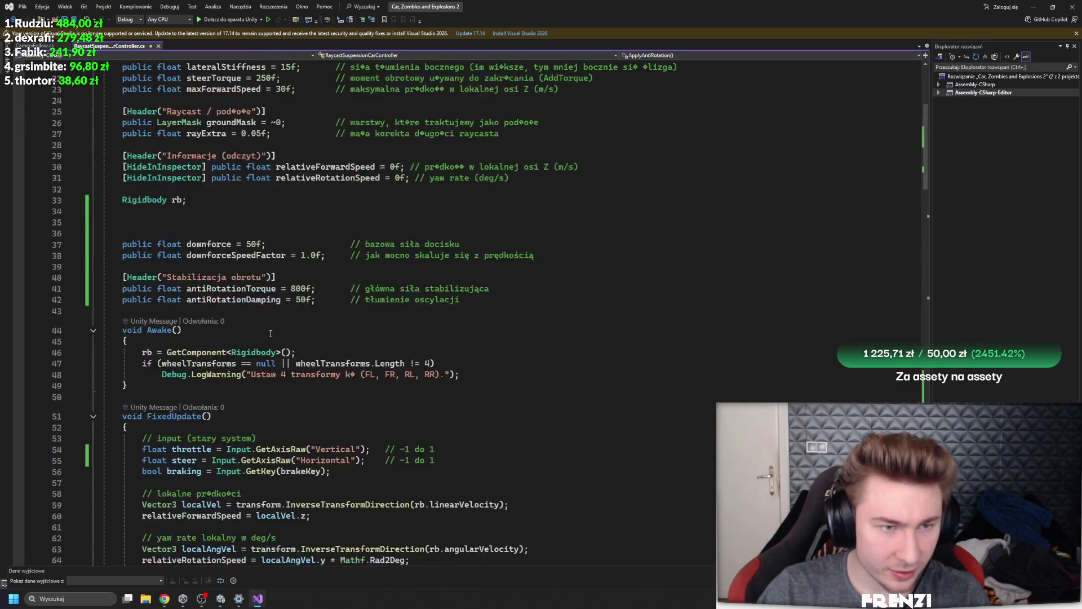
{"action": "left_click", "coordinate": [192, 425]}
Select the steering torque lines 160–161
{"action": "scroll", "coordinate": [192, 426], "scroll_direction": "down", "scroll_amount": 20}
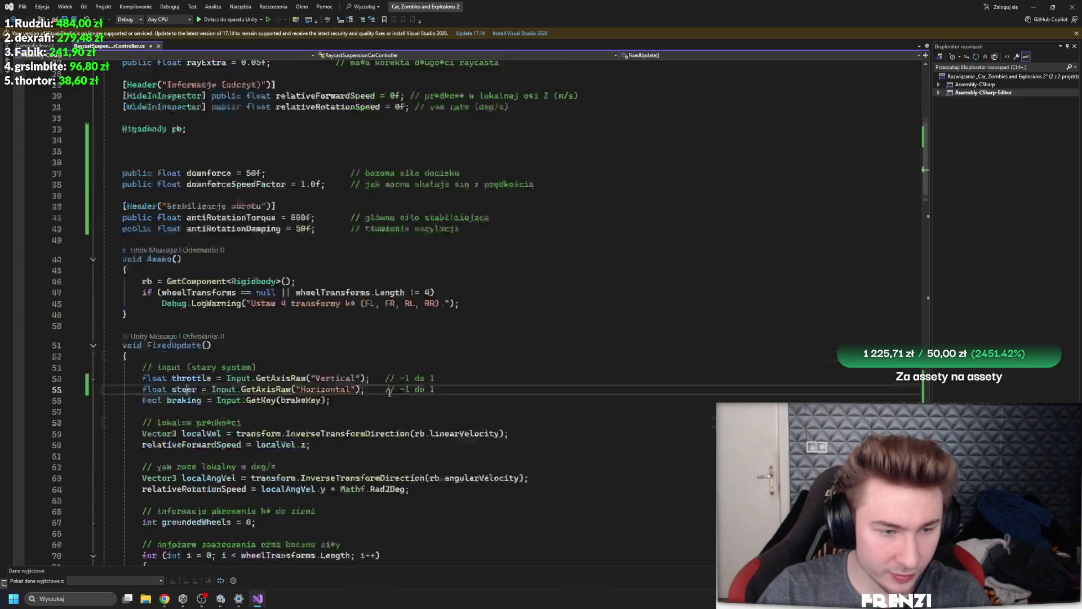
{"action": "scroll", "coordinate": [373, 367], "scroll_direction": "down", "scroll_amount": 2}
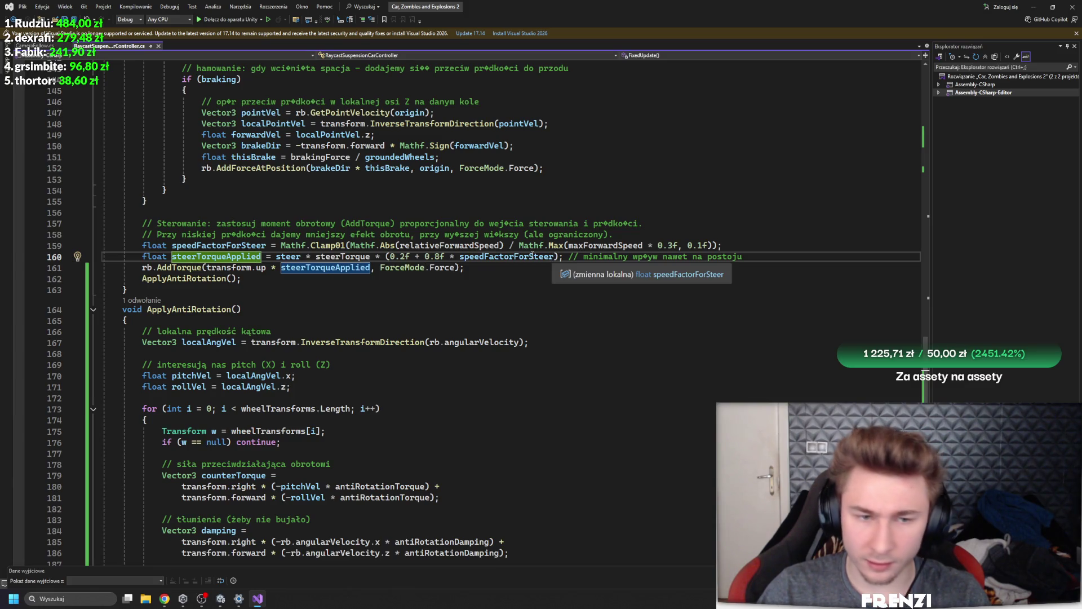
{"action": "scroll", "coordinate": [532, 256], "scroll_direction": "up", "scroll_amount": 2, "text": "ctrl"}
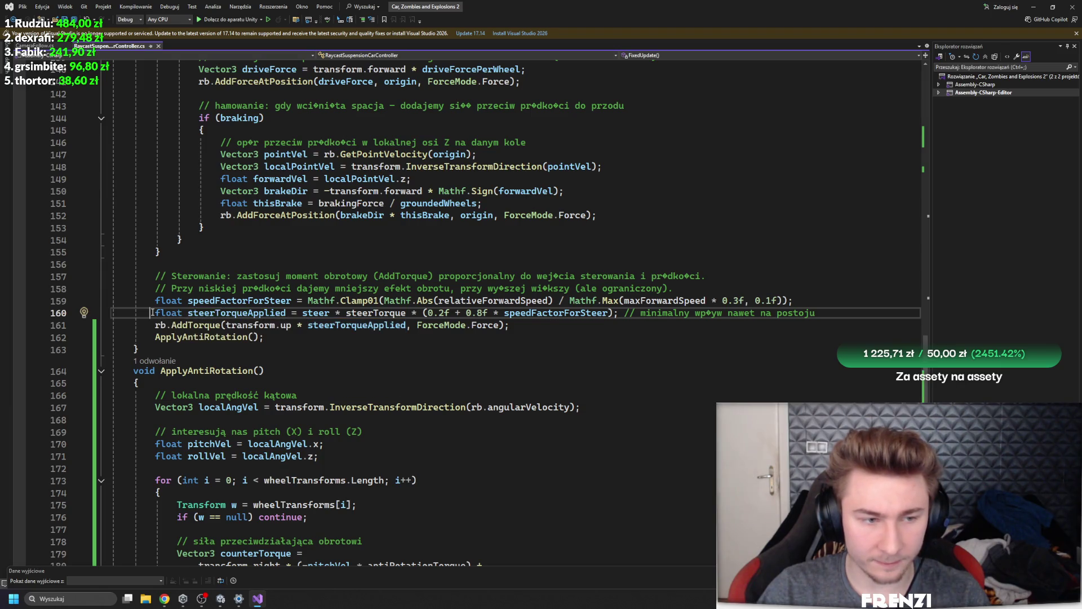
{"action": "left_click_drag", "start_coordinate": [532, 315], "coordinate": [550, 330]}
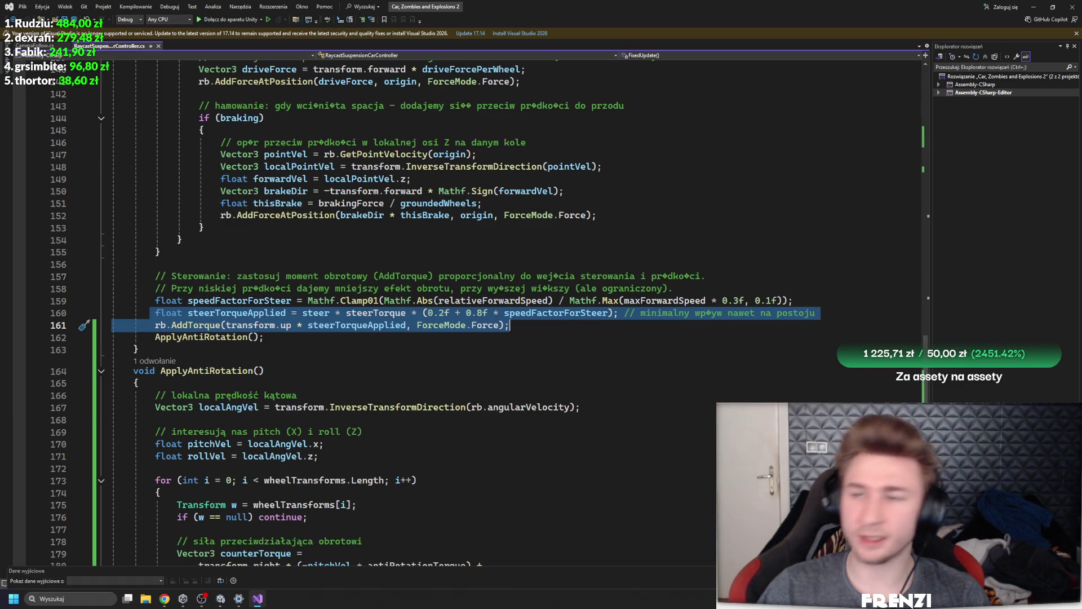
{"action": "mouse_move", "coordinate": [509, 326]}
{"action": "left_mouse_down"}
{"action": "mouse_move", "coordinate": [339, 324]}
{"action": "mouse_move", "coordinate": [125, 301]}
{"action": "mouse_move", "coordinate": [113, 314]}
{"action": "left_mouse_up"}
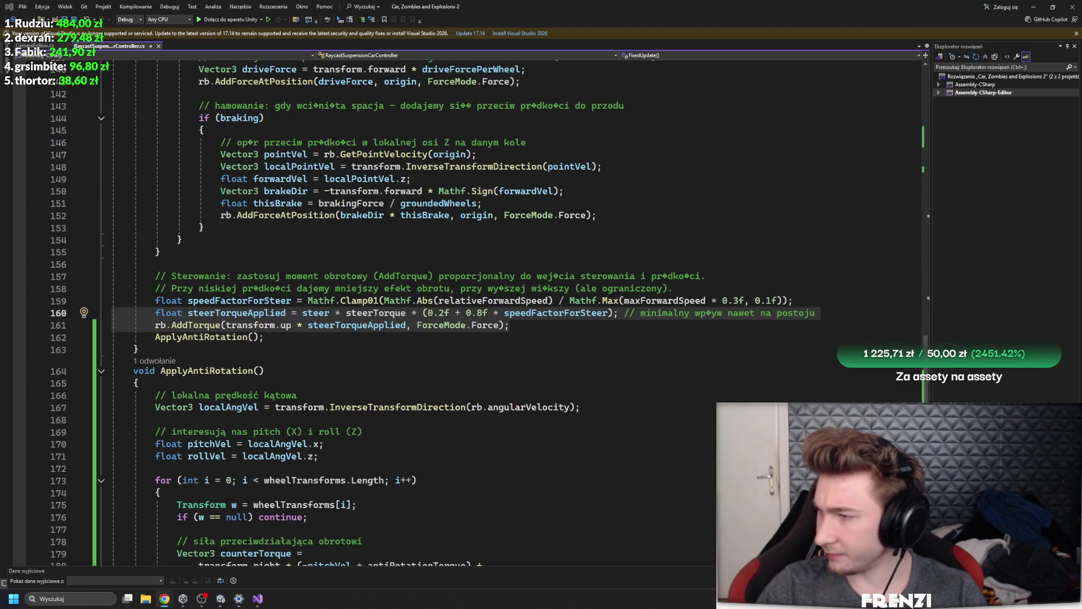
Replace the script with the rewritten ApplyAntiRotation code, recompile in Unity, and open the line 224 error
{"action": "key", "text": "ctrl+a"}
{"action": "key", "text": "ctrl+v"}
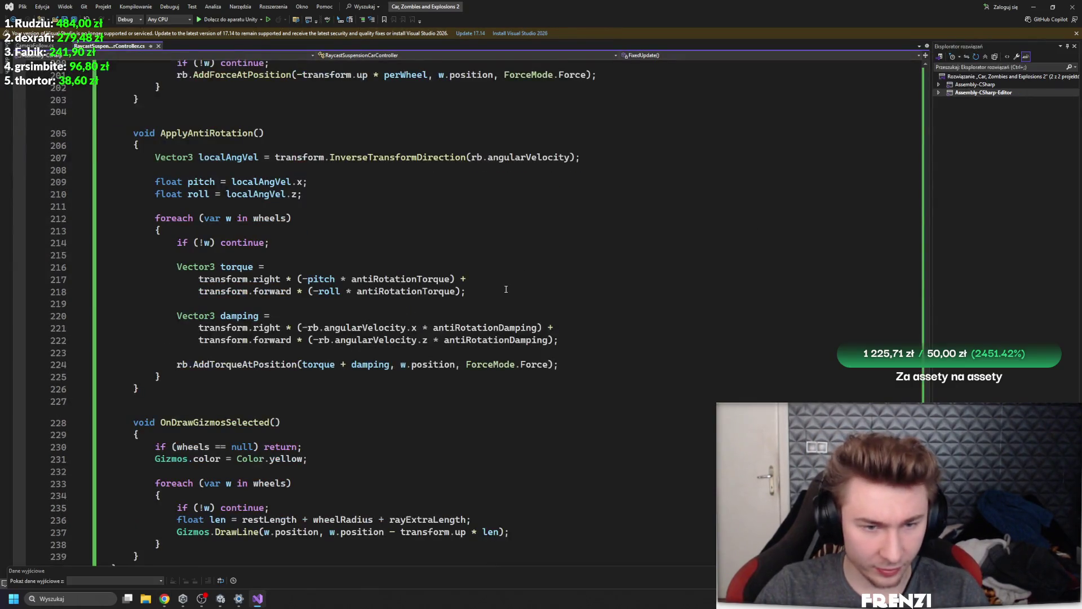
{"action": "left_click", "coordinate": [406, 254]}
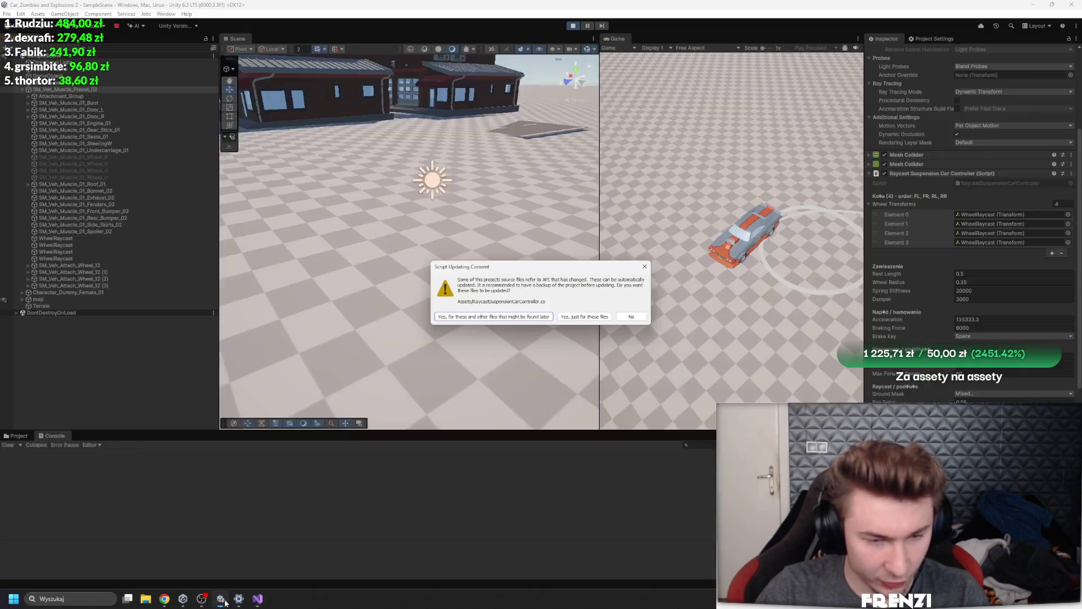
{"action": "left_click", "coordinate": [220, 599]}
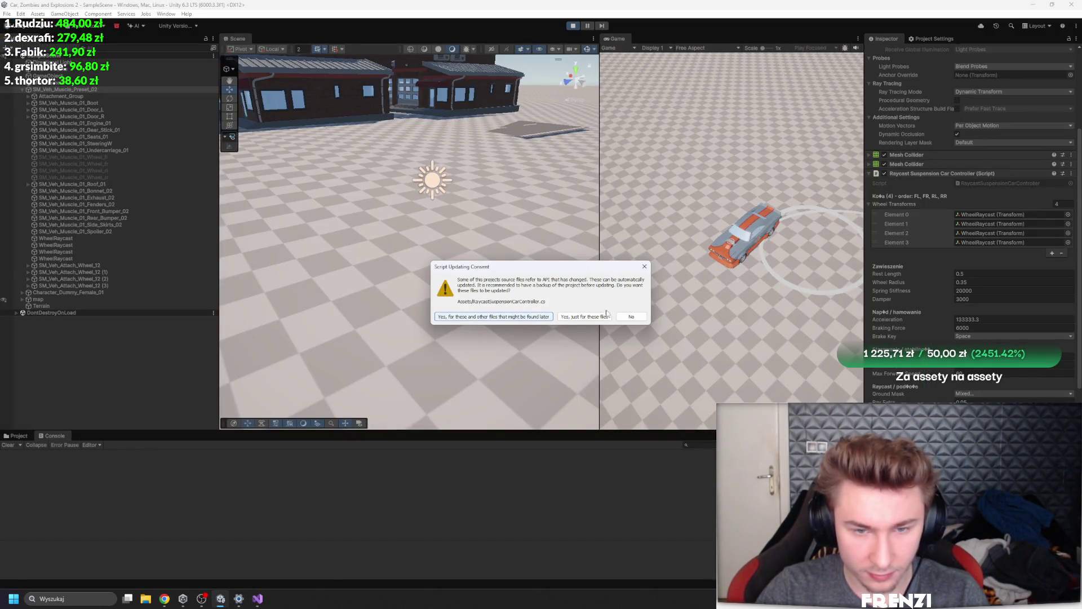
{"action": "left_click", "coordinate": [632, 316]}
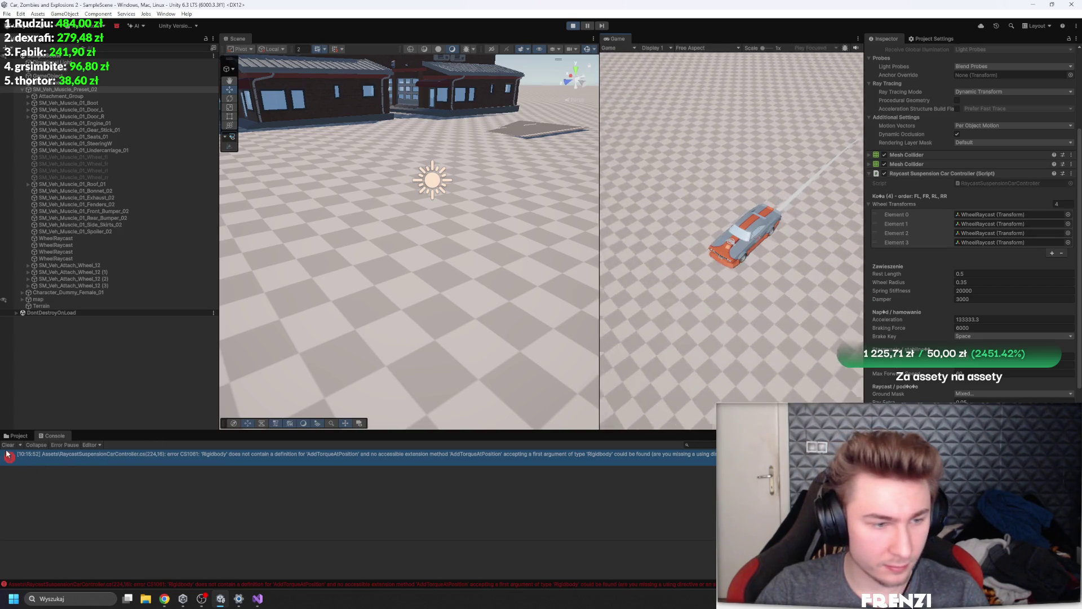
{"action": "double_click", "coordinate": [164, 455]}
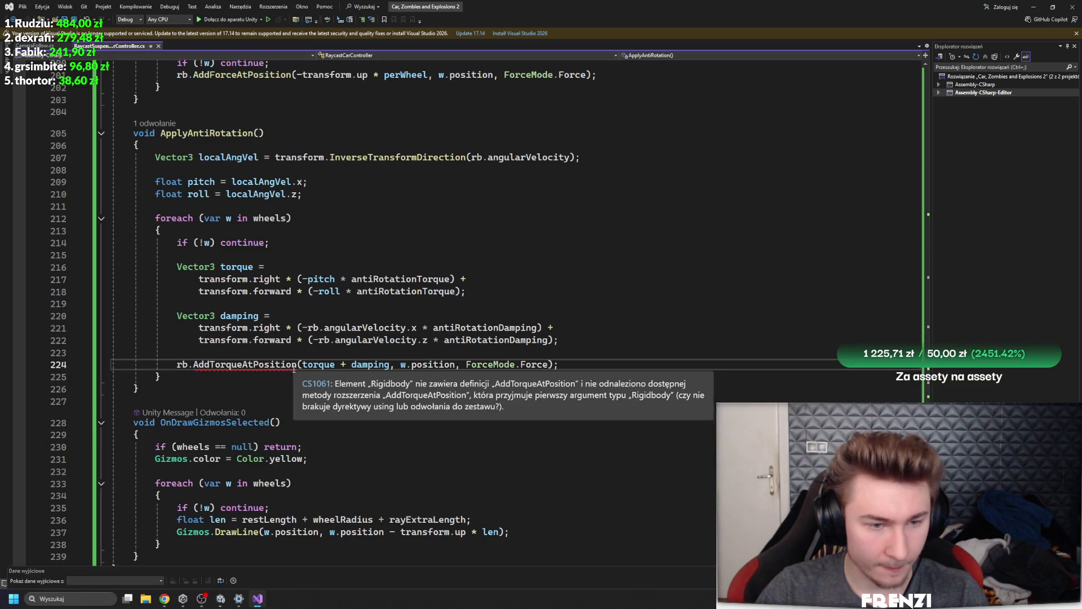
Replace AddTorqueAtPosition with AddForceAtPosition on line 224, save, and decline Unity's script-update prompt
{"action": "double_click", "coordinate": [299, 364]}
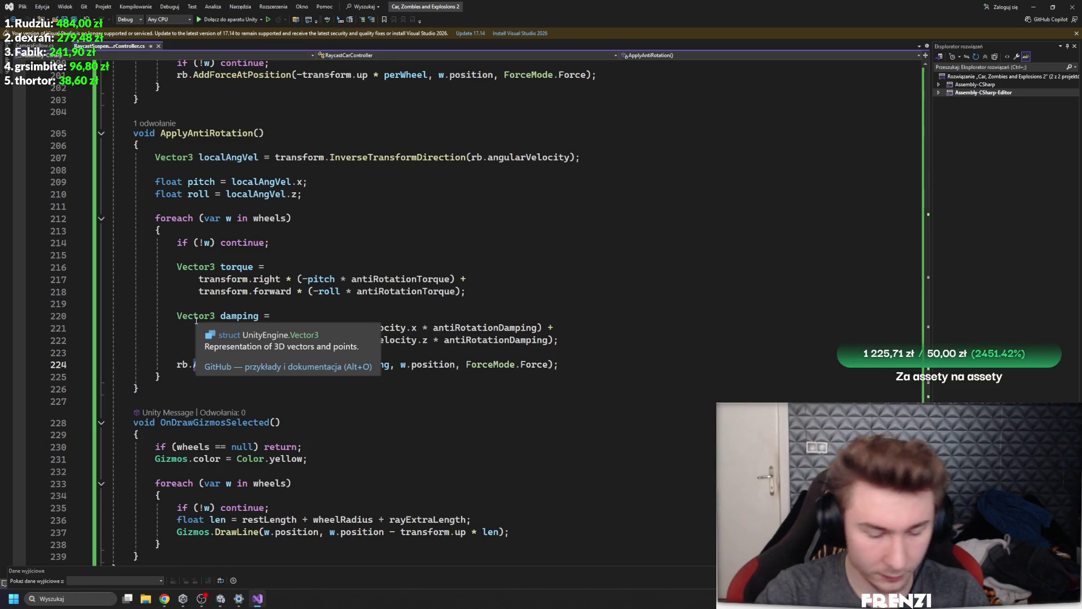
{"action": "key", "text": "BackSpace"}
{"action": "key", "text": "ctrl+space"}
{"action": "type", "text": "AddForceAt"}
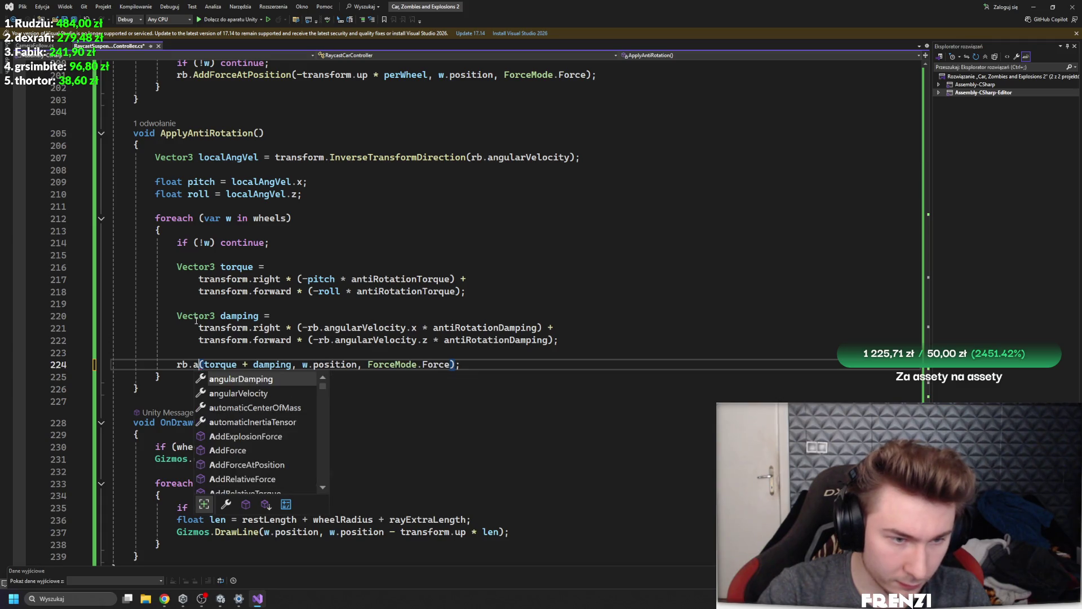
{"action": "key", "text": "Tab"}
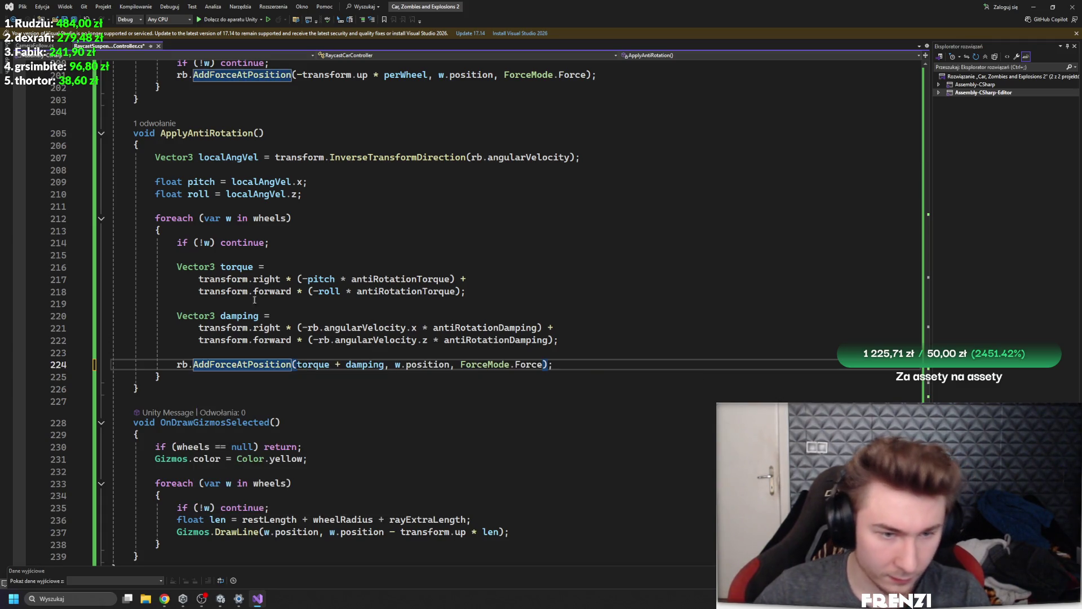
{"action": "key", "text": "ctrl+s"}
{"action": "left_click", "coordinate": [163, 230]}
{"action": "left_click", "coordinate": [220, 599]}
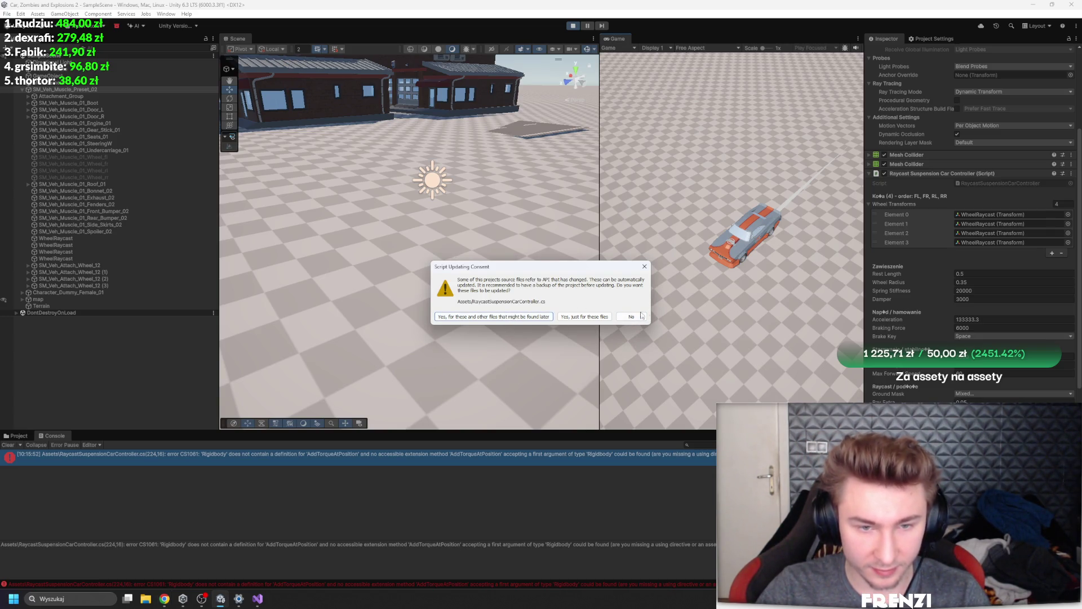
{"action": "left_click", "coordinate": [525, 317]}
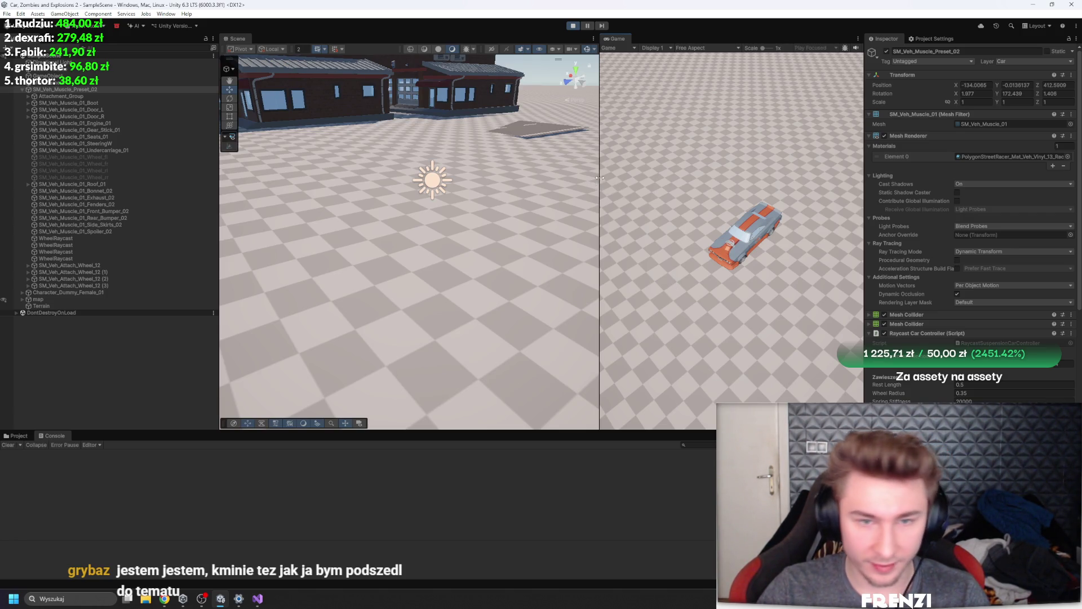
Widen the Game view by dragging the divider left, then restart play mode
{"action": "left_click_drag", "start_coordinate": [600, 177], "coordinate": [519, 185]}
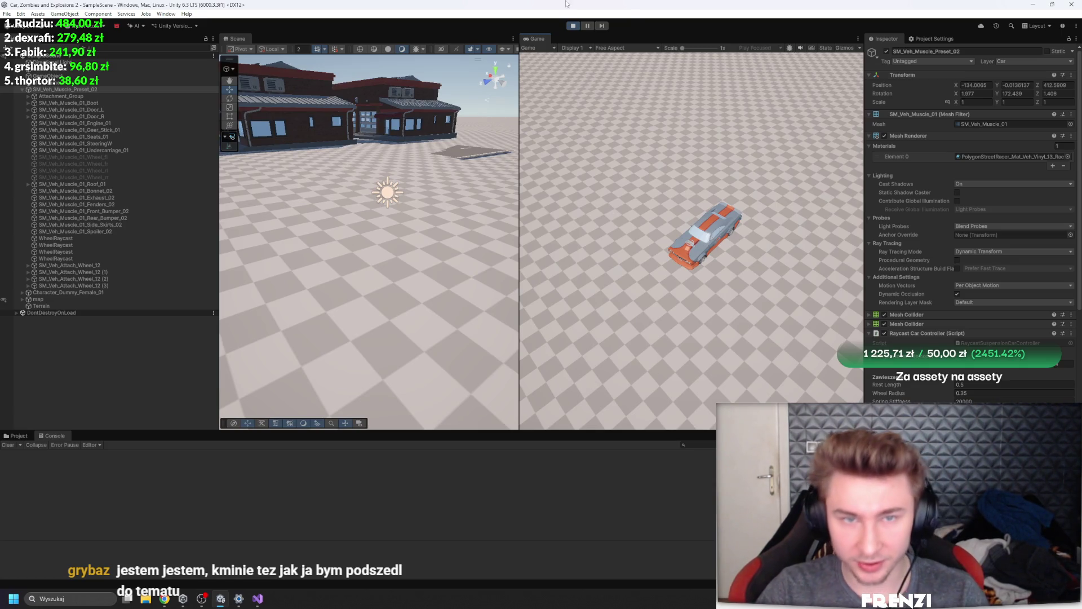
{"action": "left_click", "coordinate": [573, 26]}
{"action": "left_click", "coordinate": [572, 26]}
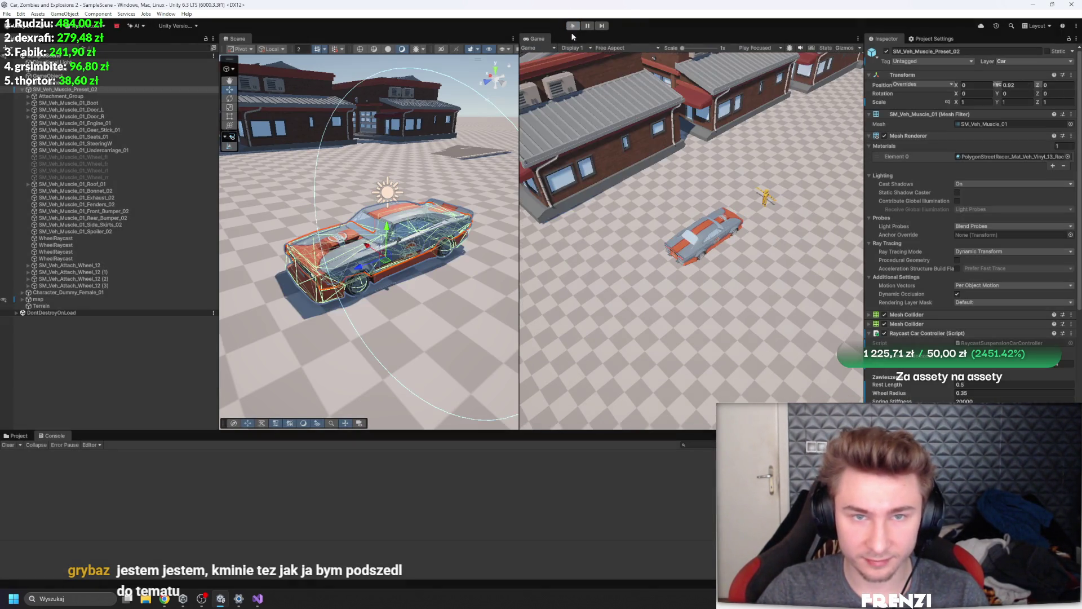
Expand the Wheels list, exit play mode, and drag the four WheelRaycast objects into it
{"action": "scroll", "coordinate": [958, 254], "scroll_direction": "down", "scroll_amount": 15}
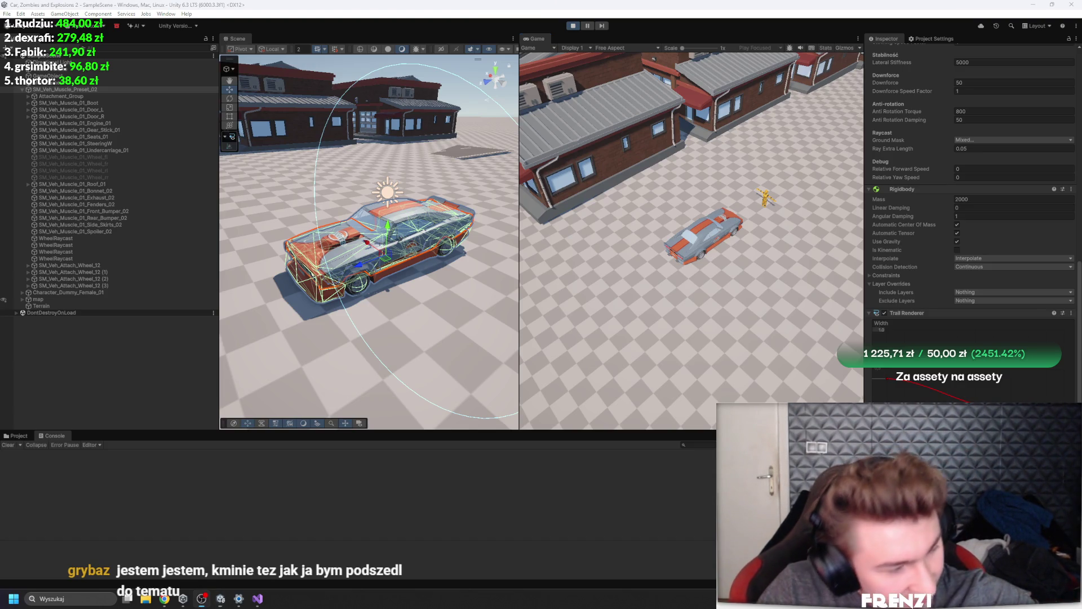
{"action": "scroll", "coordinate": [970, 214], "scroll_direction": "down", "scroll_amount": 3}
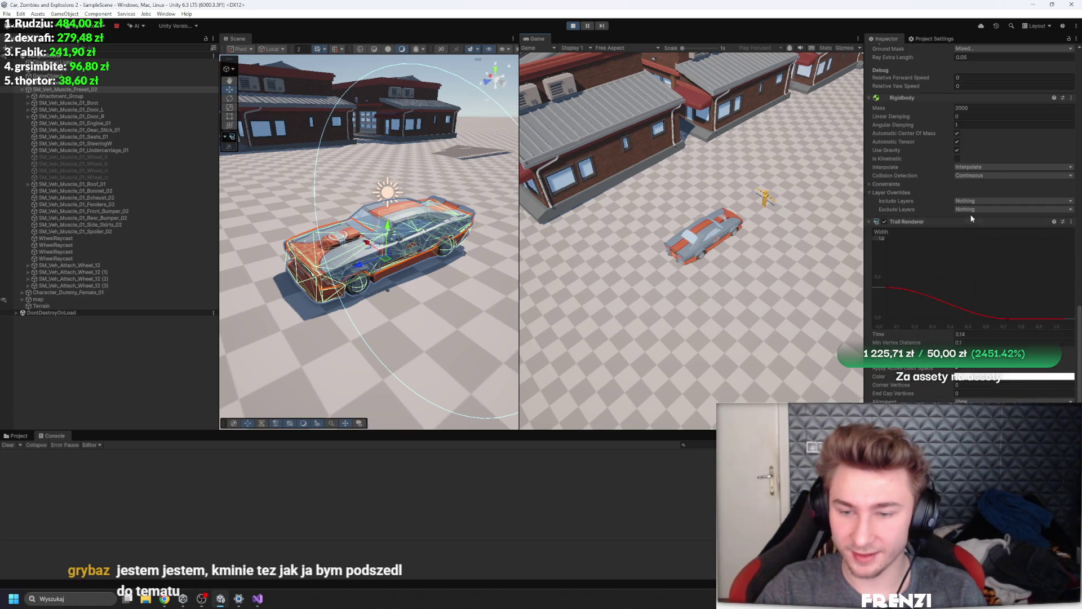
{"action": "scroll", "coordinate": [965, 266], "scroll_direction": "down", "scroll_amount": 10}
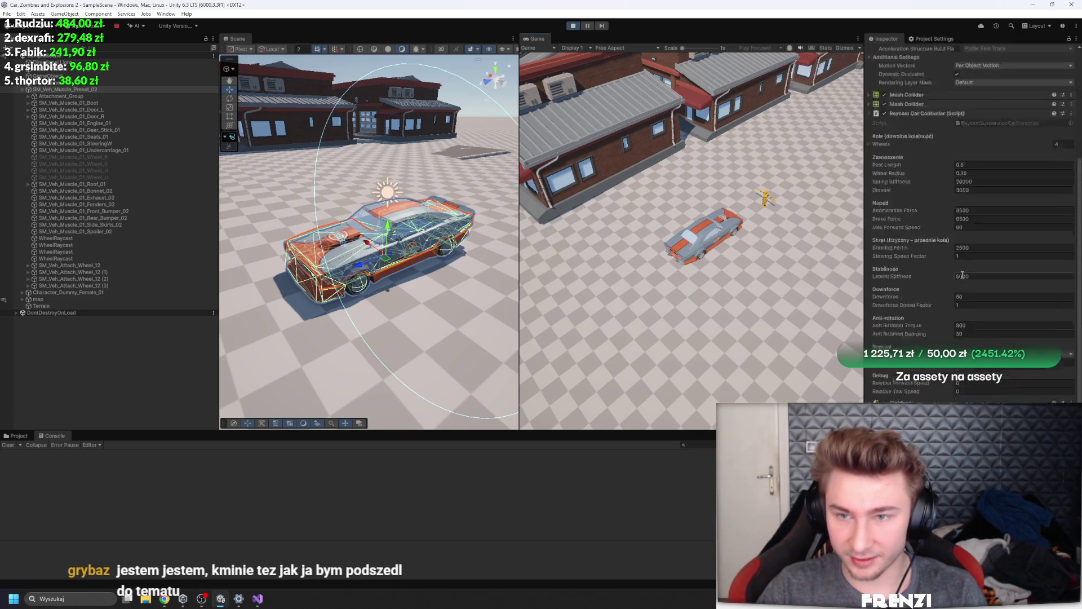
{"action": "left_click", "coordinate": [882, 213]}
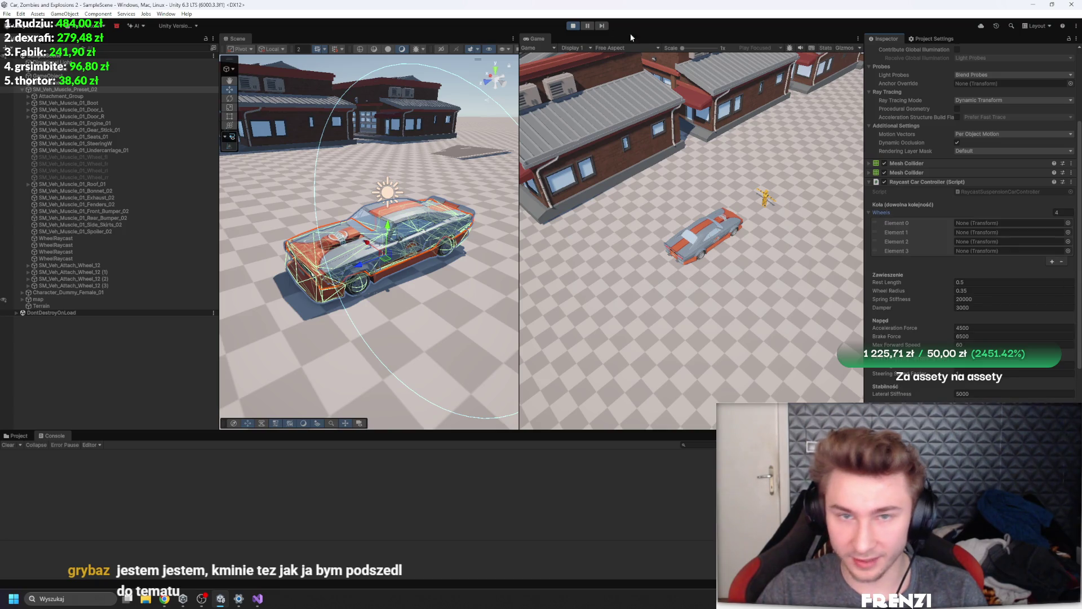
{"action": "left_click", "coordinate": [572, 25]}
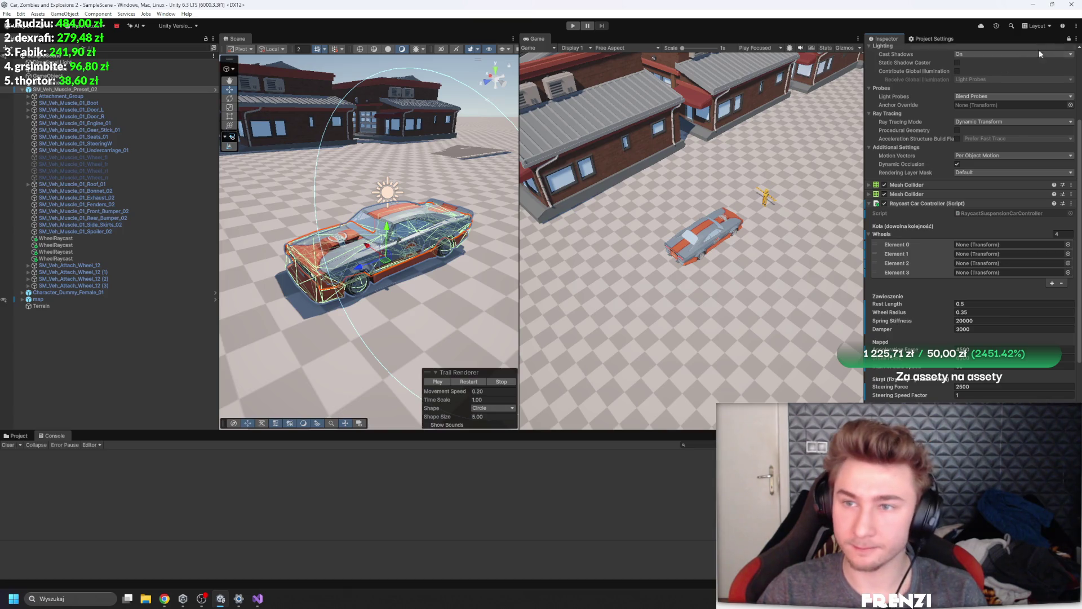
{"action": "left_click", "coordinate": [55, 258]}
{"action": "left_click", "coordinate": [56, 238], "text": "shift"}
{"action": "left_click_drag", "start_coordinate": [55, 248], "coordinate": [902, 234]}
Remove the empty Wheels entries, leaving Elements 0–3, and start play mode
{"action": "left_click", "coordinate": [910, 263]}
{"action": "left_click", "coordinate": [909, 242]}
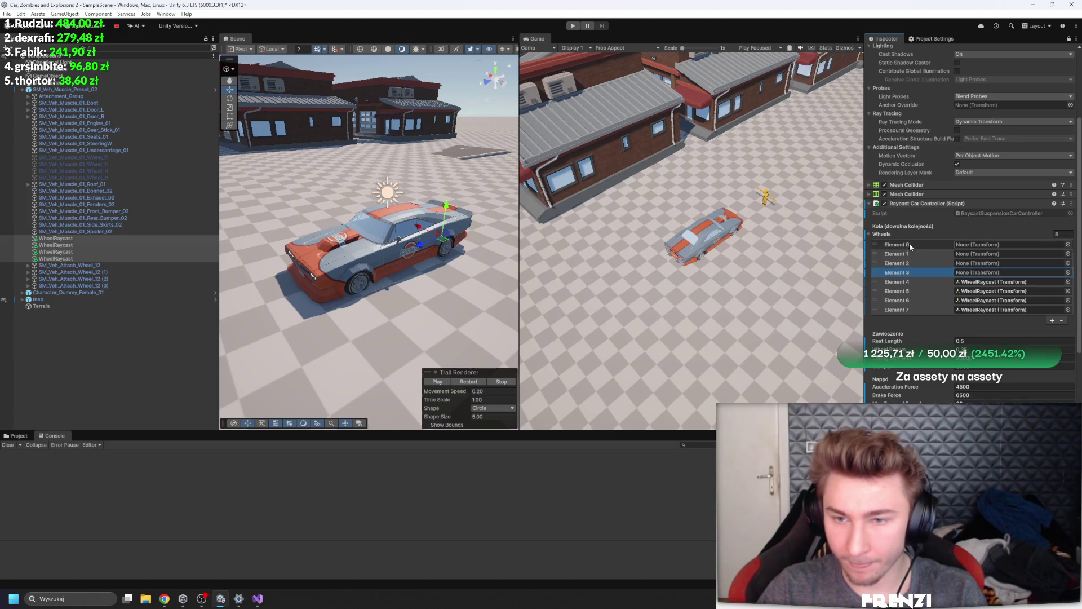
{"action": "left_click", "coordinate": [902, 273], "text": "shift"}
{"action": "left_click", "coordinate": [1062, 320]}
{"action": "left_click", "coordinate": [1063, 321]}
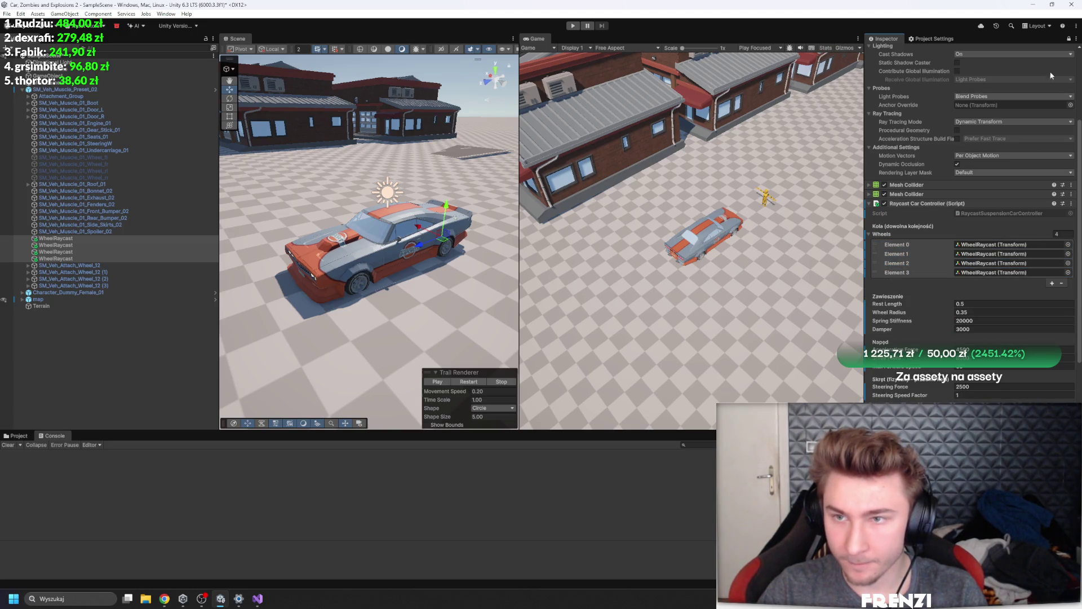
{"action": "left_click", "coordinate": [1069, 39]}
{"action": "left_click", "coordinate": [579, 26]}
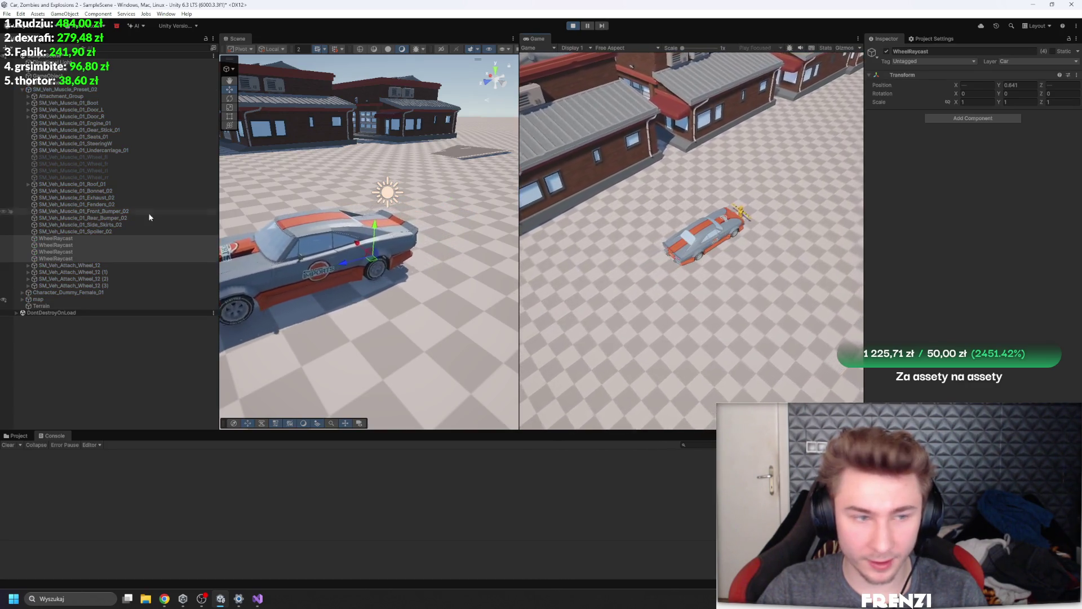
On SM_Veh_Muscle_Preset_02, raise Acceleration Force to 7650, then 76500, and drive forward
{"action": "left_click", "coordinate": [56, 89]}
{"action": "scroll", "coordinate": [913, 325], "scroll_direction": "down", "scroll_amount": 2}
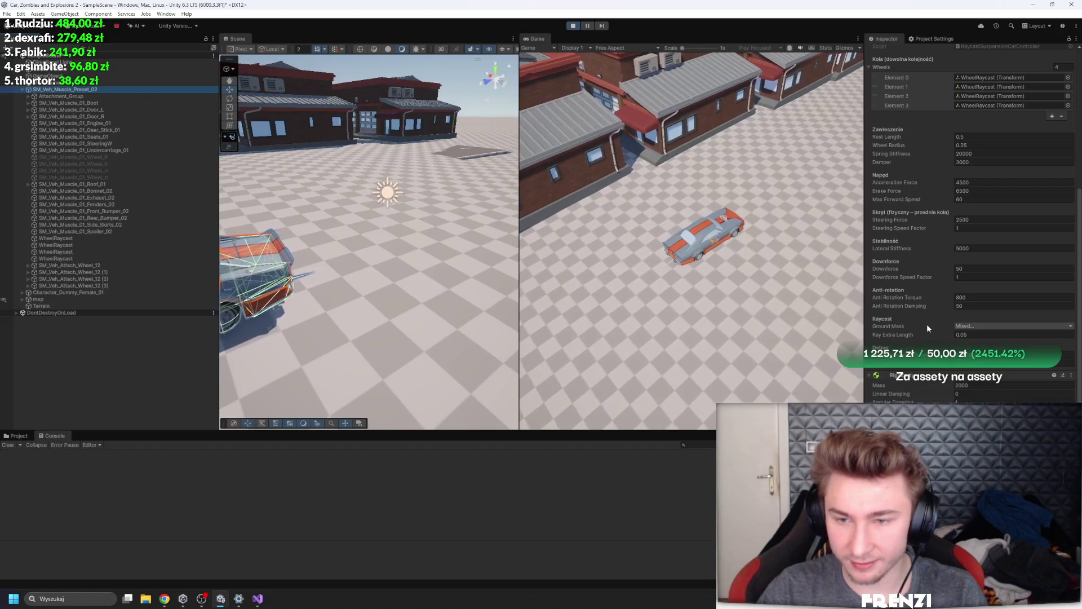
{"action": "scroll", "coordinate": [939, 327], "scroll_direction": "down", "scroll_amount": 2}
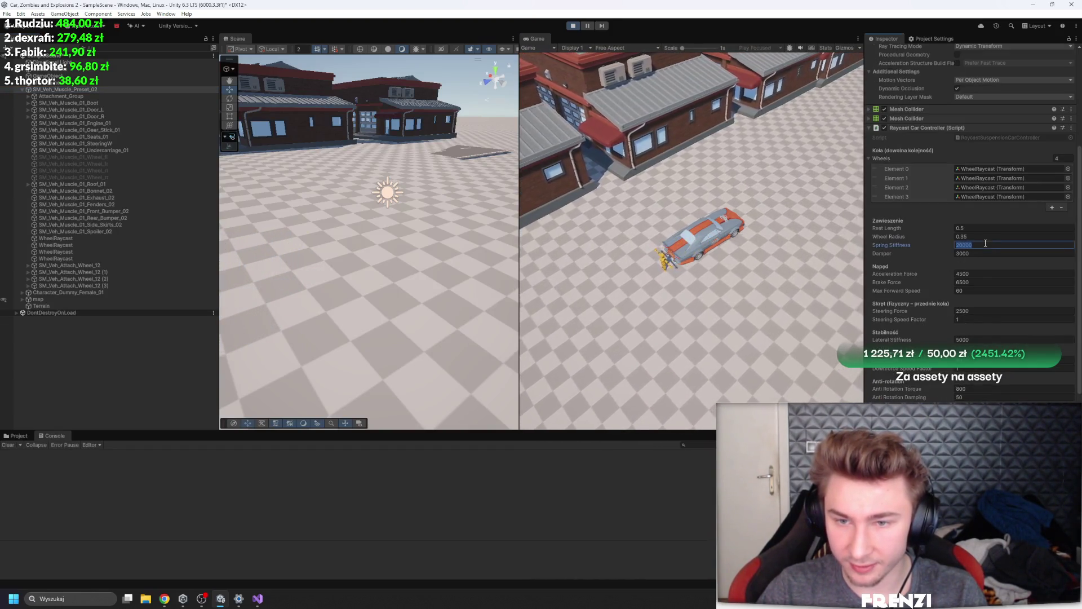
{"action": "left_click", "coordinate": [1021, 273]}
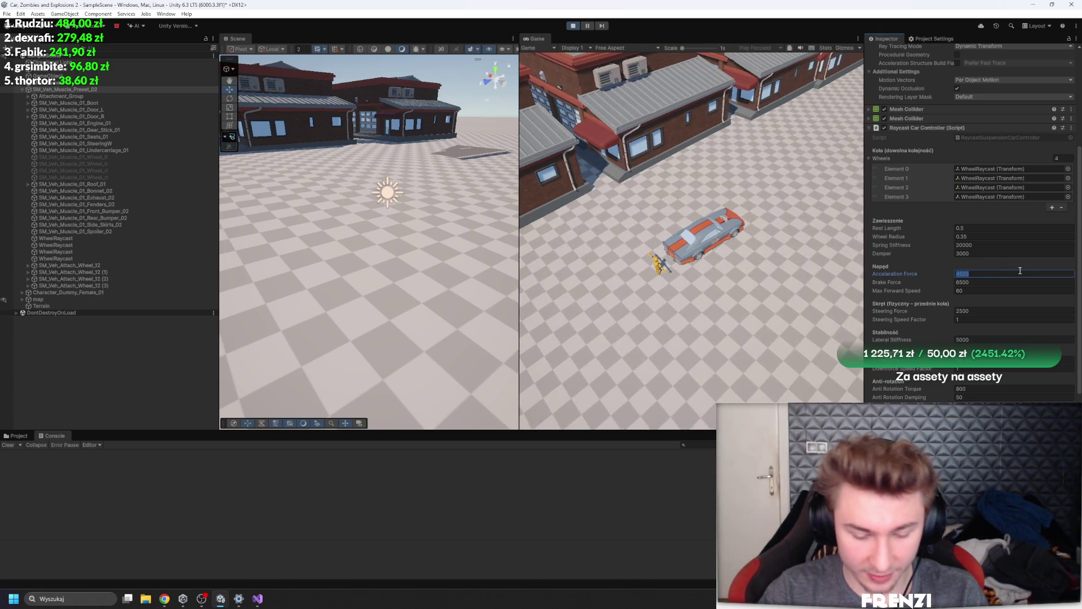
{"action": "key", "text": "End"}
{"action": "type", "text": "+1.7"}
{"action": "key", "text": "Return"}
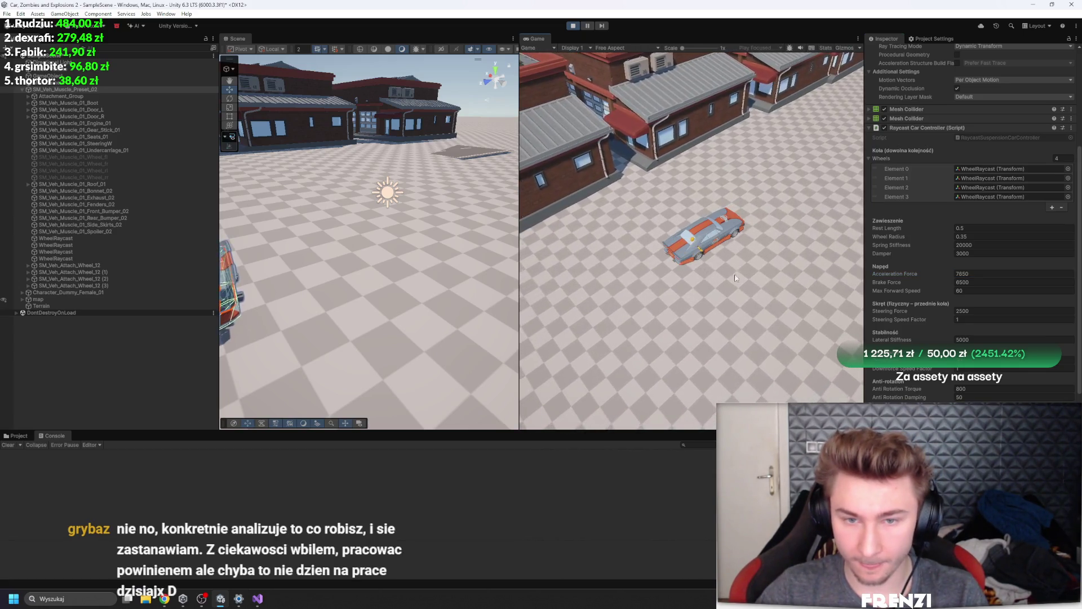
{"action": "left_click", "coordinate": [982, 273]}
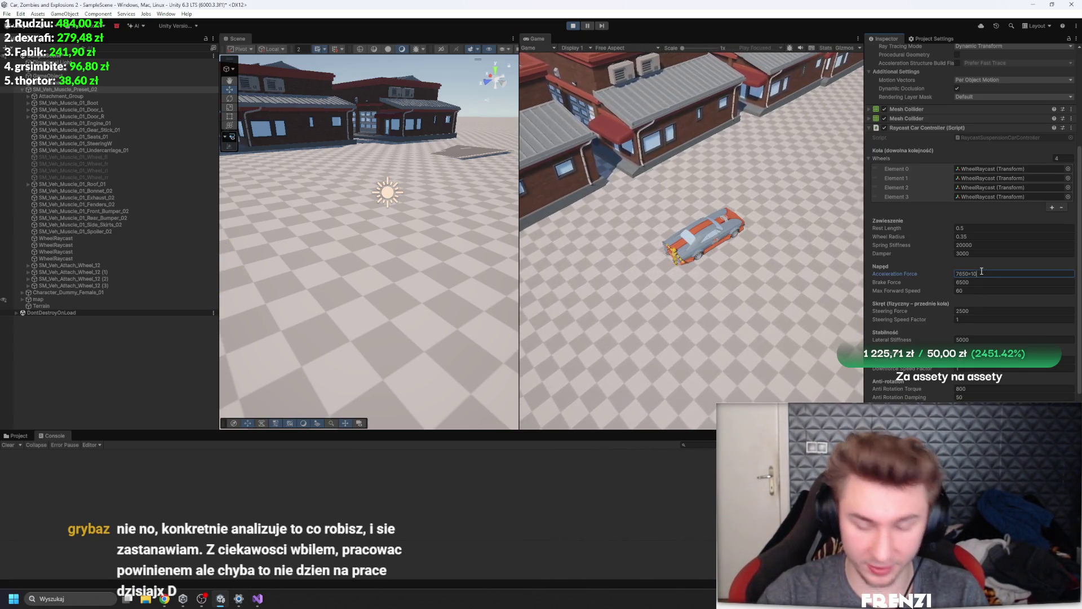
{"action": "key", "text": "End"}
{"action": "type", "text": "0"}
{"action": "key", "text": "Return"}
{"action": "left_click", "coordinate": [692, 317]}
{"action": "key", "text": "w"}
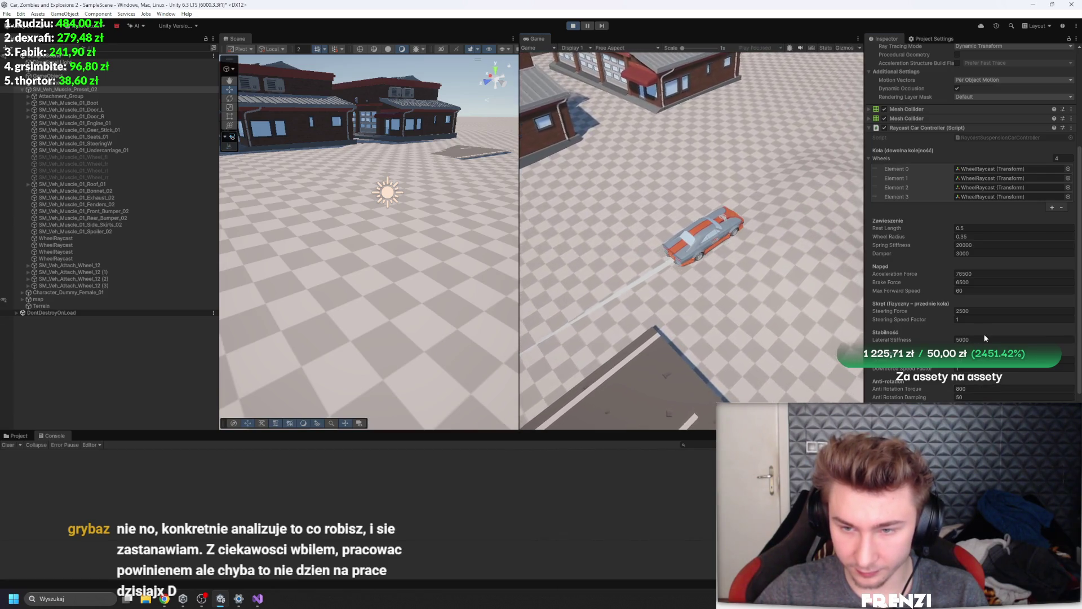
Set Steering Force to 250000, then reduce it to 25000, and resume driving
{"action": "left_click", "coordinate": [984, 339]}
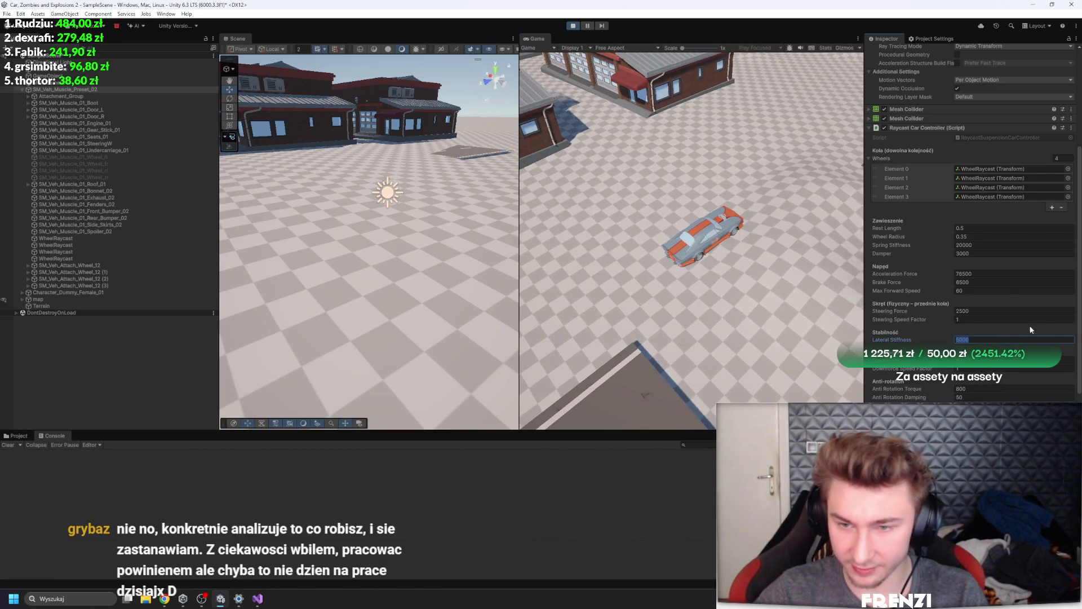
{"action": "left_click", "coordinate": [983, 311]}
{"action": "type", "text": "250000"}
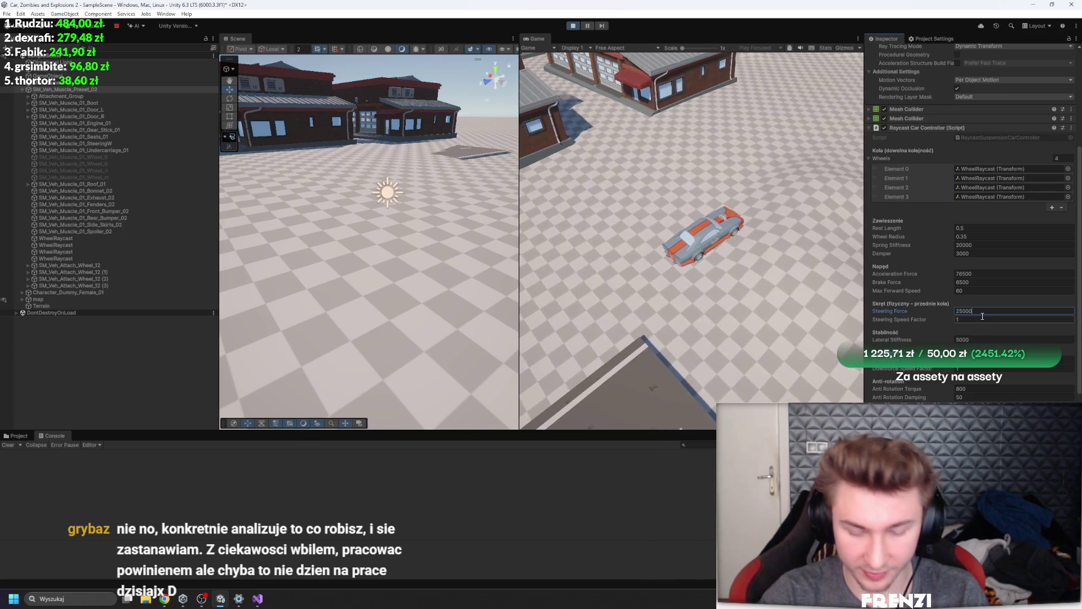
{"action": "key", "text": "Return"}
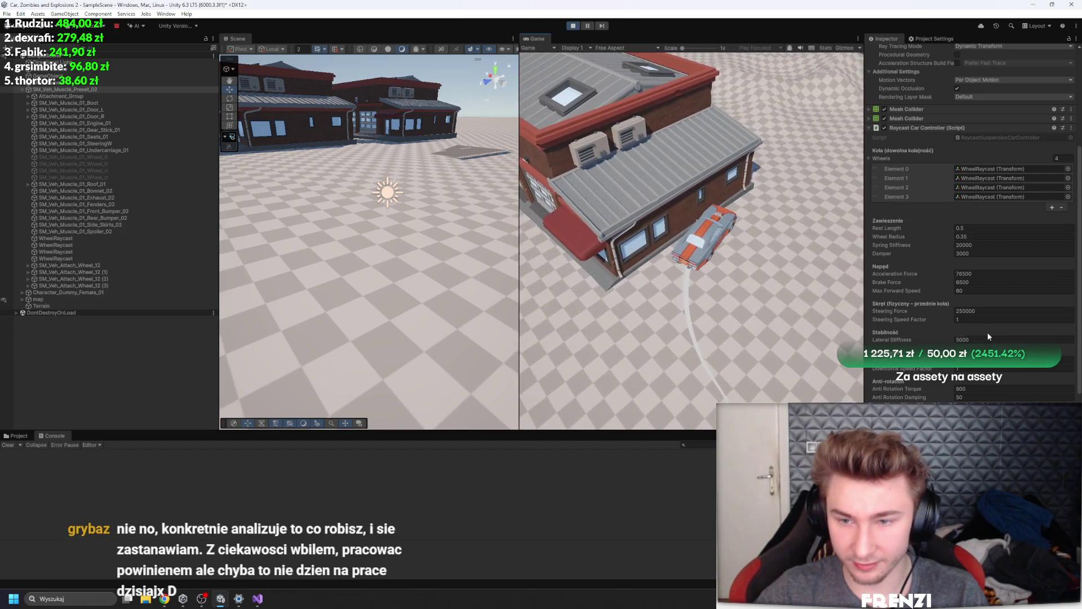
{"action": "left_click", "coordinate": [990, 307]}
{"action": "key", "text": "BackSpace"}
{"action": "left_click", "coordinate": [761, 279]}
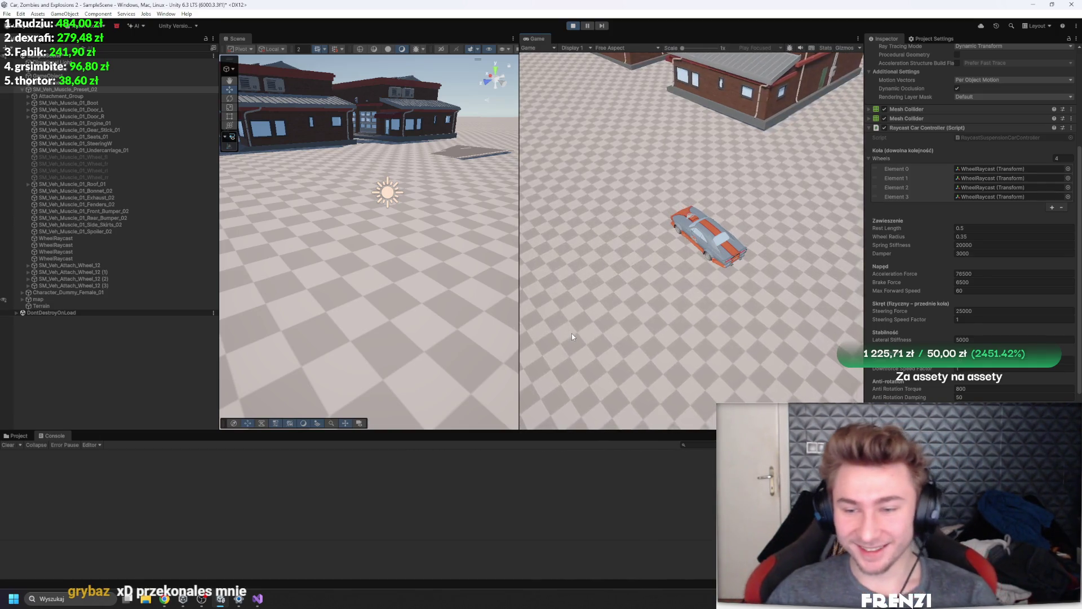
Drive with W and D, trying Anti Rotation Torque 8000 before restoring it to 800
{"action": "key", "text": "w"}
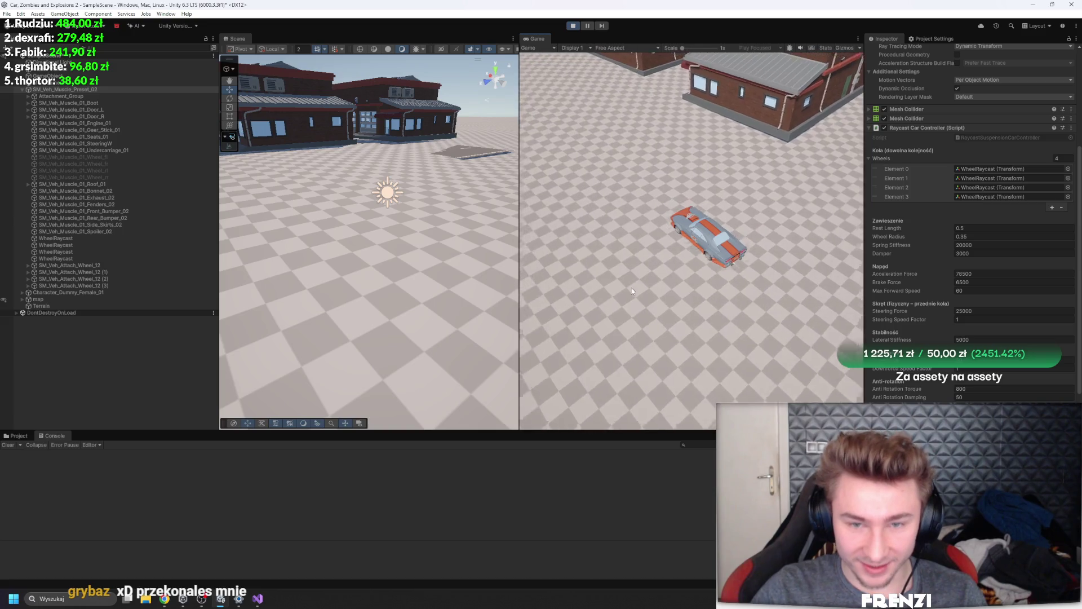
{"action": "key", "text": "d"}
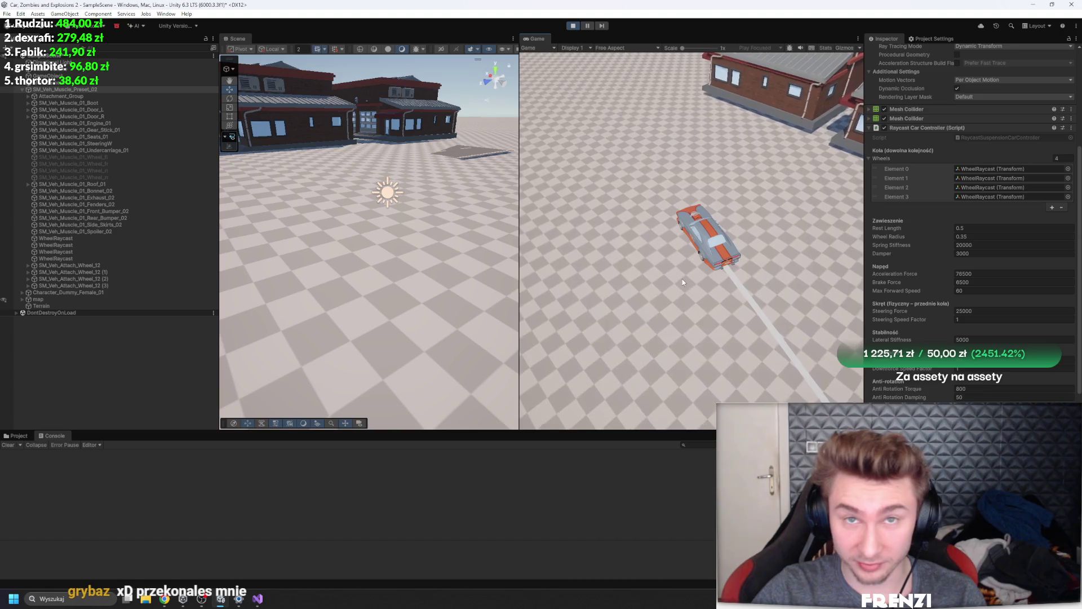
{"action": "left_click", "coordinate": [988, 388]}
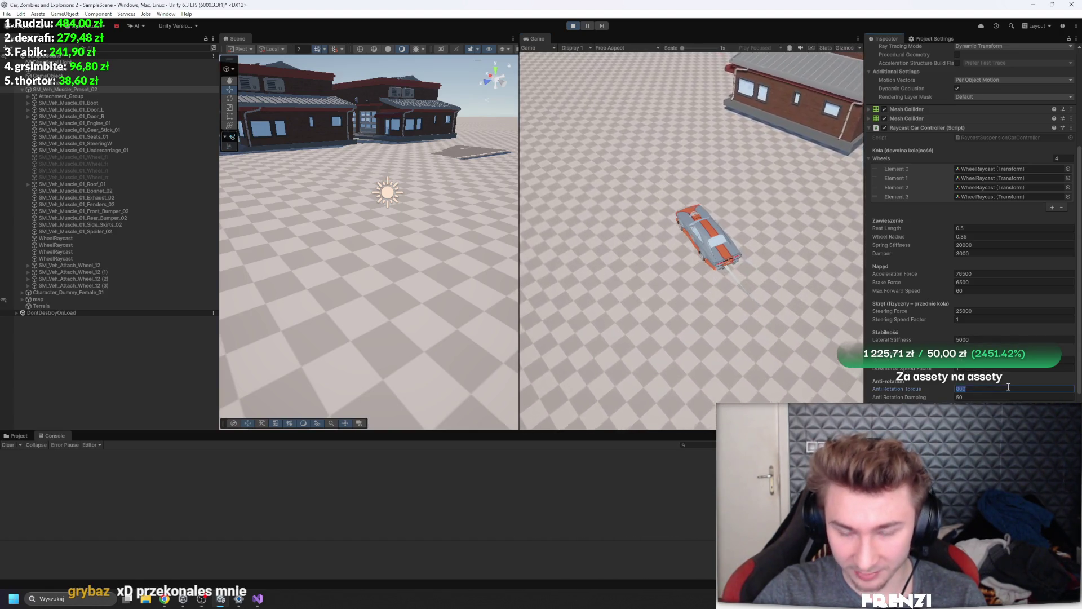
{"action": "type", "text": "800"}
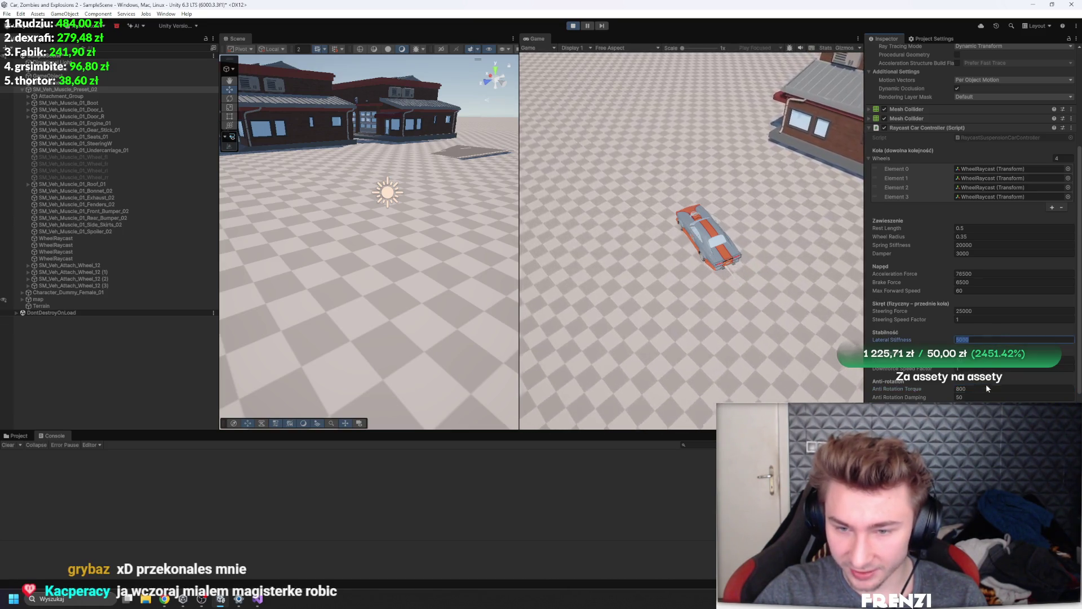
{"action": "double_click", "coordinate": [994, 387]}
{"action": "type", "text": "8000"}
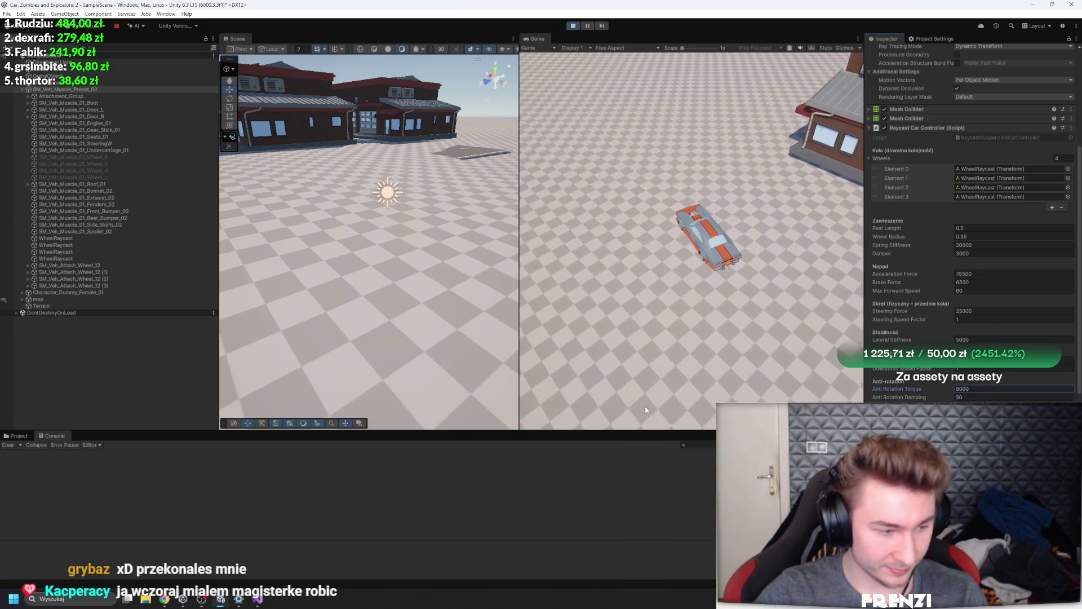
{"action": "left_click", "coordinate": [708, 275]}
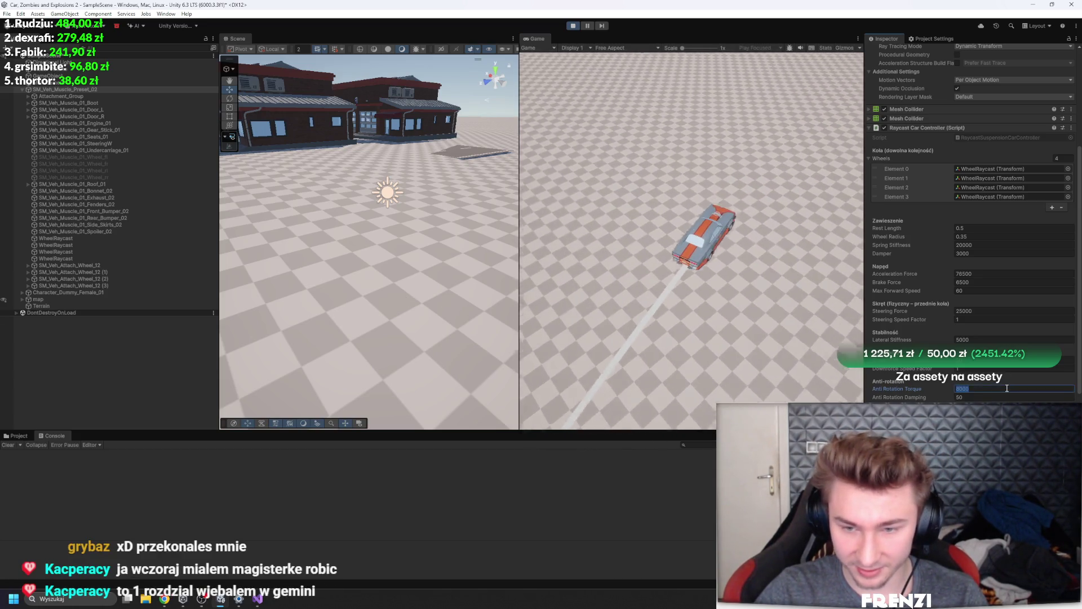
{"action": "double_click", "coordinate": [983, 388]}
{"action": "type", "text": "800"}
{"action": "left_click", "coordinate": [754, 321]}
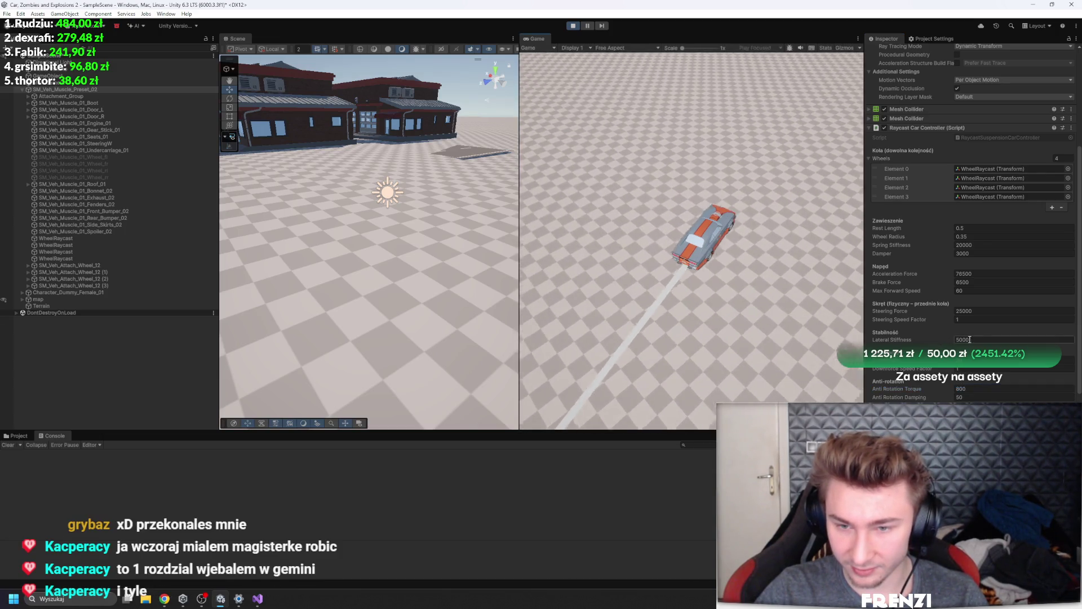
Set Steering Force to 250000 divided by 8 (31250) and enter a new Lateral Stiffness value
{"action": "double_click", "coordinate": [975, 311]}
{"action": "type", "text": "250000"}
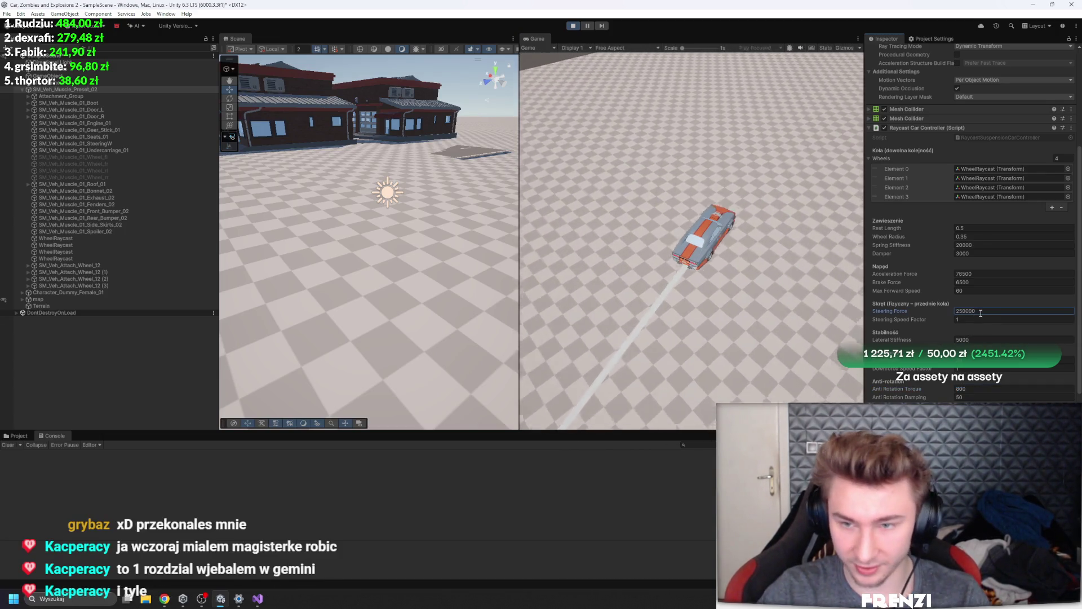
{"action": "left_click", "coordinate": [748, 271]}
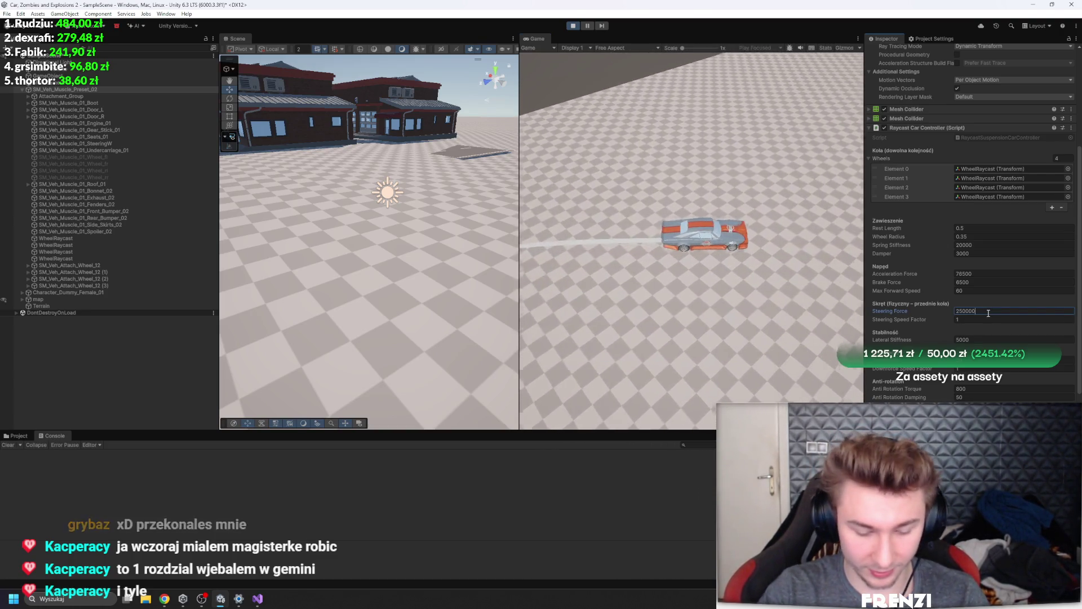
{"action": "left_click", "coordinate": [989, 312]}
{"action": "type", "text": "8"}
{"action": "left_click", "coordinate": [748, 310]}
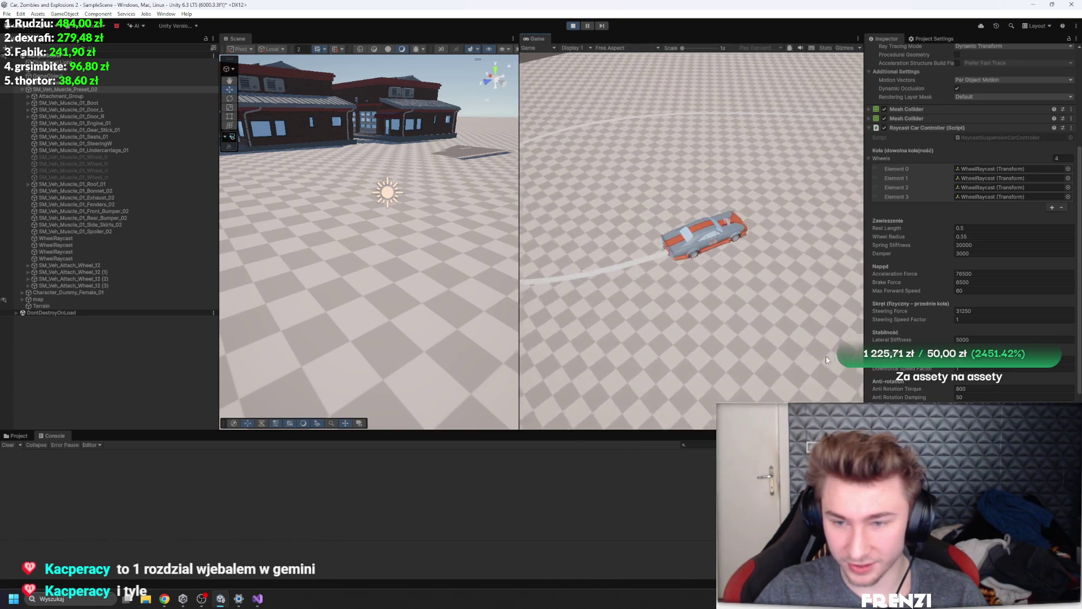
{"action": "left_click", "coordinate": [984, 339]}
{"action": "type", "text": "0"}
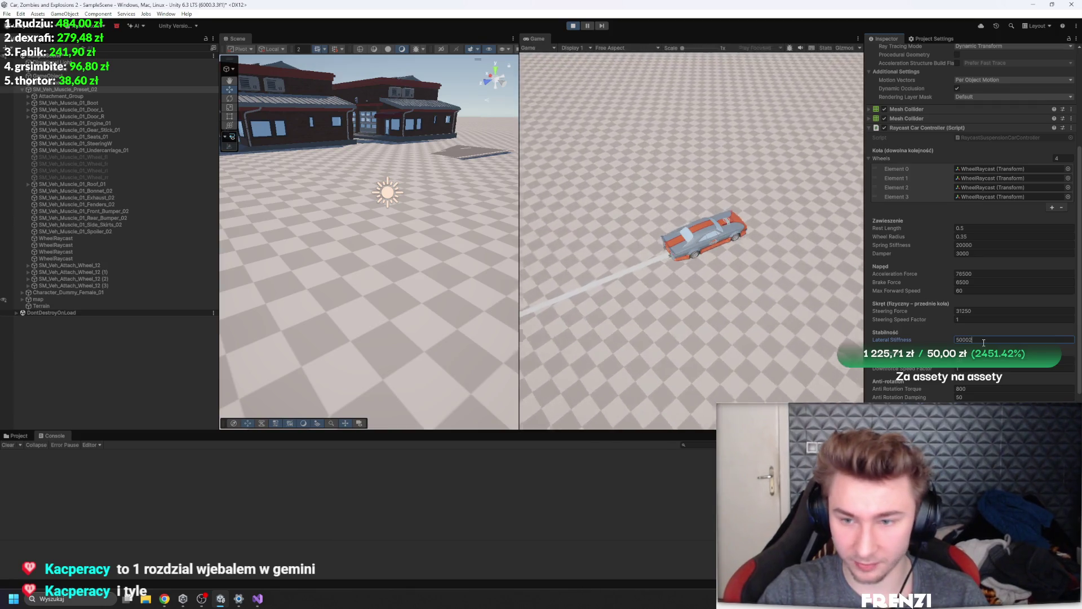
{"action": "type", "text": "2500"}
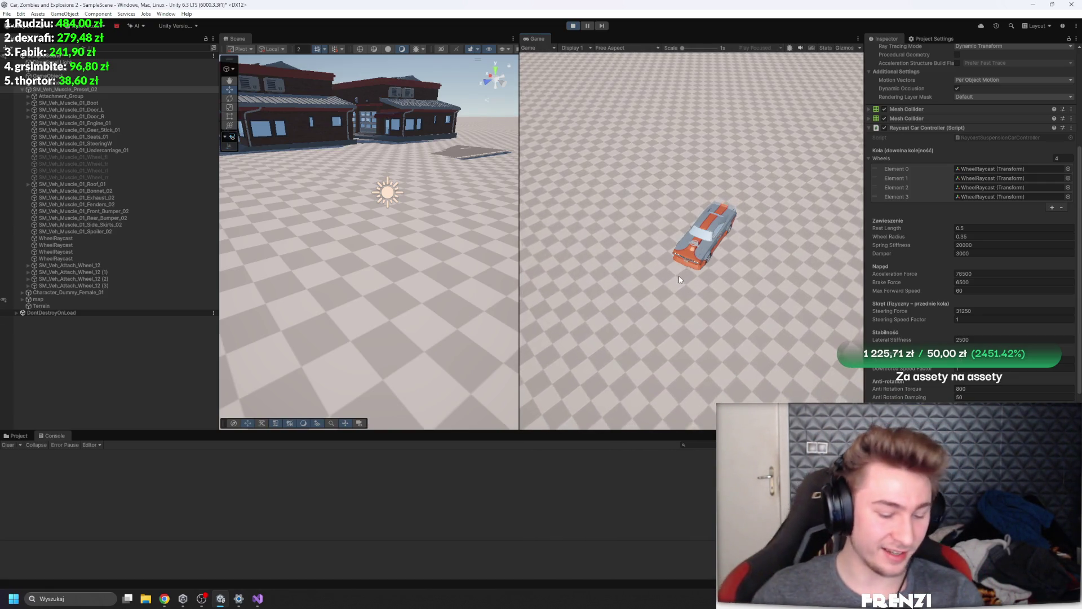
Drive the car with WASD through tight left and right turns, leaving curved skid trails
{"action": "key", "text": "d"}
{"action": "key", "text": "w"}
{"action": "key", "text": "d"}
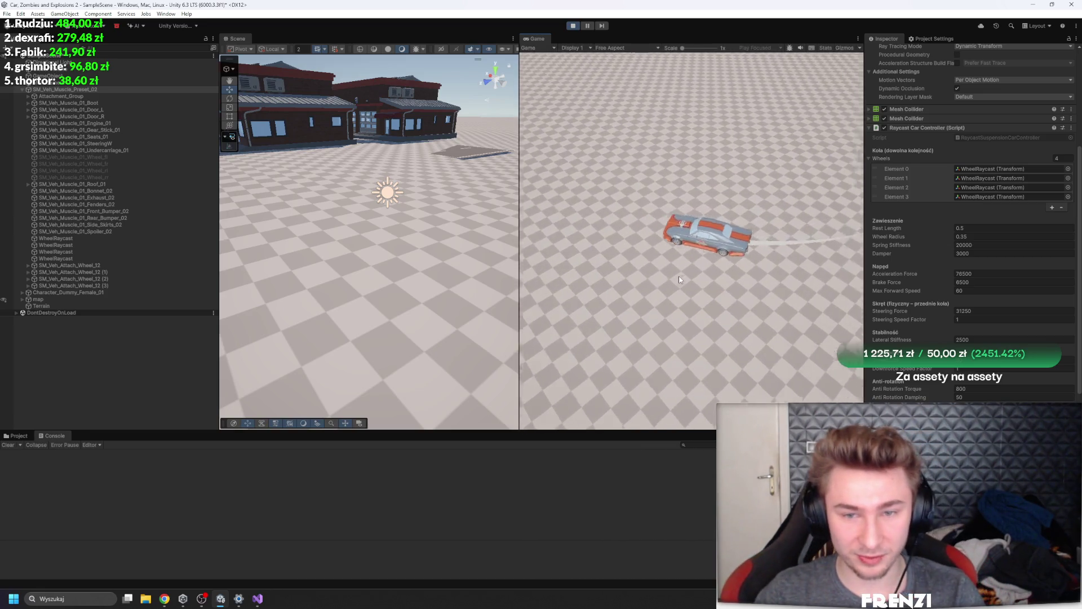
{"action": "key", "text": "d"}
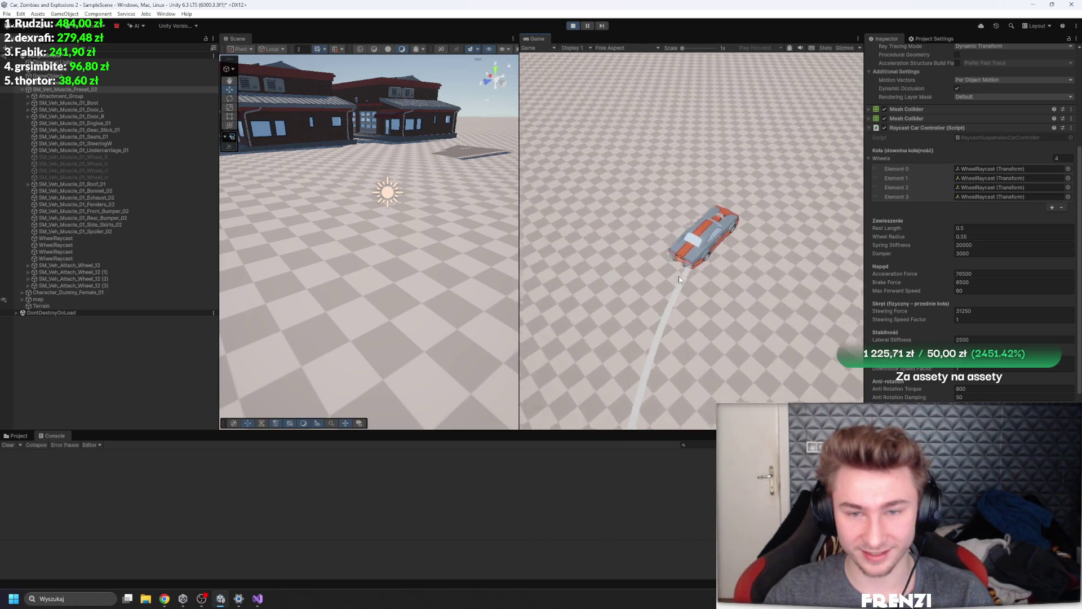
{"action": "key", "text": "a"}
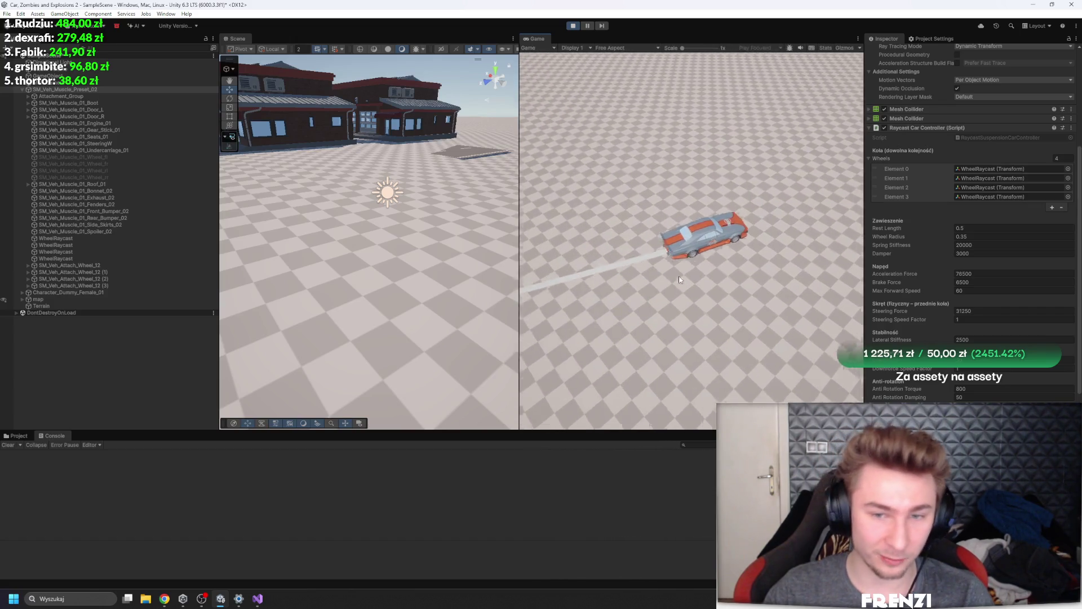
{"action": "key", "text": "a"}
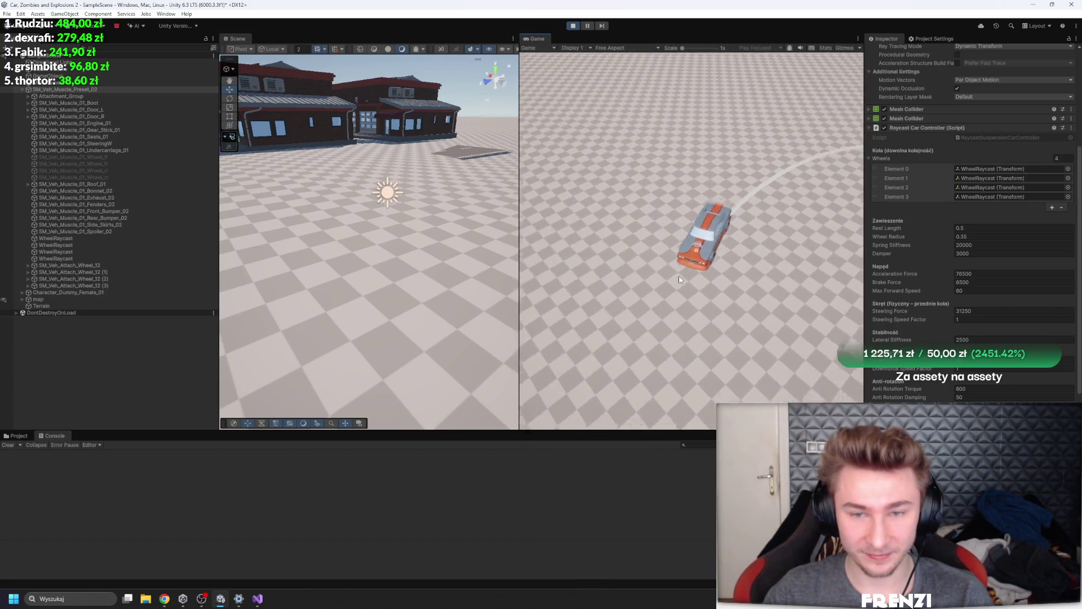
{"action": "key", "text": "a"}
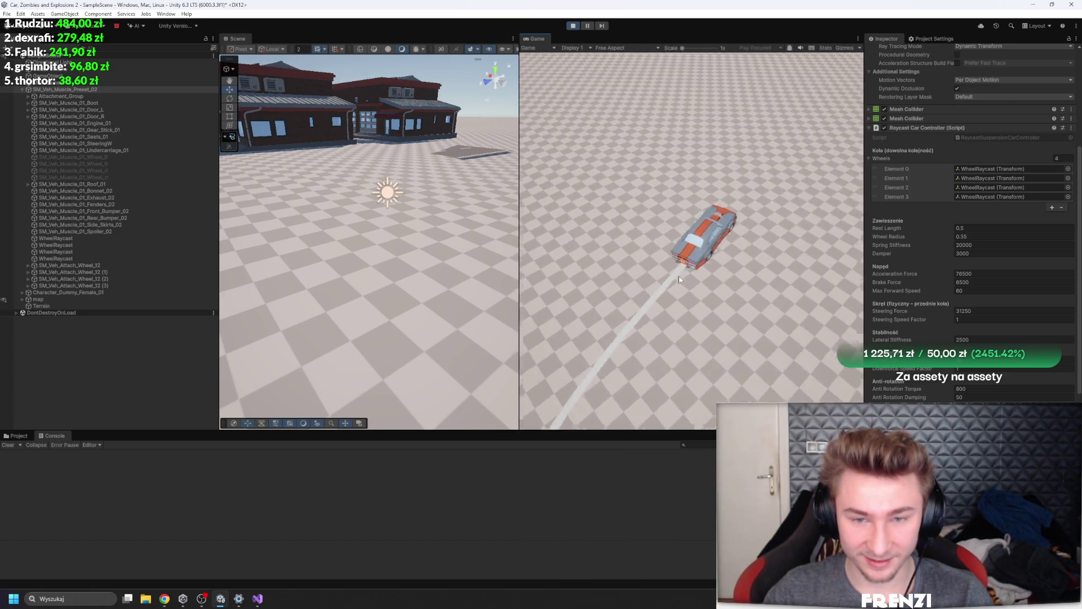
{"action": "key", "text": "a"}
{"action": "key", "text": "a"}
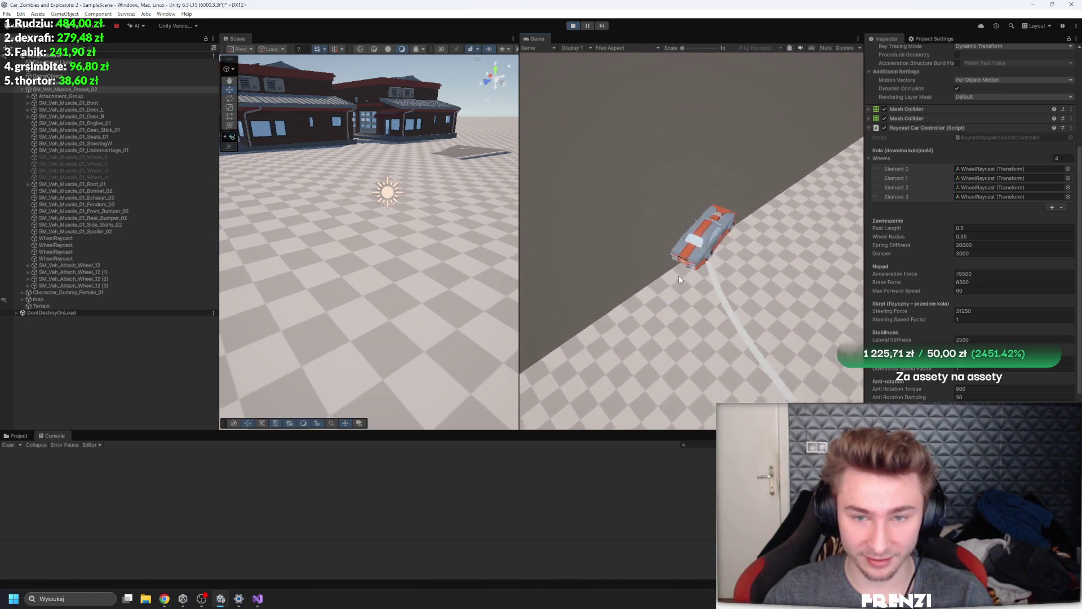
{"action": "key", "text": "a"}
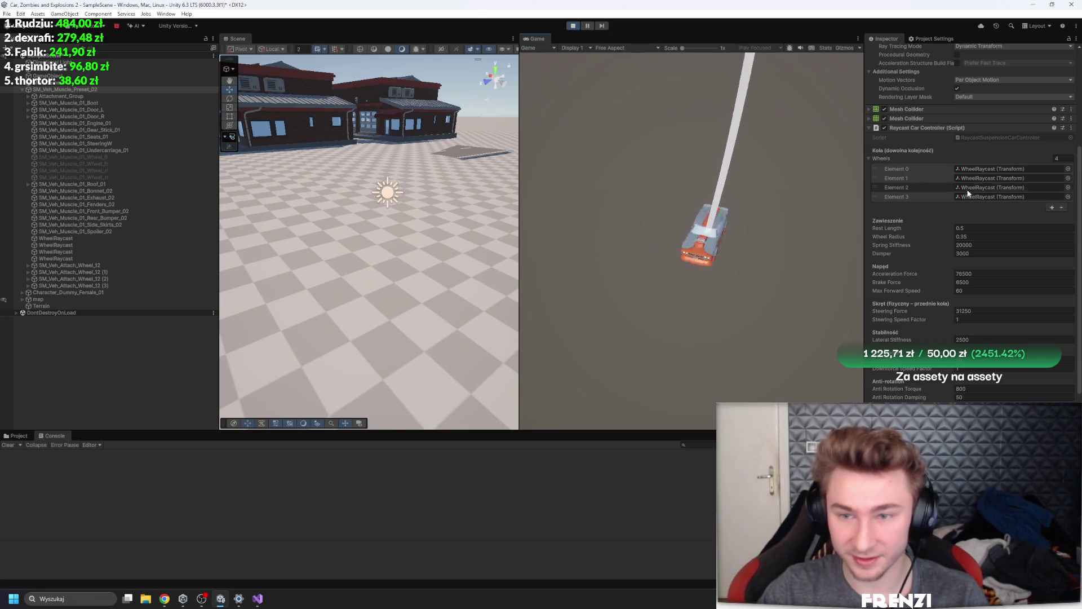
{"action": "right_click", "coordinate": [912, 130]}
Copy the Raycast Car Controller's tuned values, stop play, and start a new test run
{"action": "left_click", "coordinate": [981, 176]}
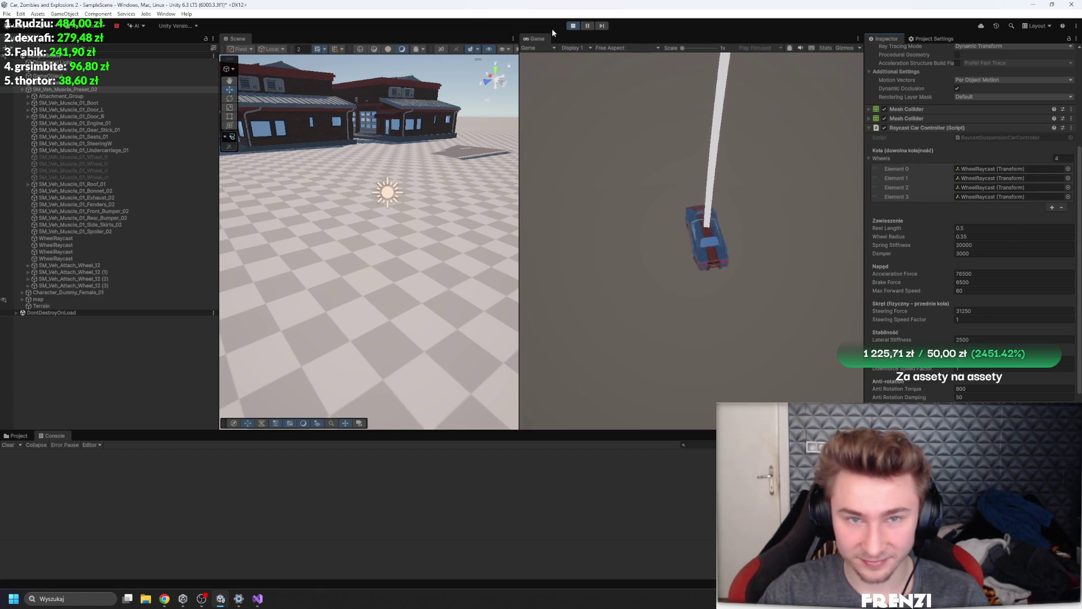
{"action": "left_click", "coordinate": [573, 25]}
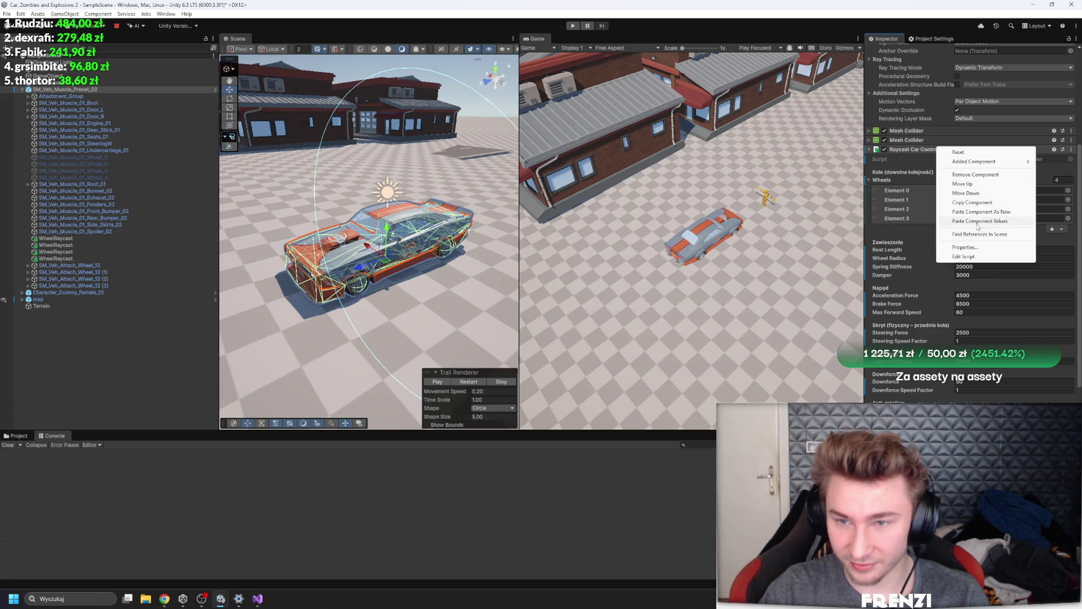
{"action": "left_click", "coordinate": [578, 25]}
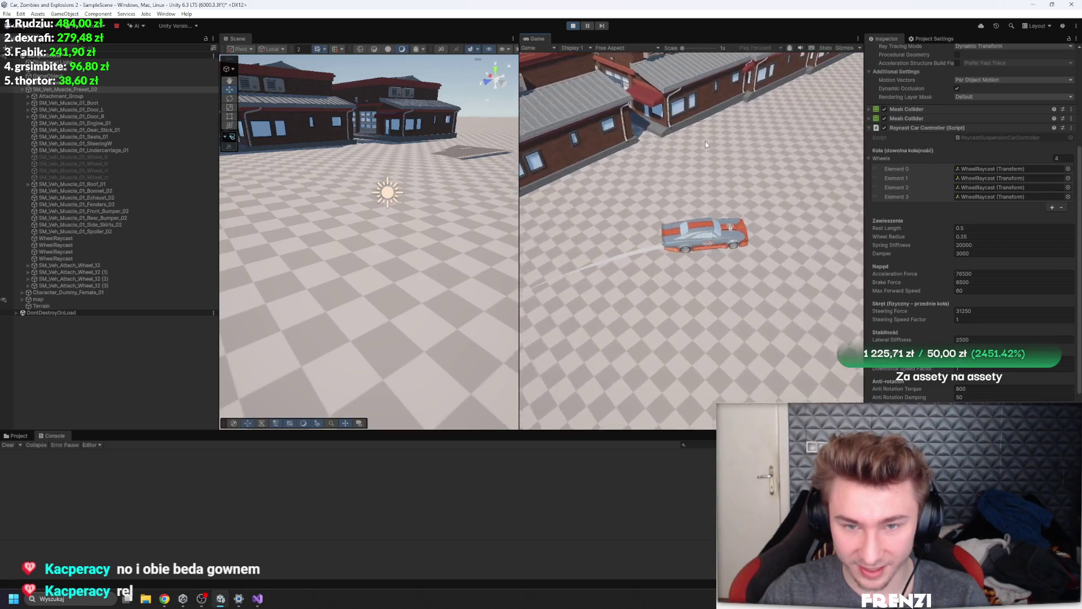
While driving, change Lateral Stiffness from 2500 to 25000, then pause the game
{"action": "key", "text": "a"}
{"action": "key", "text": "d"}
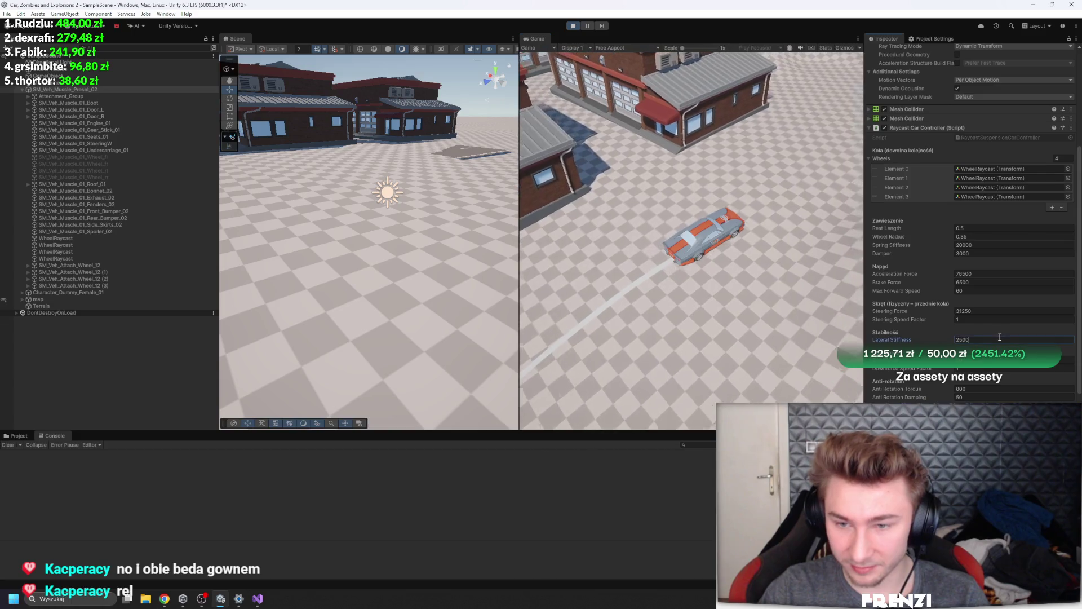
{"action": "left_click", "coordinate": [1001, 339]}
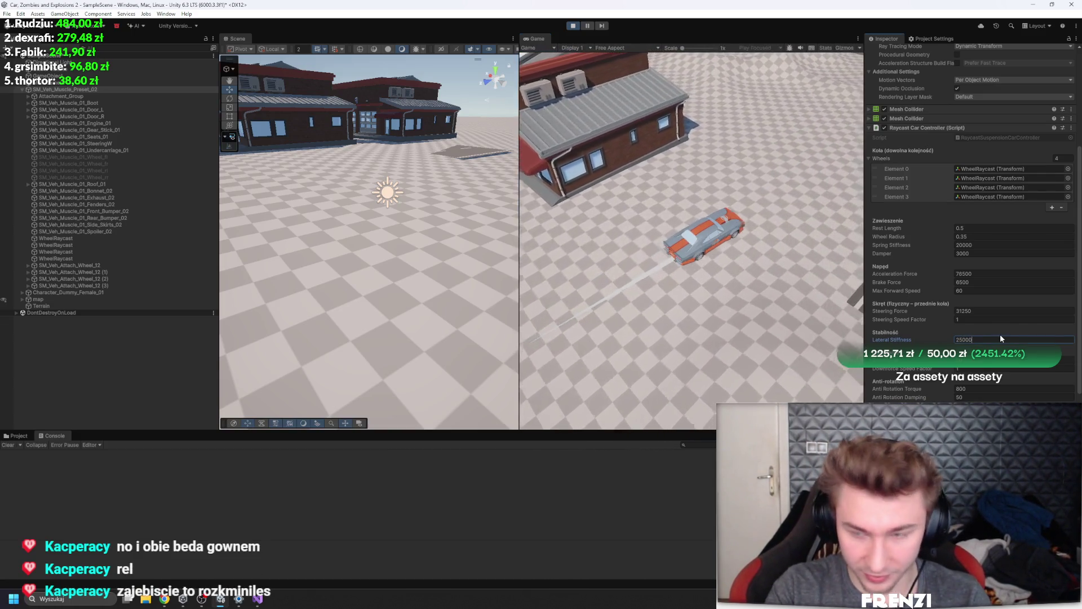
{"action": "scroll", "coordinate": [1000, 334], "scroll_direction": "up", "scroll_amount": 1}
{"action": "key", "text": "w"}
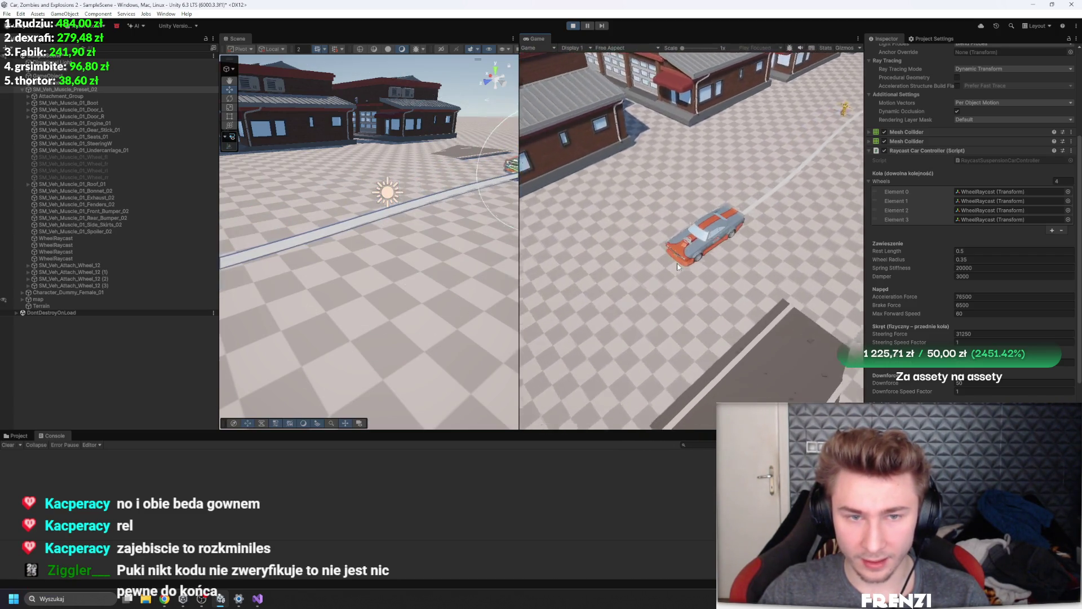
{"action": "left_click", "coordinate": [587, 26]}
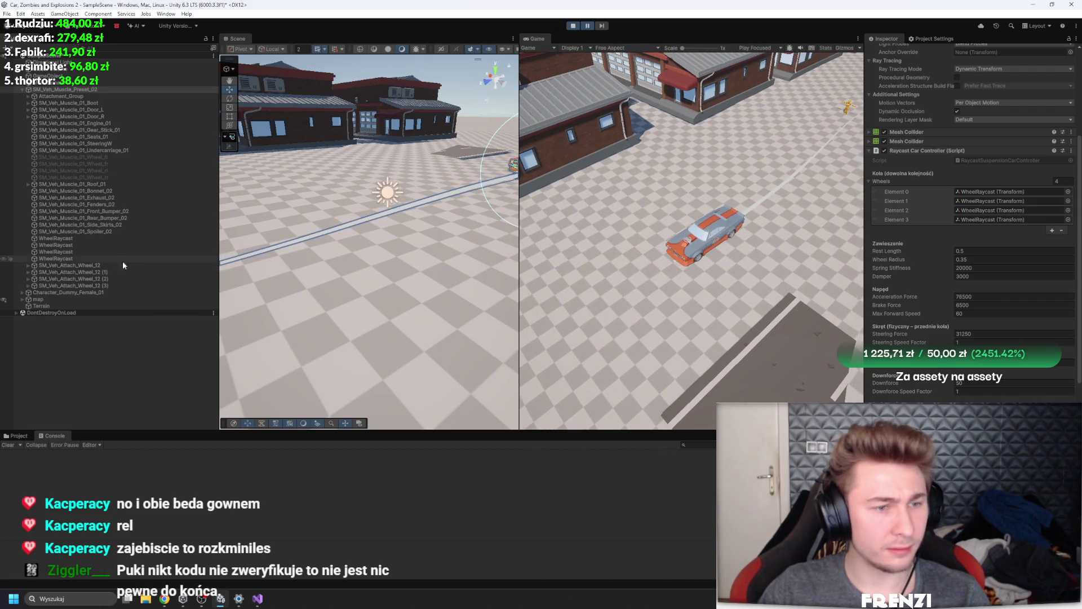
Select both WheelRaycast objects, rotate them to Y 45, and resume the game
{"action": "double_click", "coordinate": [79, 239]}
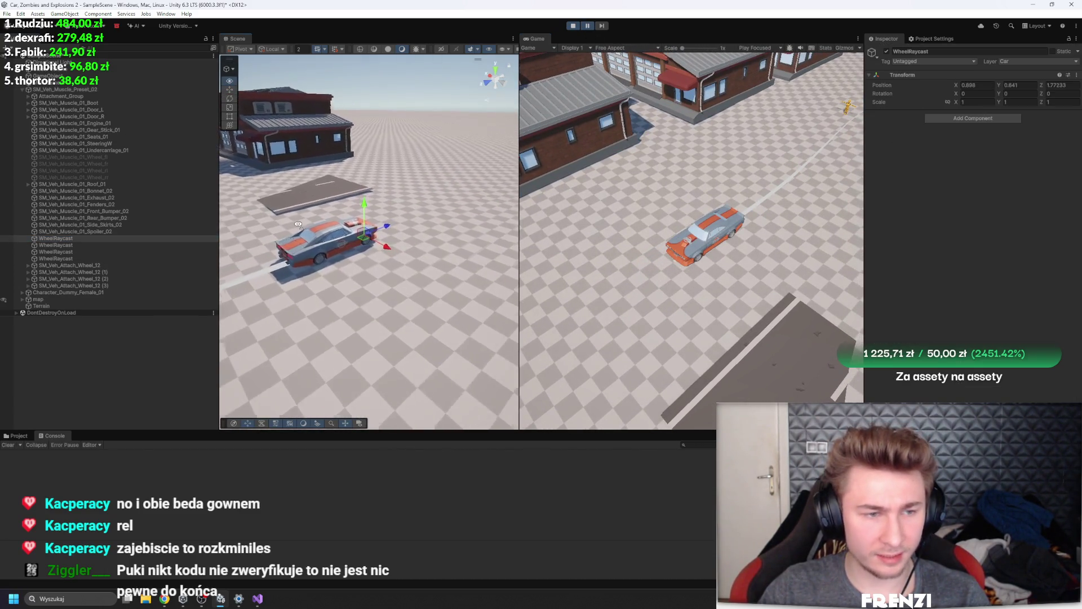
{"action": "left_click", "coordinate": [97, 252]}
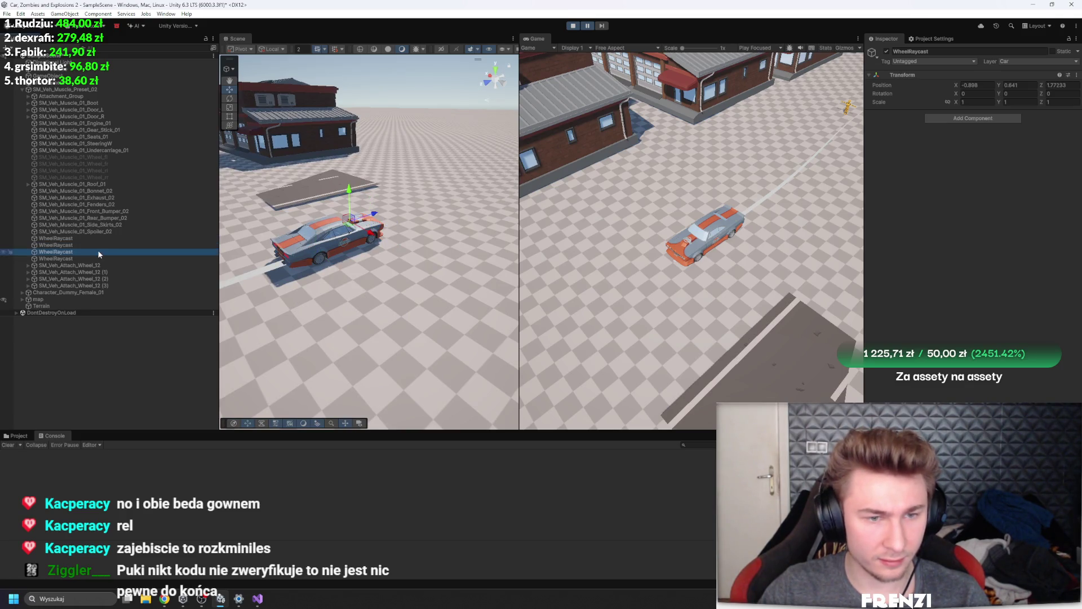
{"action": "left_click", "coordinate": [104, 238], "text": "ctrl"}
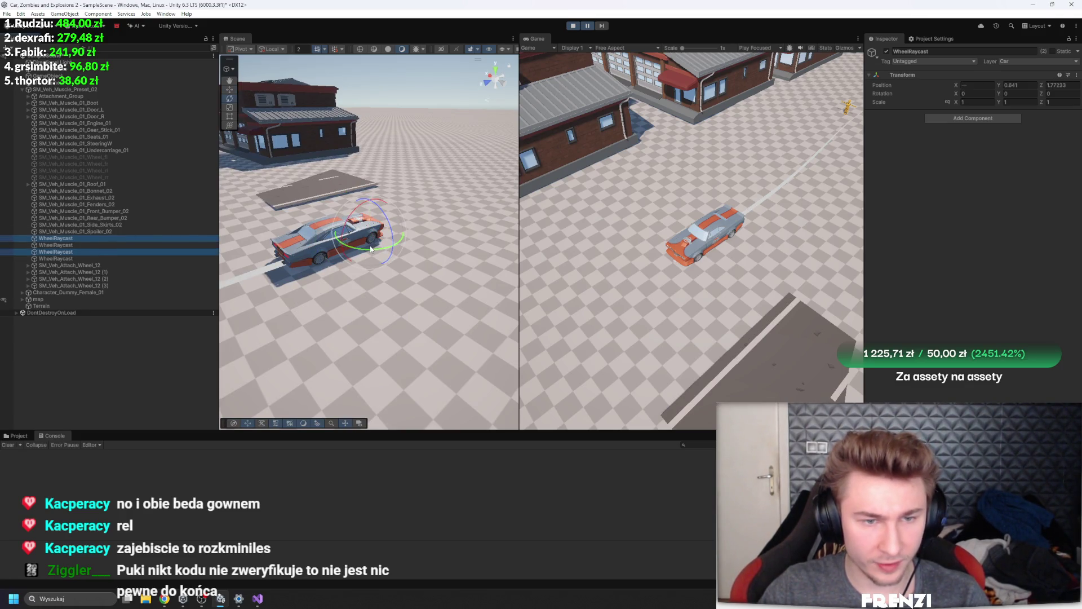
{"action": "left_click_drag", "start_coordinate": [336, 243], "coordinate": [312, 238]}
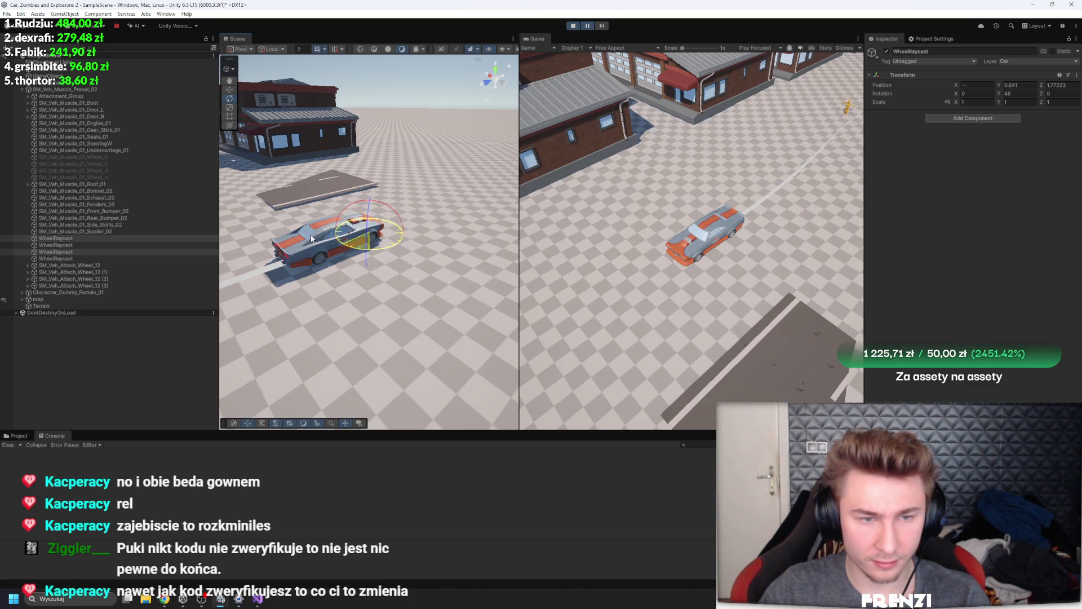
{"action": "left_click", "coordinate": [592, 26]}
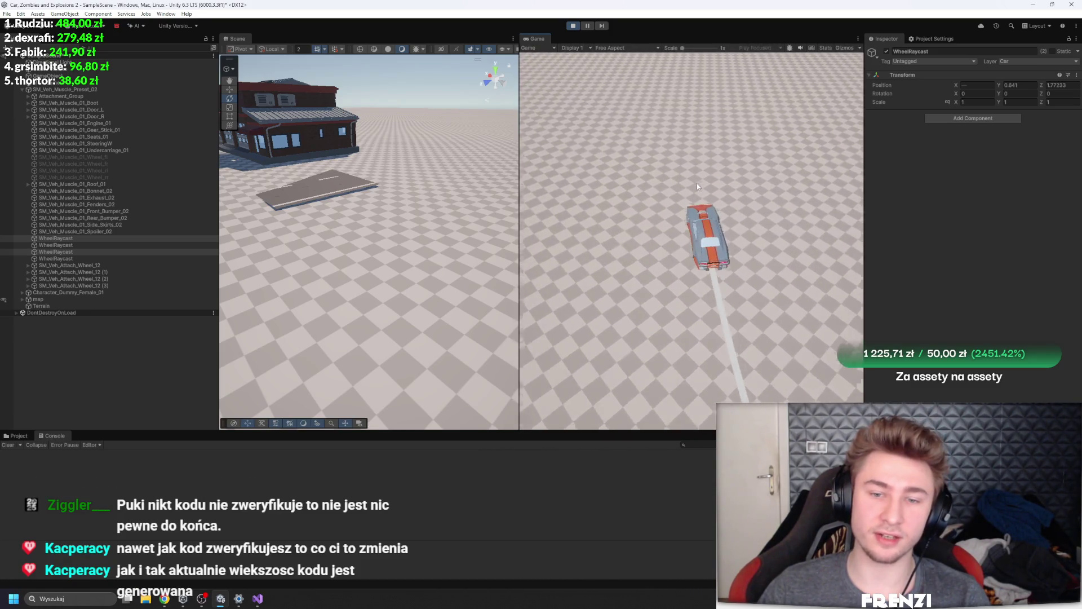
Set SM_Veh_Muscle_Preset_02's Lateral Stiffness to 100, test the sideways sliding, then pause
{"action": "left_click", "coordinate": [65, 89]}
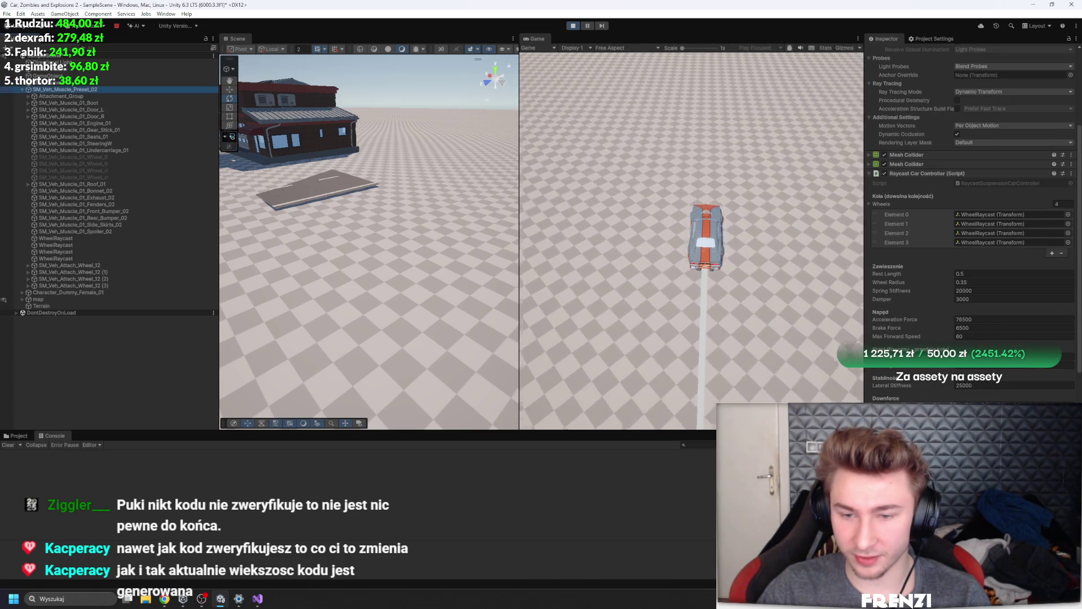
{"action": "left_click", "coordinate": [977, 386]}
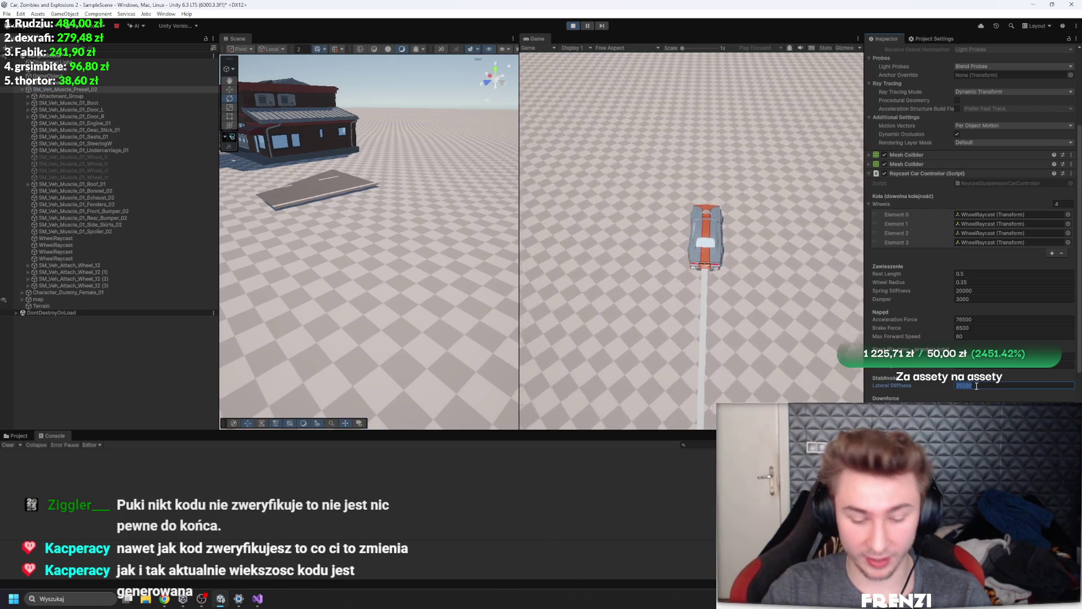
{"action": "type", "text": "100"}
{"action": "left_click", "coordinate": [776, 339]}
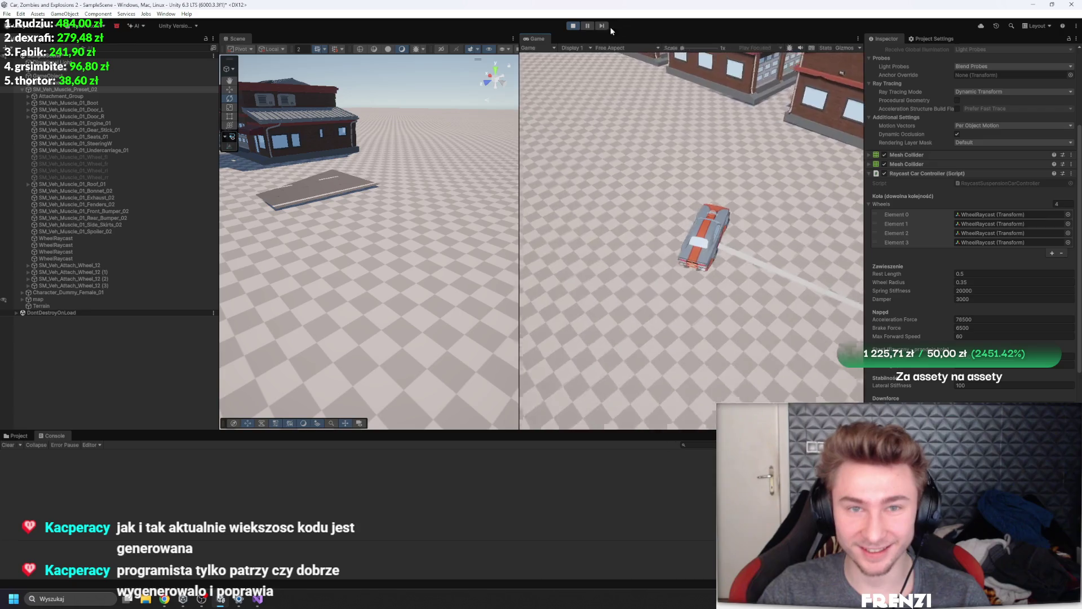
{"action": "left_click", "coordinate": [588, 26]}
{"action": "left_click", "coordinate": [97, 82]}
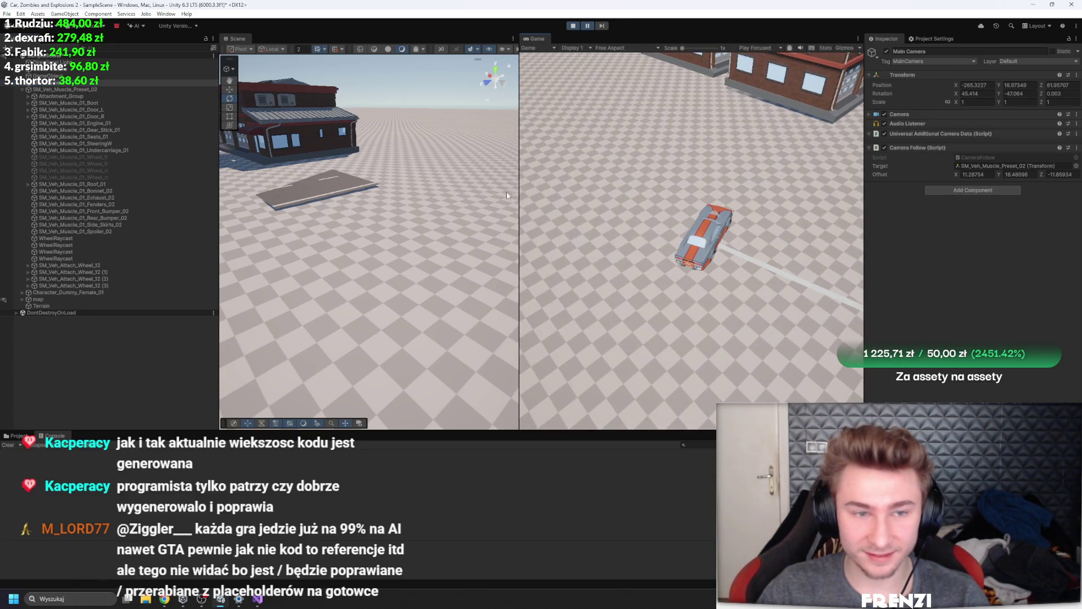
Orbit the Scene view around the car and Main Camera, then maximize the Game view
{"action": "mouse_move", "coordinate": [354, 150]}
{"action": "left_mouse_down"}
{"action": "mouse_move", "coordinate": [378, 178]}
{"action": "mouse_move", "coordinate": [428, 191]}
{"action": "mouse_move", "coordinate": [1073, 254]}
{"action": "left_mouse_up"}
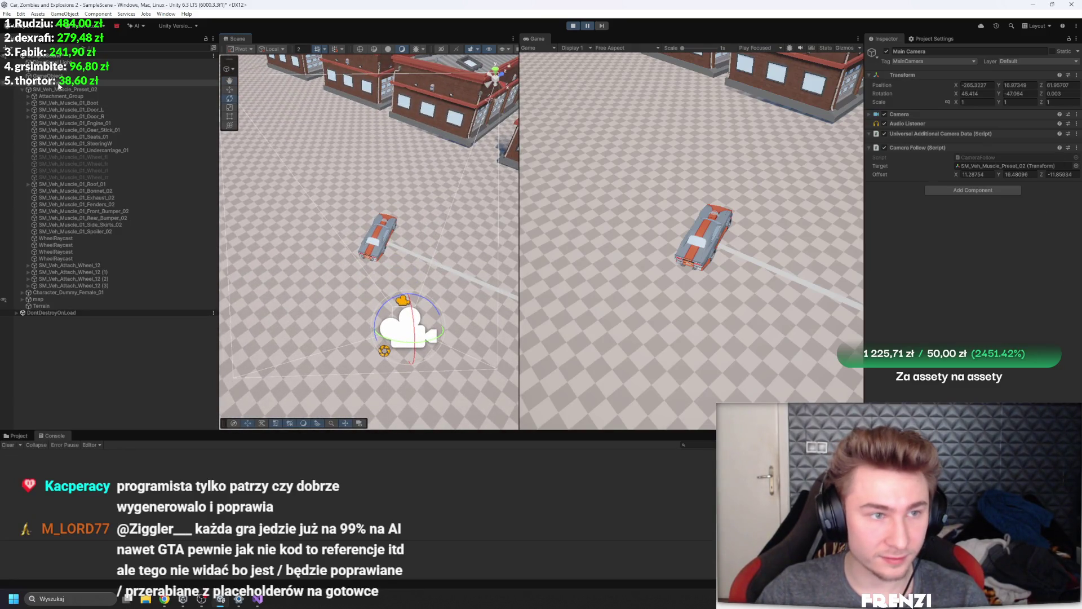
{"action": "left_click_drag", "start_coordinate": [406, 209], "coordinate": [383, 200]}
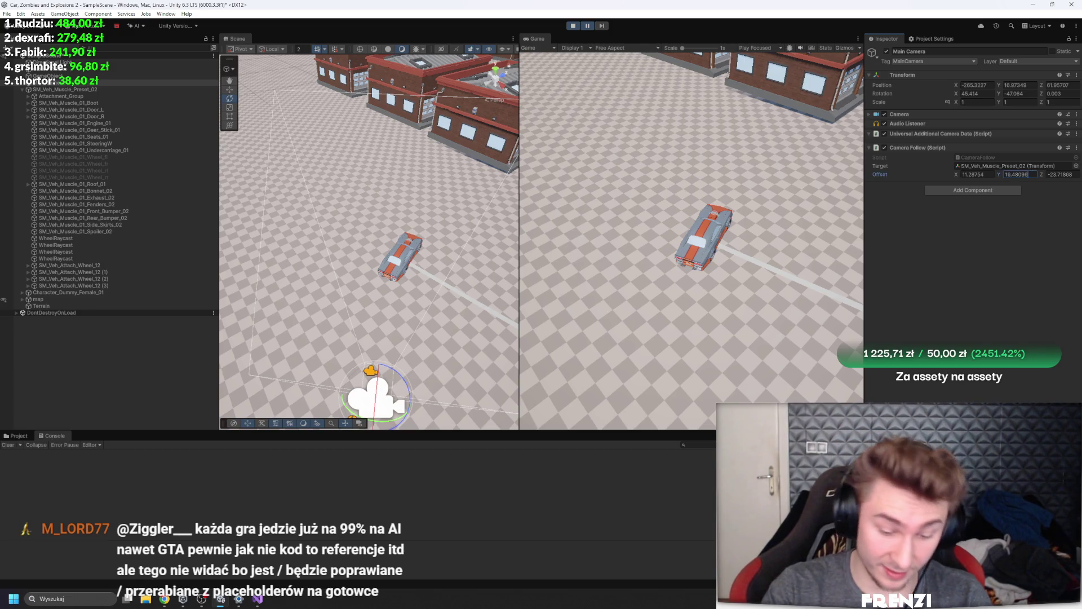
{"action": "key", "text": "shift+space"}
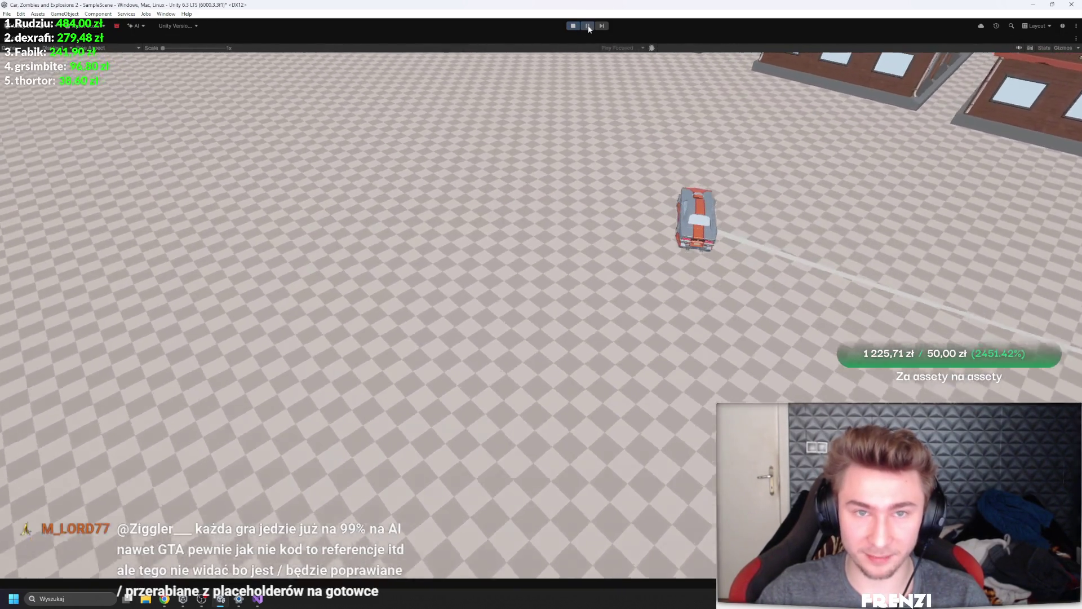
Pause, frame the Main Camera, drag it to a new position, and re-maximize the Game view
{"action": "left_click", "coordinate": [588, 28]}
{"action": "key", "text": "shift+space"}
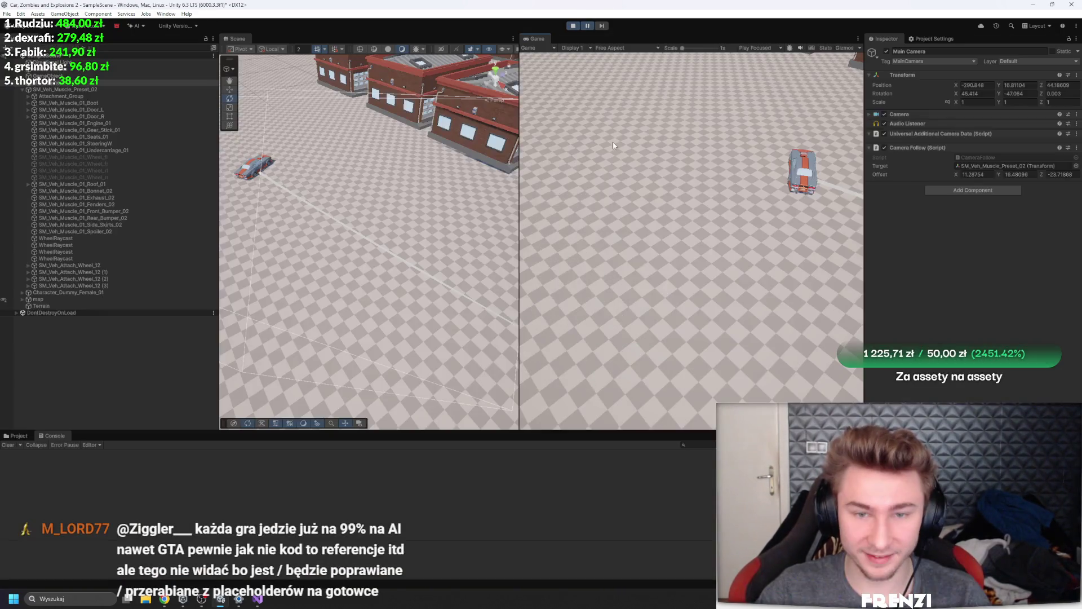
{"action": "key", "text": "f"}
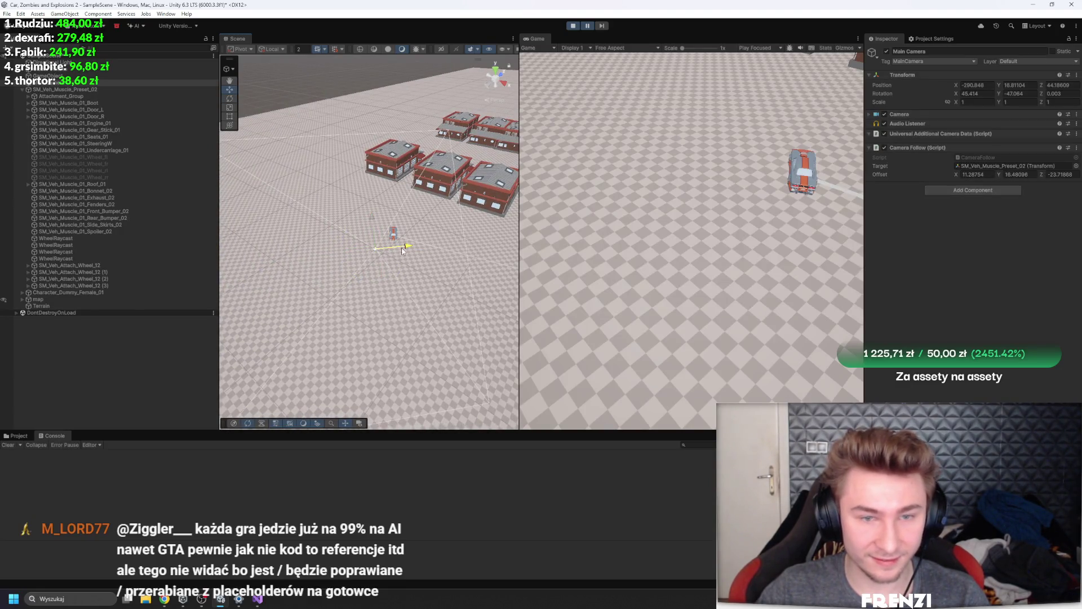
{"action": "mouse_move", "coordinate": [403, 251]}
{"action": "left_mouse_down"}
{"action": "mouse_move", "coordinate": [443, 245]}
{"action": "mouse_move", "coordinate": [418, 231]}
{"action": "mouse_move", "coordinate": [414, 214]}
{"action": "mouse_move", "coordinate": [434, 186]}
{"action": "mouse_move", "coordinate": [467, 222]}
{"action": "left_mouse_up"}
{"action": "key", "text": "shift+space"}
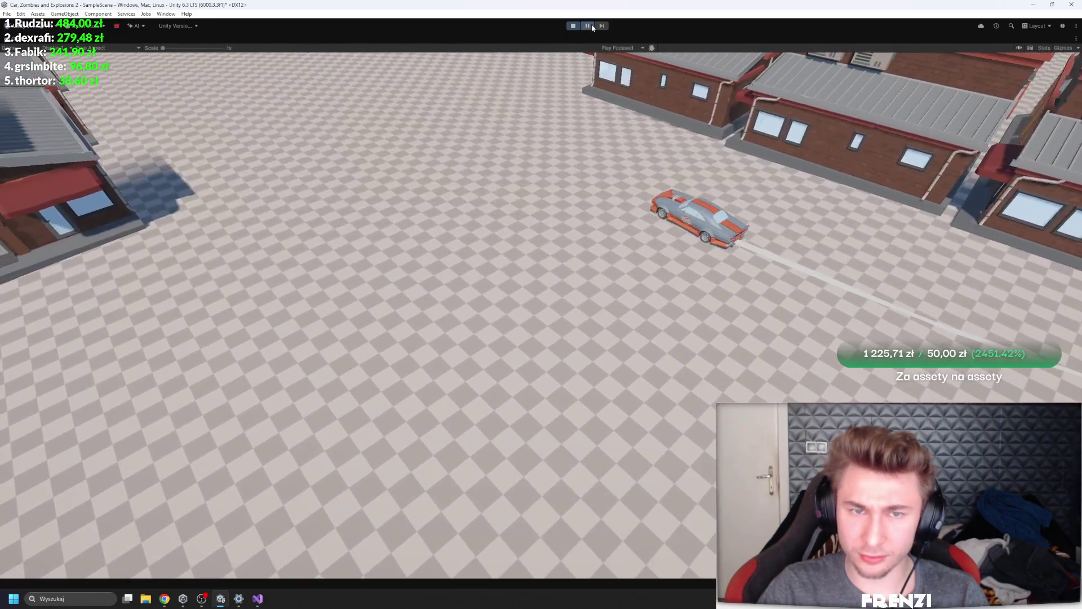
Pause, select the car preset, review its Raycast Car Controller settings, and re-maximize the Game view
{"action": "left_click", "coordinate": [588, 25]}
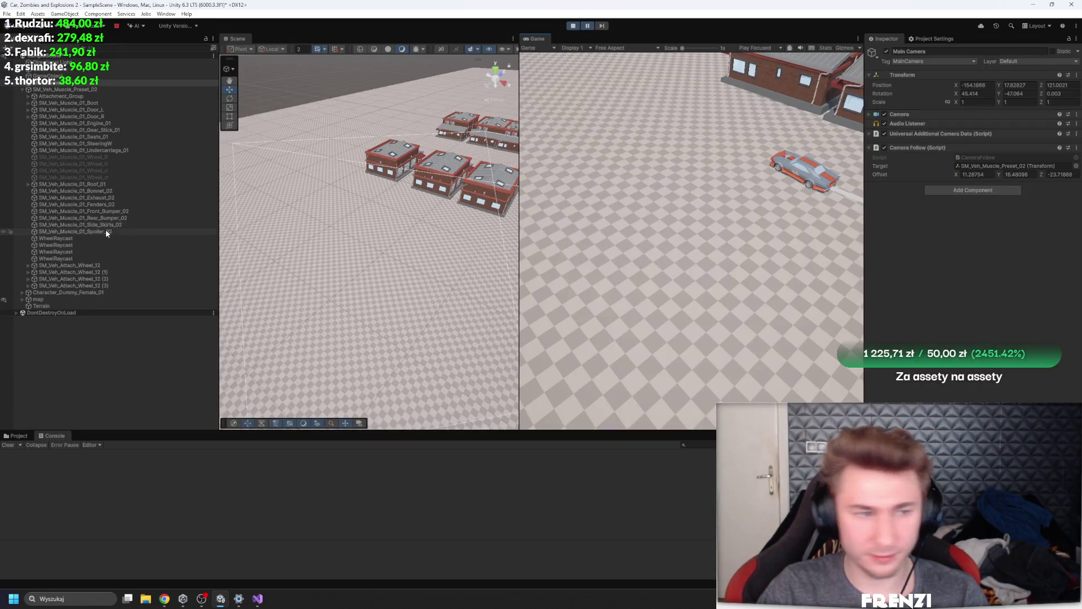
{"action": "left_click", "coordinate": [99, 299]}
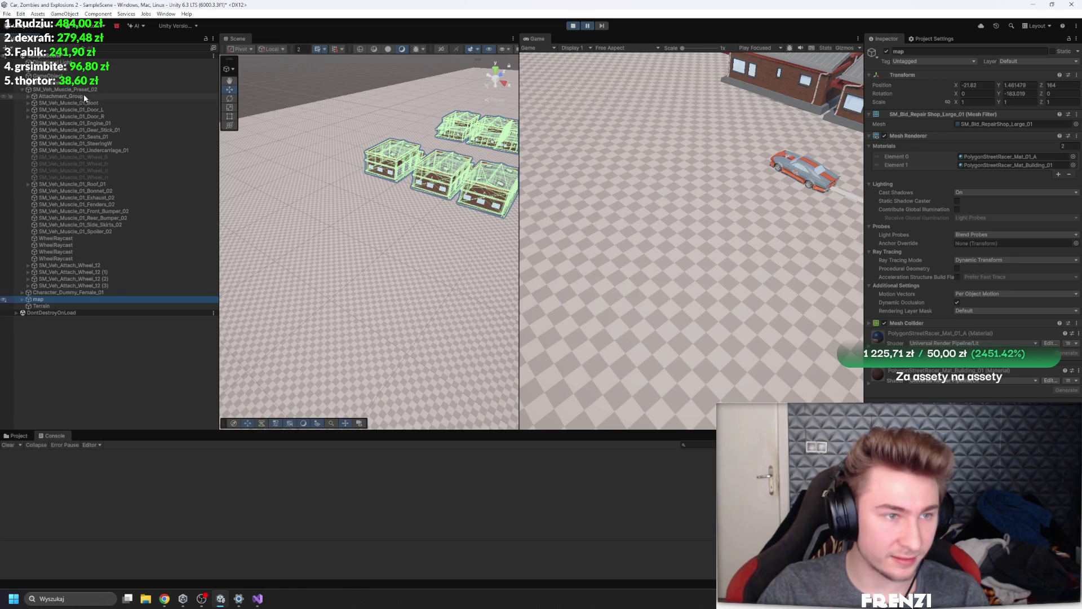
{"action": "left_click", "coordinate": [87, 89]}
{"action": "scroll", "coordinate": [915, 388], "scroll_direction": "down", "scroll_amount": 5}
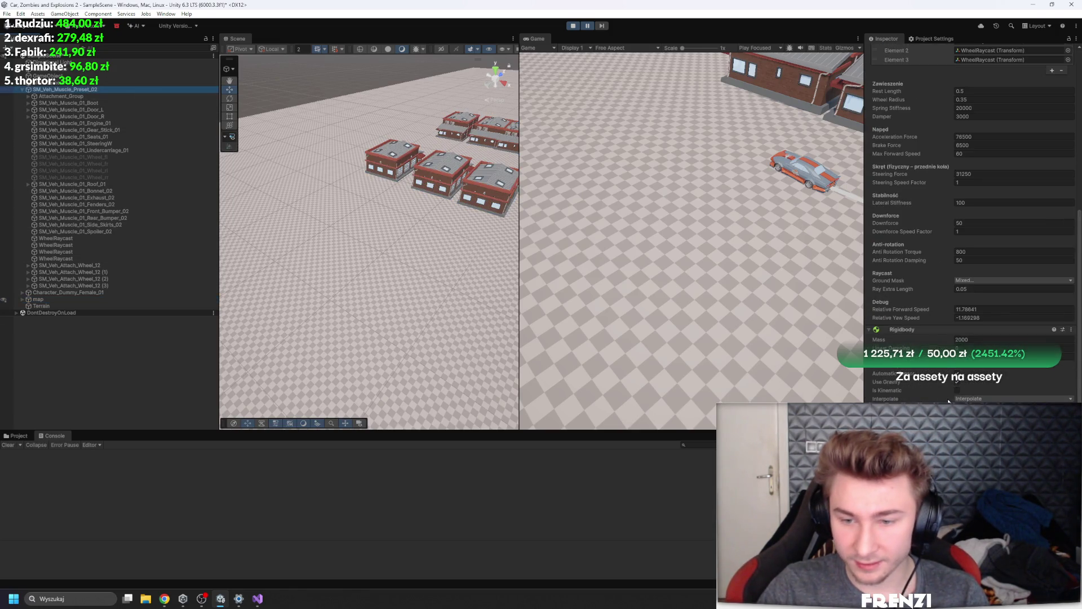
{"action": "left_click", "coordinate": [987, 347]}
{"action": "scroll", "coordinate": [986, 350], "scroll_direction": "up", "scroll_amount": 5}
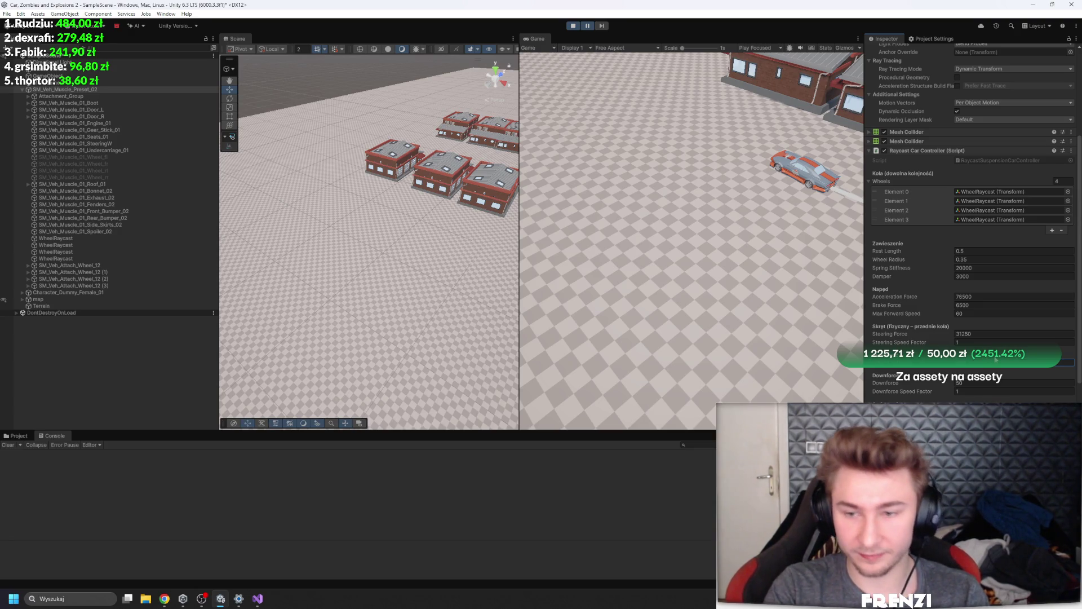
{"action": "key", "text": "shift+space"}
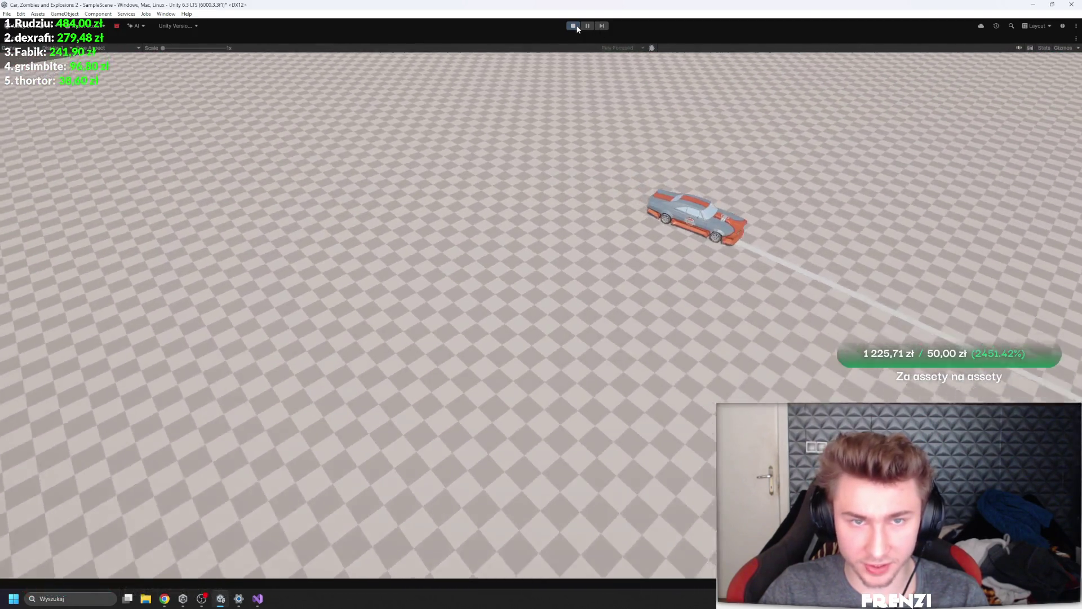
{"action": "key", "text": "alt+Tab"}
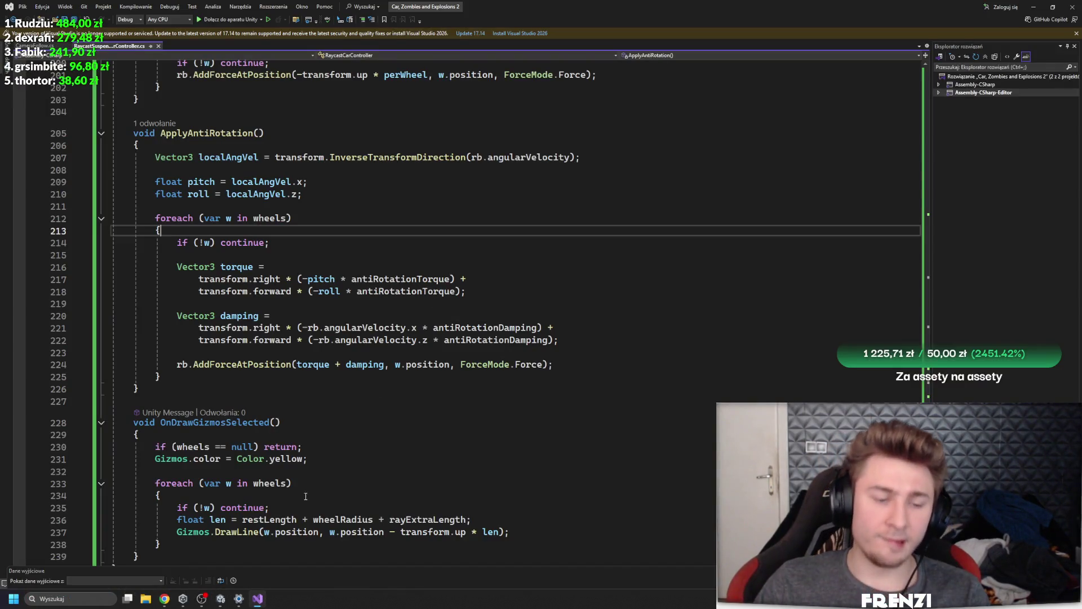
Add an ApplySecondForwardShit(); call on a new line after ApplyAntiRotation() in FixedUpdate
{"action": "scroll", "coordinate": [359, 312], "scroll_direction": "up", "scroll_amount": 20}
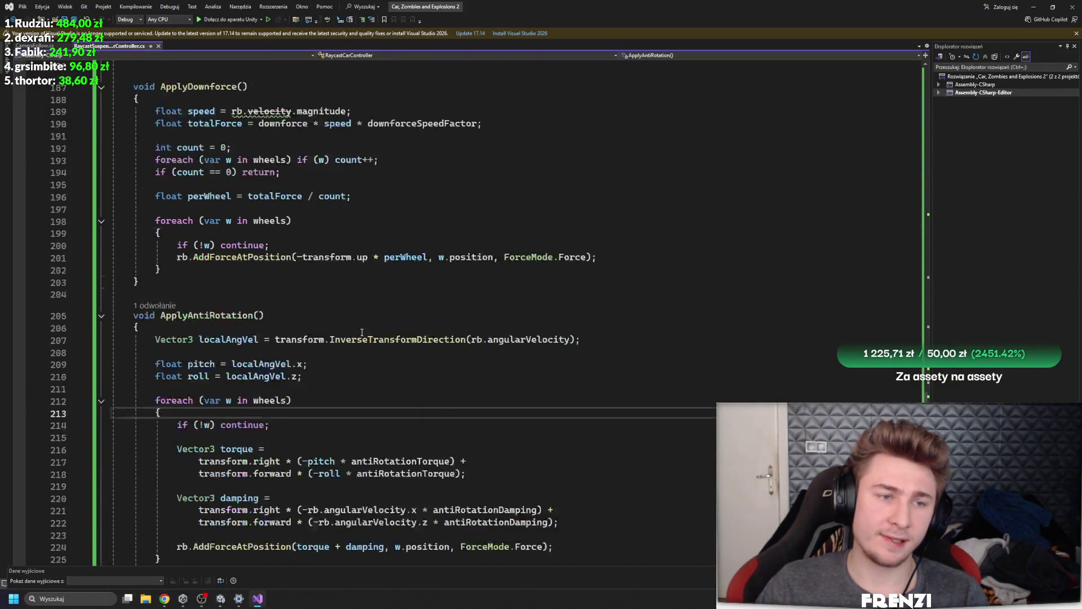
{"action": "left_click", "coordinate": [314, 403]}
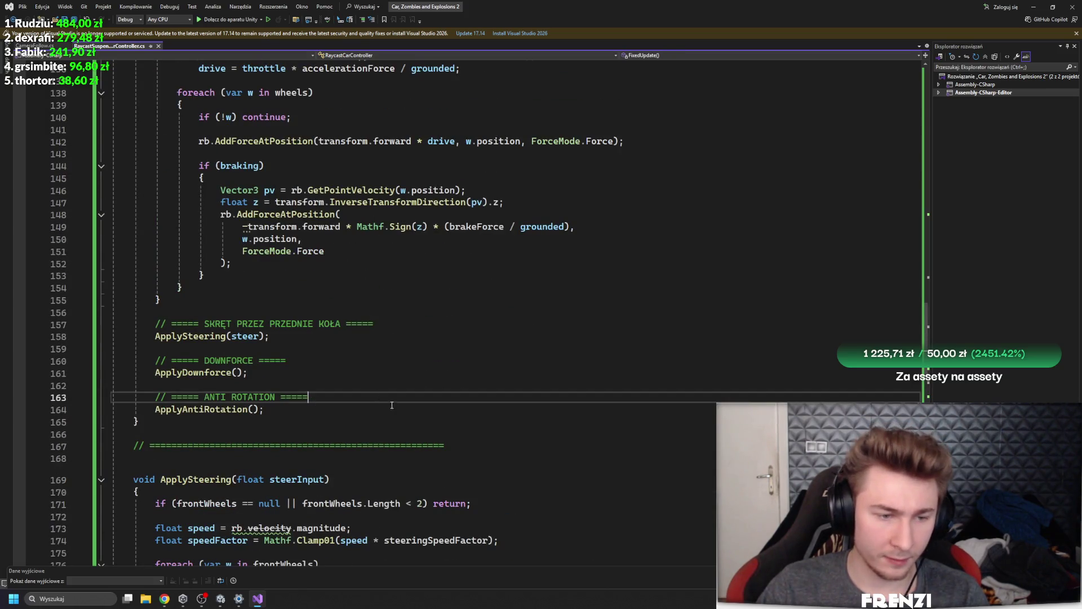
{"action": "left_click", "coordinate": [396, 412]}
{"action": "key", "text": "Return"}
{"action": "type", "text": "ApplySecondForwa"}
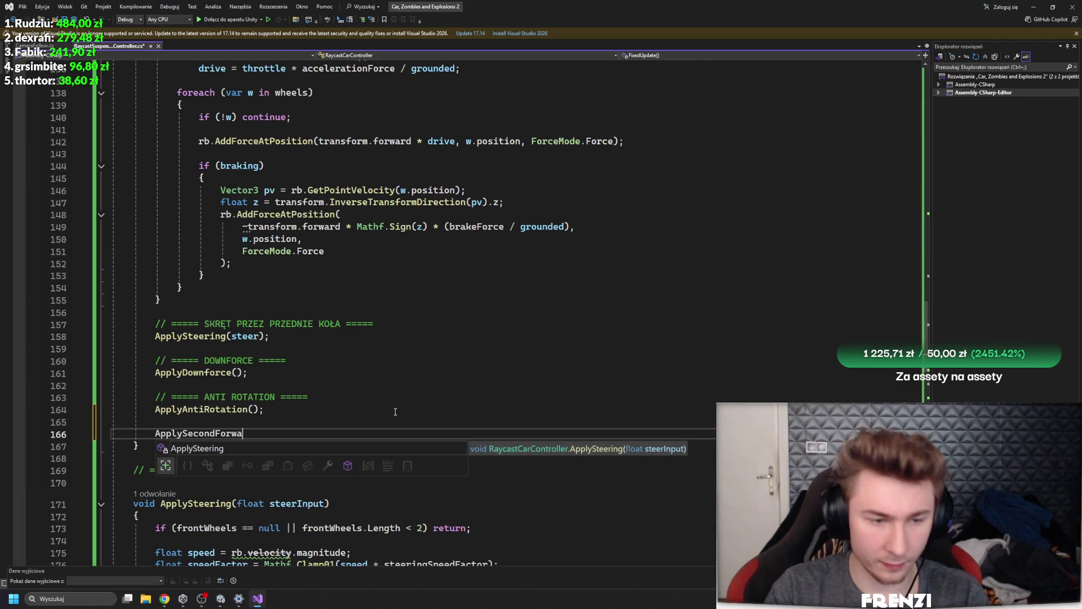
{"action": "type", "text": "rdShit(){"}
{"action": "key", "text": "Return"}
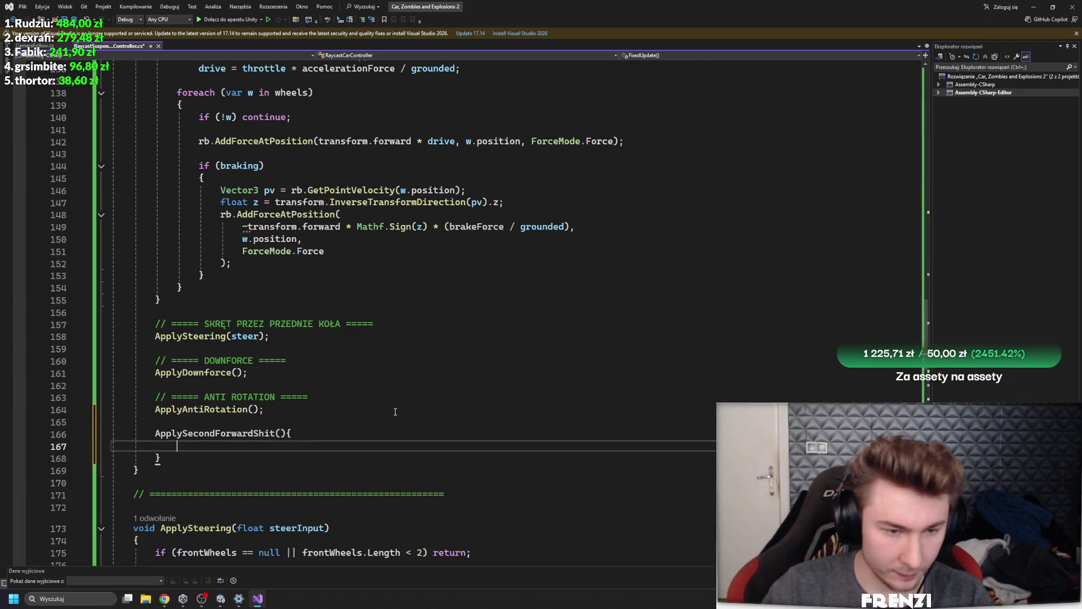
{"action": "scroll", "coordinate": [305, 434], "scroll_direction": "down", "scroll_amount": 3}
{"action": "key", "text": "ctrl+z"}
{"action": "key", "text": "ctrl+z"}
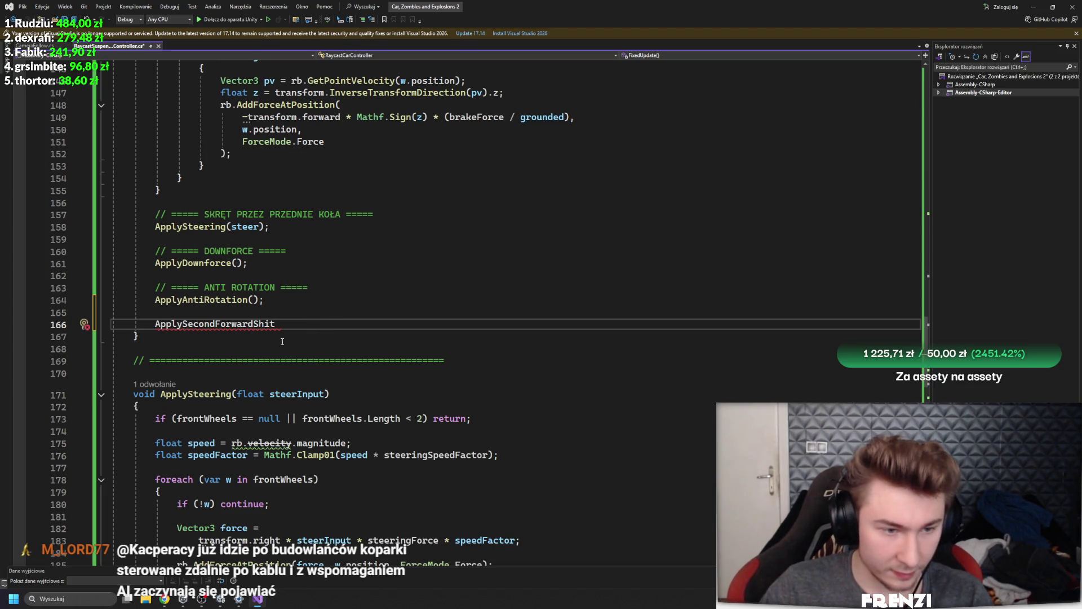
{"action": "type", "text": "();"}
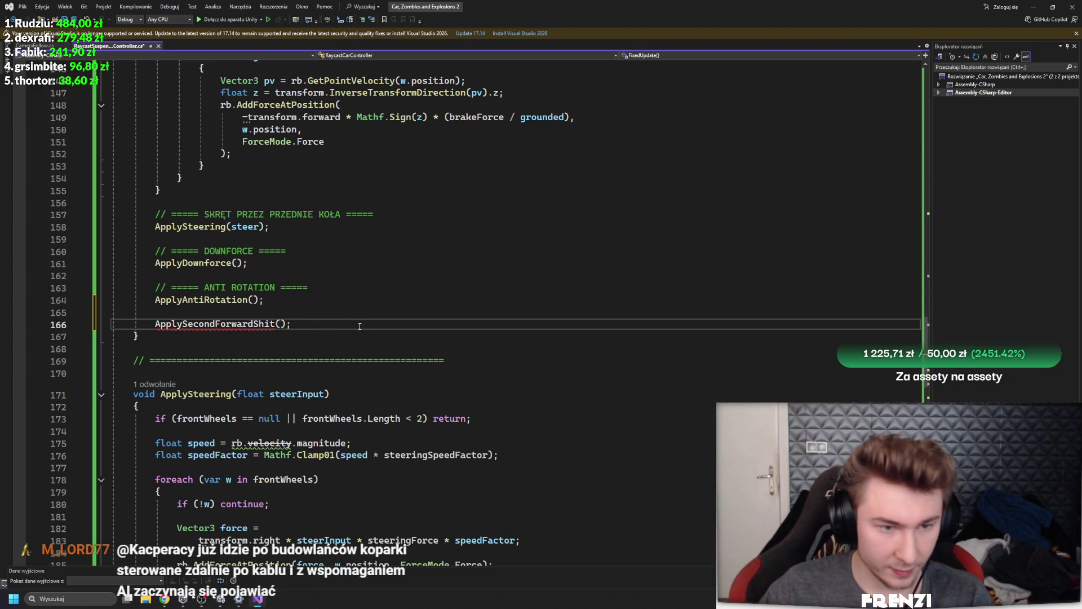
{"action": "left_click", "coordinate": [281, 312]}
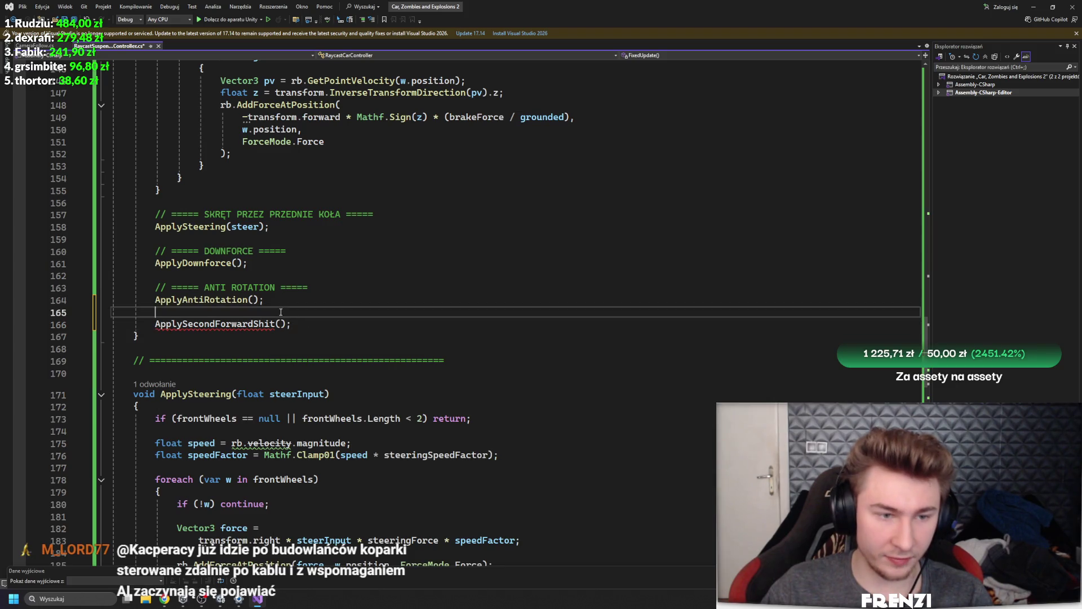
{"action": "right_click", "coordinate": [254, 320]}
Generate the missing ApplySecondForwardShit method and delete its placeholder throw line
{"action": "left_click", "coordinate": [274, 326]}
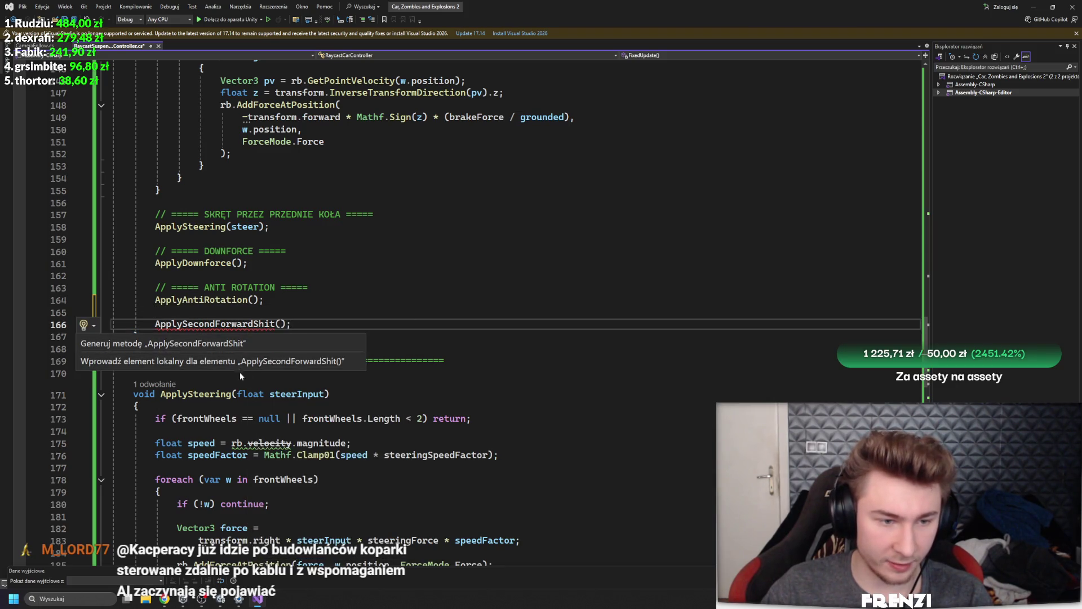
{"action": "left_click", "coordinate": [218, 344]}
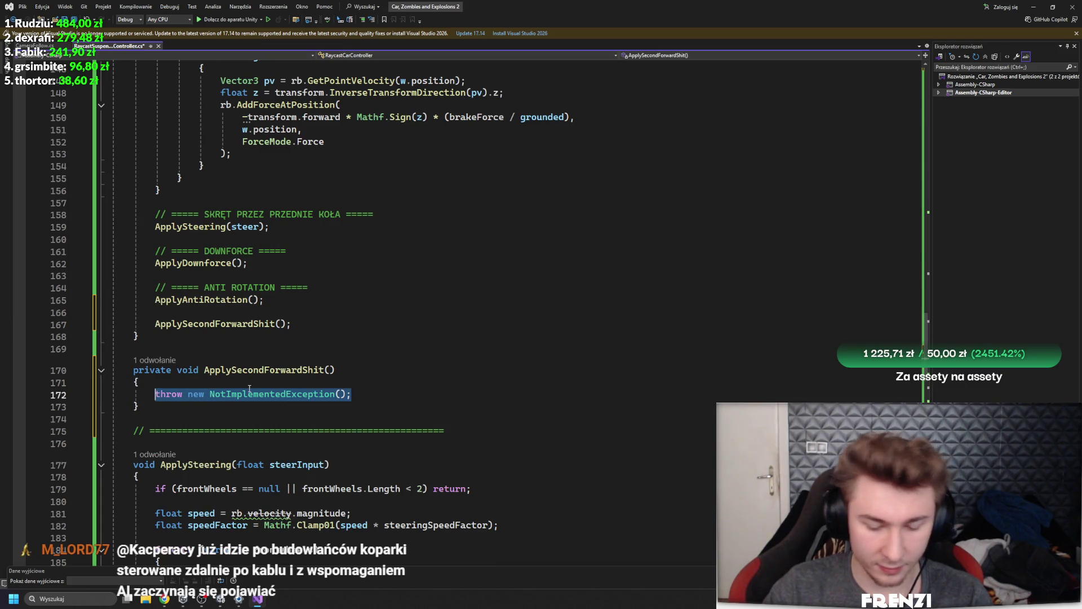
{"action": "key", "text": "Delete"}
{"action": "left_click_drag", "start_coordinate": [138, 406], "coordinate": [113, 370]}
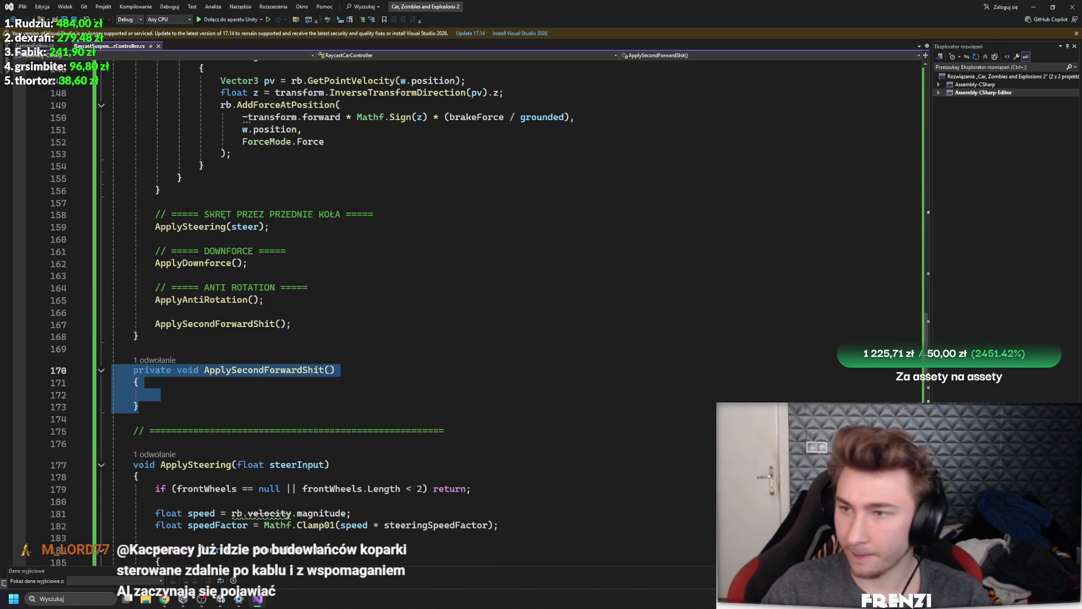
{"action": "key", "text": "alt+Tab"}
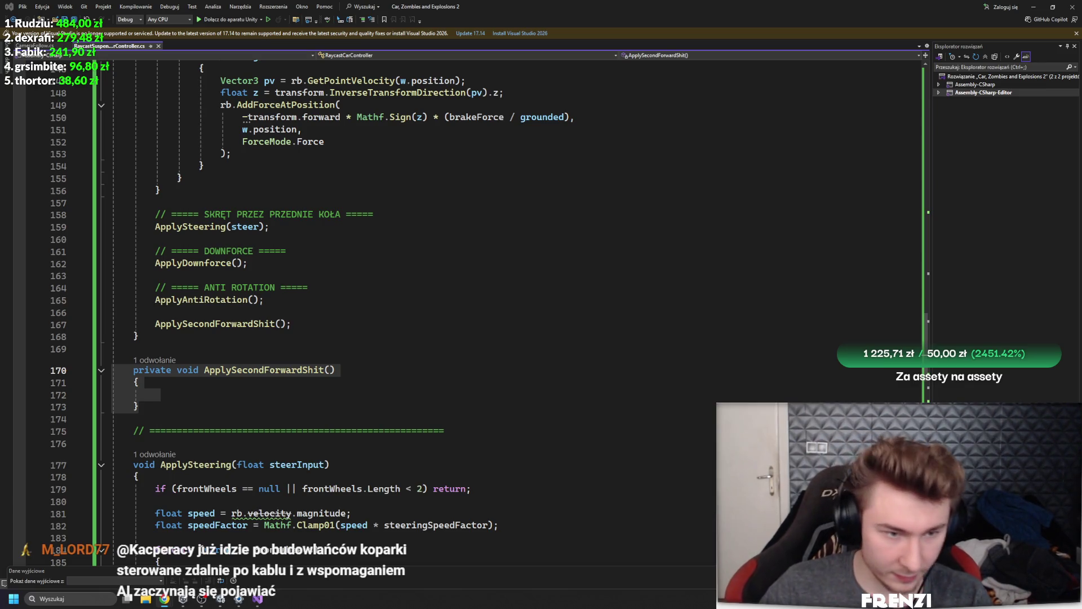
Rename the new method and its call to ForwardDriving
{"action": "left_click", "coordinate": [277, 370]}
{"action": "right_click", "coordinate": [278, 373]}
{"action": "left_click", "coordinate": [305, 374]}
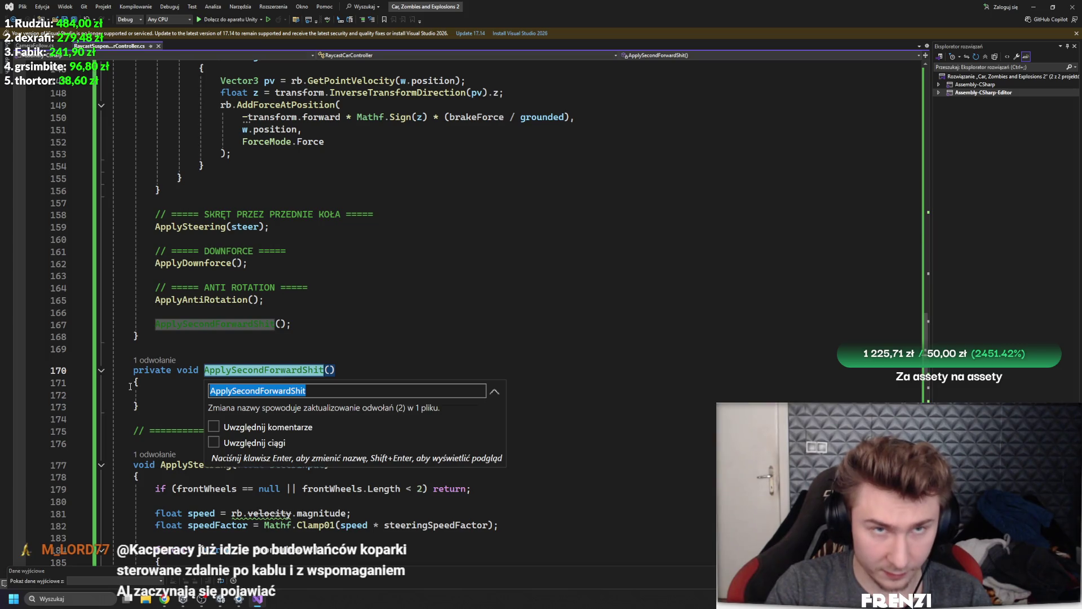
{"action": "type", "text": "Forward"}
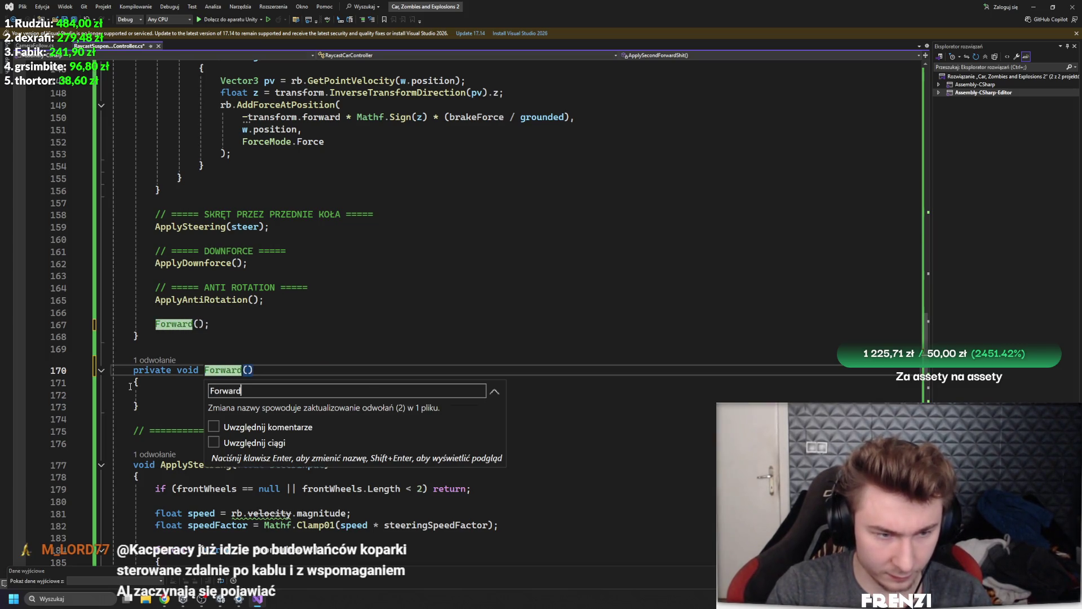
{"action": "type", "text": "Driving"}
{"action": "key", "text": "Return"}
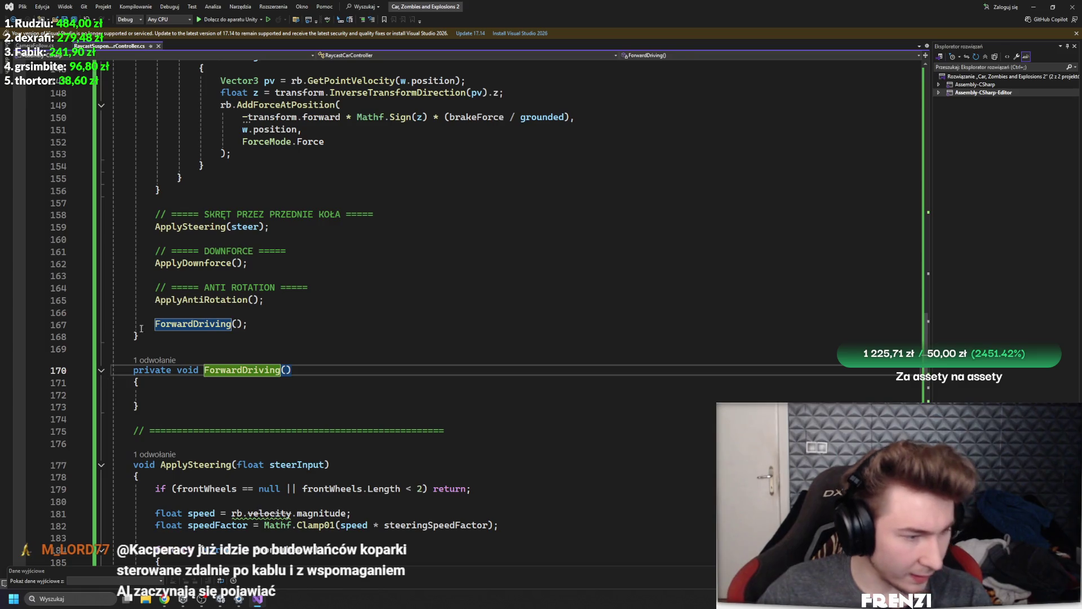
{"action": "left_click_drag", "start_coordinate": [139, 407], "coordinate": [84, 371]}
{"action": "key", "text": "alt+Tab"}
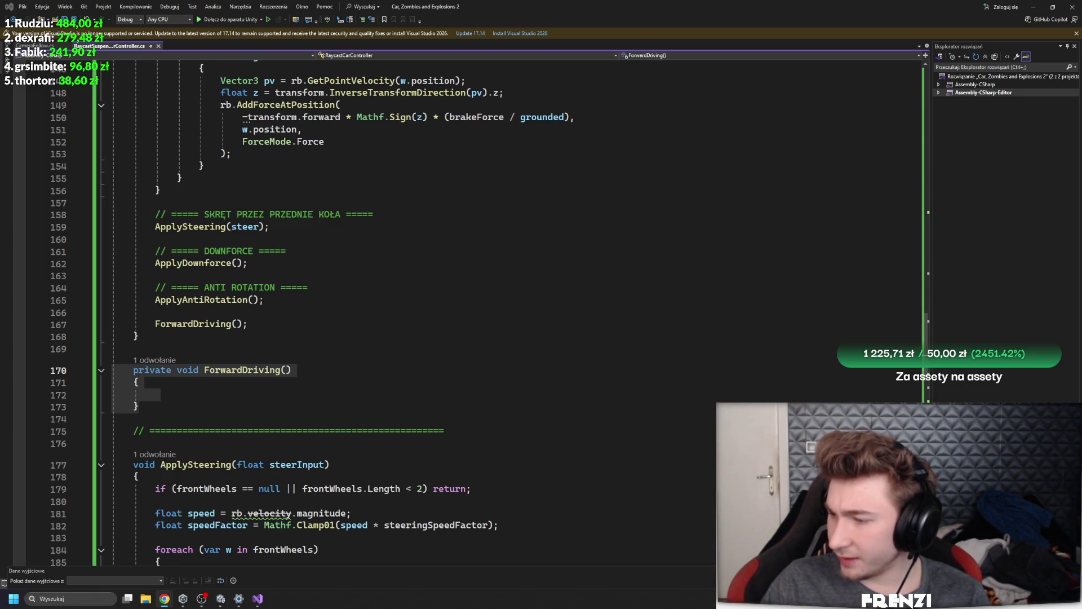
Paste the curve-based force AnimationCurve fields and 1f X, Y, Z multipliers after FixedUpdate
{"action": "left_click", "coordinate": [261, 336]}
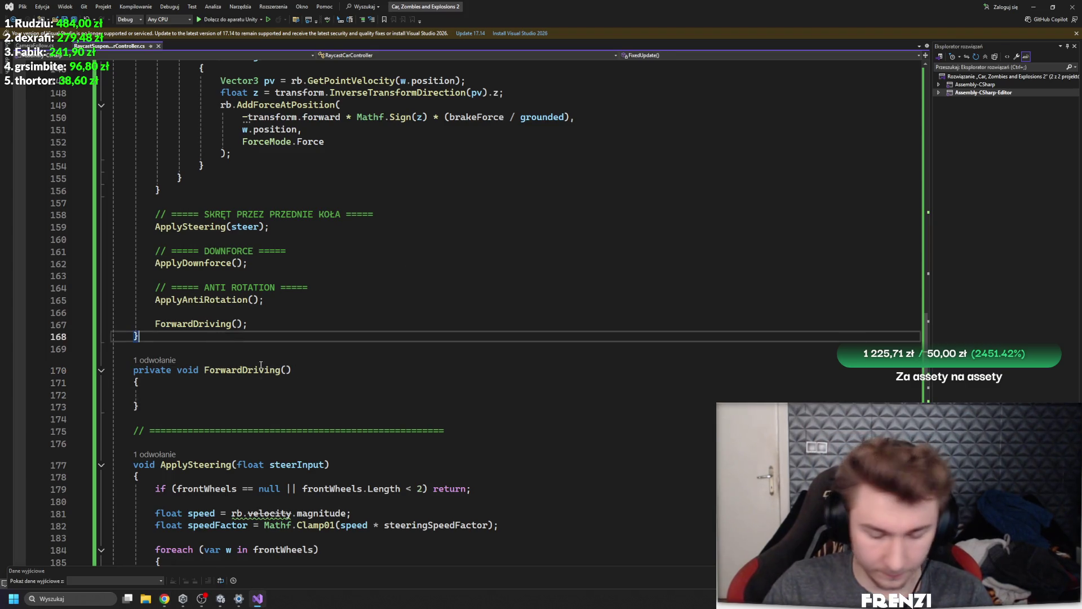
{"action": "key", "text": "Return"}
{"action": "key", "text": "Return"}
{"action": "type", "text": "[Header(\"Curve-based forces\")]     public AnimationCurve forceByLocalX; // np. boczny grip     public AnimationCurve forceByLocalY; // np. stabilizacja pionowa     public AnimationCurve forceByLocalZ; // np. napęd / opór      public float forceMultiplierX = 1f;     public float forceMultiplierY = 1f;     public float forceMultiplierZ = 1f;"}
{"action": "scroll", "coordinate": [261, 365], "scroll_direction": "down", "scroll_amount": 4}
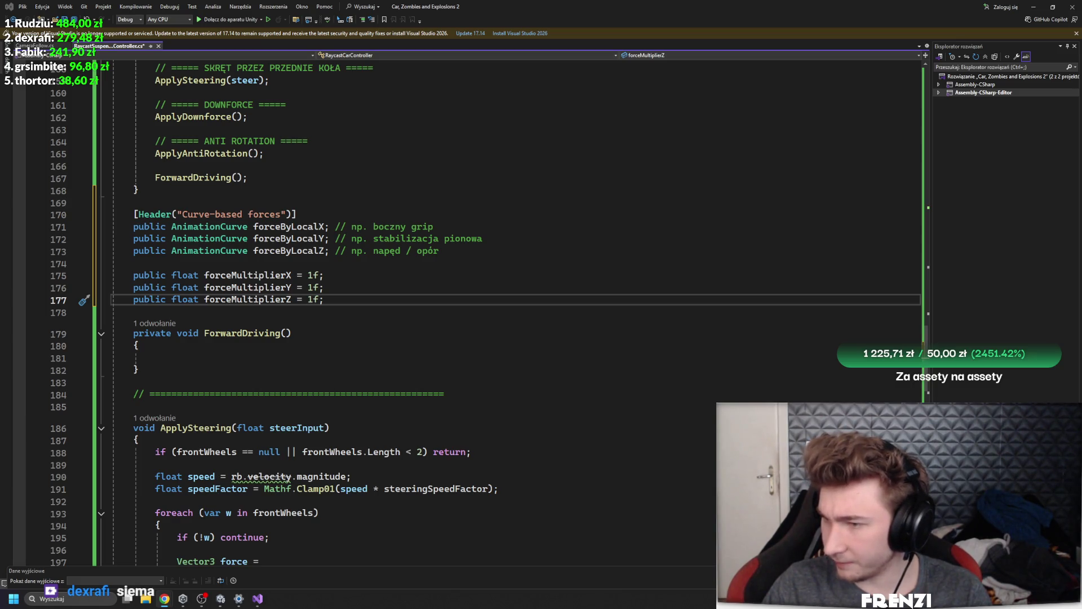
Replace the whole ForwardDriving method with the pasted ApplyCurveBasedForces method
{"action": "key", "text": "Down"}
{"action": "key", "text": "Down"}
{"action": "left_click", "coordinate": [468, 359]}
{"action": "type", "text": "void ApplyCurveBasedForces() {     foreach (var w in wheels)     {         if (!w) continue;          float rayLen = restLength + wheelRadius + rayExtraLength;          // sprawdzamy czy koło jest na ziemi         if (!Physics.Raycast(w.position, -transform.up, rayLen, groundMask))             continue;          // prędkość punktu kontaktu koła         Vector3 pointVelocity = rb.GetPointVelocity(w.position);          // relatywna (lokalna) prędkość         Vector3 localVel = transform.InverseTransformDirection(pointVelocity);          // ===== OŚ X (boczna) =====         if (forceByLocalX != null)         {             float fx = forceByLocalX.Evaluate(localVel.x) * forceMultiplierX;             rb.AddForceAtPosition(transform.right * fx, w.position, ForceMode.Force);         }          // ===== OŚ Y (pionowa) =====         if (forceByLocalY != null)         {             float fy = forceByLocalY.Evaluate(localVel.y) * forceMultiplierY;             rb.AddForceAtPosition(transform.up * fy, w.position, ForceMode.Force);         }          // ===== OŚ Z (wzdłużna) =====         if (forceByLocalZ != null)         {             float fz = forceByLocalZ.Evaluate(localVel.z) * forceMultiplierZ;             rb.AddForceAtPosition(transform.forward * fz, w.position, ForceMode.Force);         }     } }"}
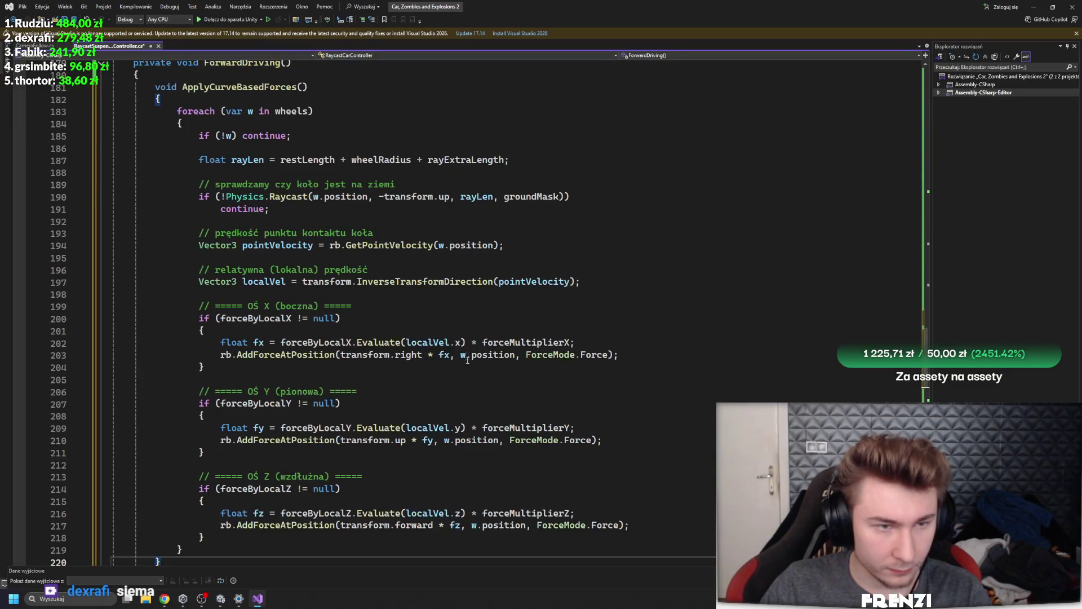
{"action": "key", "text": "ctrl+z"}
{"action": "key", "text": "ctrl+z"}
{"action": "key", "text": "ctrl+z"}
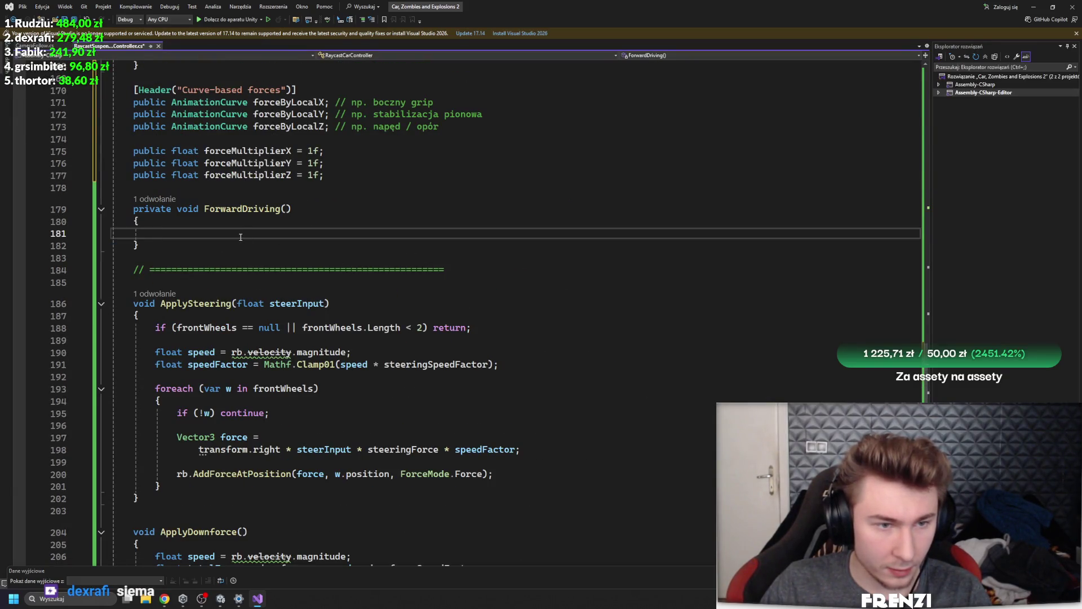
{"action": "scroll", "coordinate": [263, 255], "scroll_direction": "up", "scroll_amount": 3}
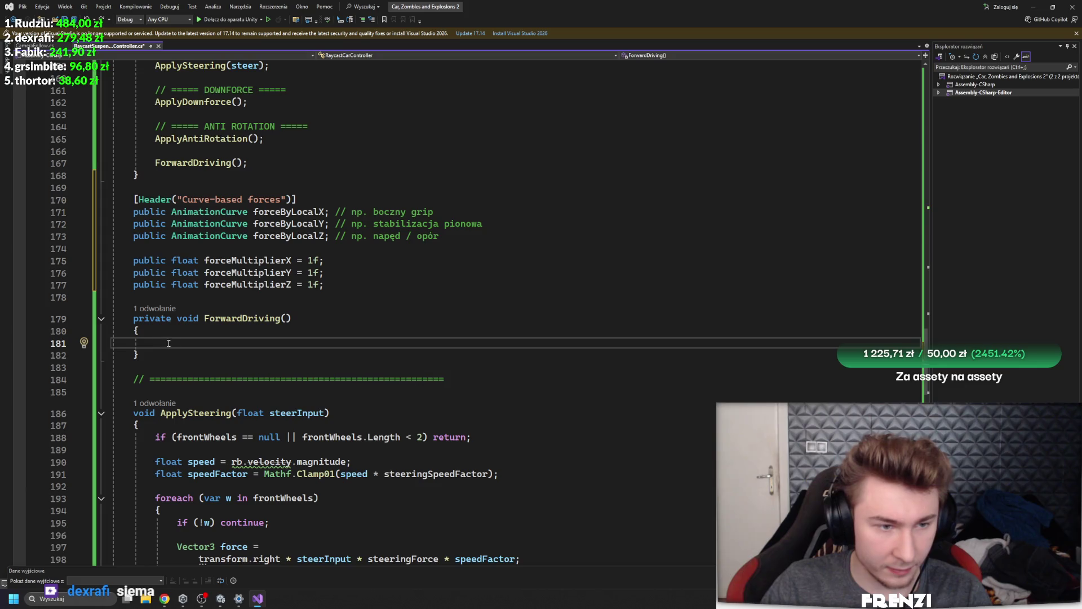
{"action": "scroll", "coordinate": [207, 334], "scroll_direction": "up", "scroll_amount": 4}
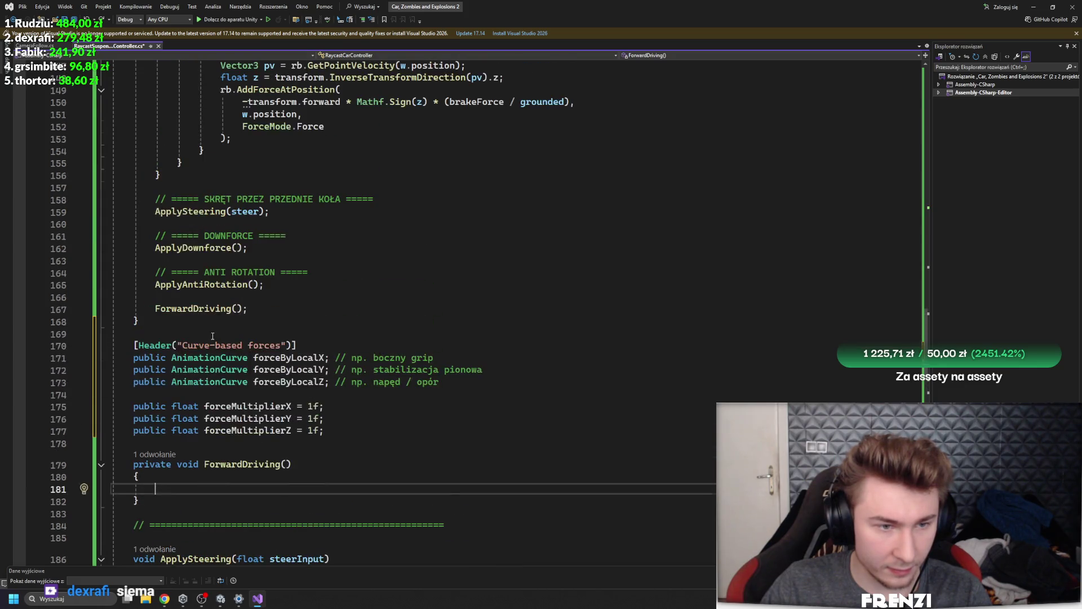
{"action": "key", "text": "ctrl+z"}
{"action": "key", "text": "ctrl+z"}
{"action": "key", "text": "ctrl+z"}
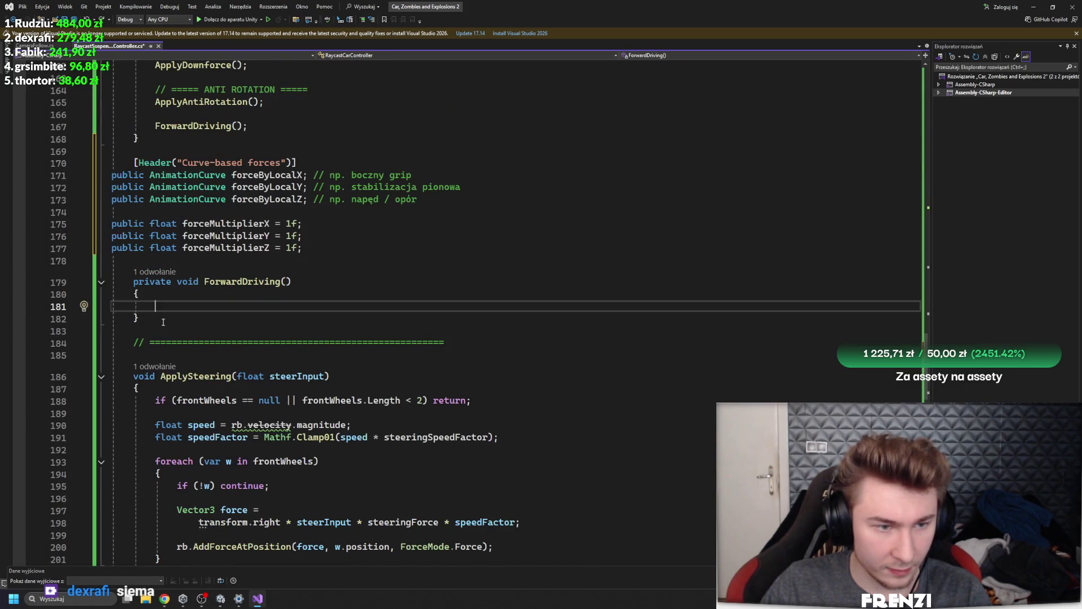
{"action": "left_click_drag", "start_coordinate": [163, 322], "coordinate": [130, 279]}
{"action": "type", "text": "void ApplyCurveBasedForces()         {             foreach (var w in wheels)             {                 if (!w) continue;                  float rayLen = restLength + wheelRadius + rayExtraLength;                  // sprawdzamy czy koło jest na ziemi                 if (!Physics.Raycast(w.position, -transform.up, rayLen, groundMask))                     continue;                  // prędkość punktu kontaktu koła                 Vector3 pointVelocity = rb.GetPointVelocity(w.position);                  // relatywna (lokalna) prędkość                 Vector3 localVel = transform.InverseTransformDirection(pointVelocity);                  // ===== OŚ X (boczna) =====                 if (forceByLocalX != null)                 {                     float fx = forceByLocalX.Evaluate(localVel.x) * forceMultiplierX;                     rb.AddForceAtPosition(transform.right * fx, w.position, ForceMode.Force);                 }                  // ===== OŚ Y (pionowa) =====                 if (forceByLocalY != null)                 {                     float fy = forceByLocalY.Evaluate(localVel.y) * forceMultiplierY;                     rb.AddForceAtPosition(transform.up * fy, w.position, ForceMode.Force);                 }                  // ===== OŚ Z (wzdłużna) =====                 if (forceByLocalZ != null)                 {                     float fz = forceByLocalZ.Evaluate(localVel.z) * forceMultiplierZ;                     rb.AddForceAtPosition(transform.forward * fz, w.position, ForceMode.Force);                 }             }         }"}
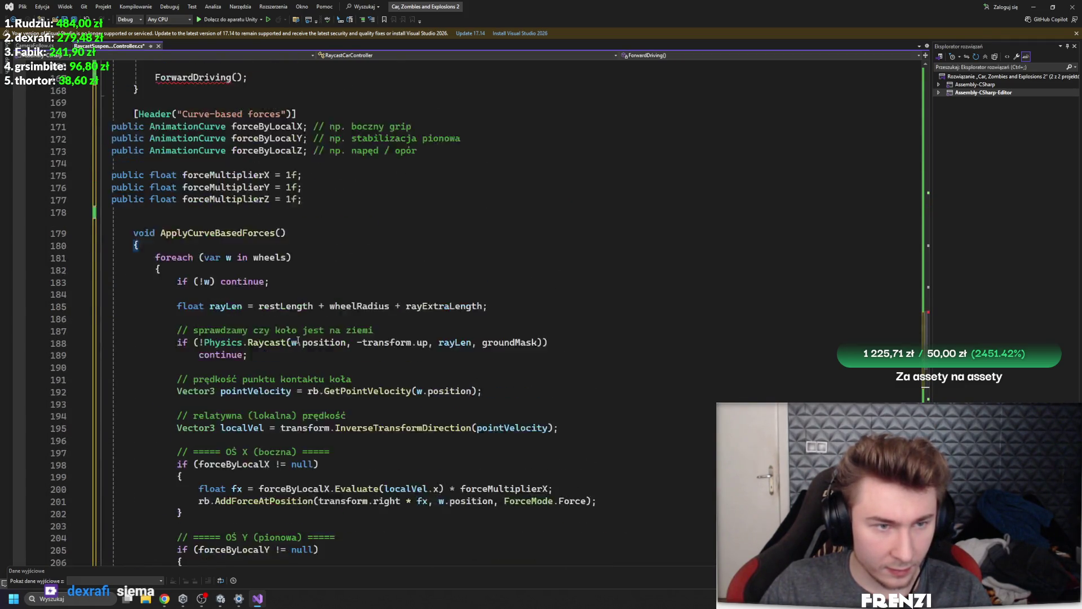
Change the ForwardDriving() call in FixedUpdate to ApplyCurveBasedForces()
{"action": "scroll", "coordinate": [298, 341], "scroll_direction": "up", "scroll_amount": 3}
{"action": "left_click_drag", "start_coordinate": [286, 342], "coordinate": [146, 343]}
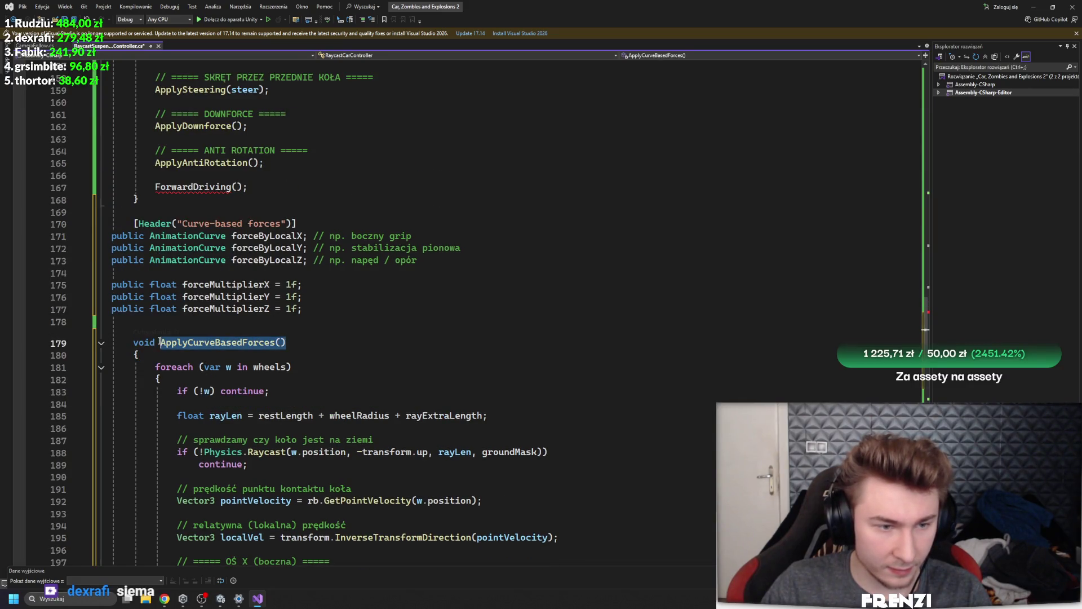
{"action": "left_click_drag", "start_coordinate": [248, 188], "coordinate": [156, 187]}
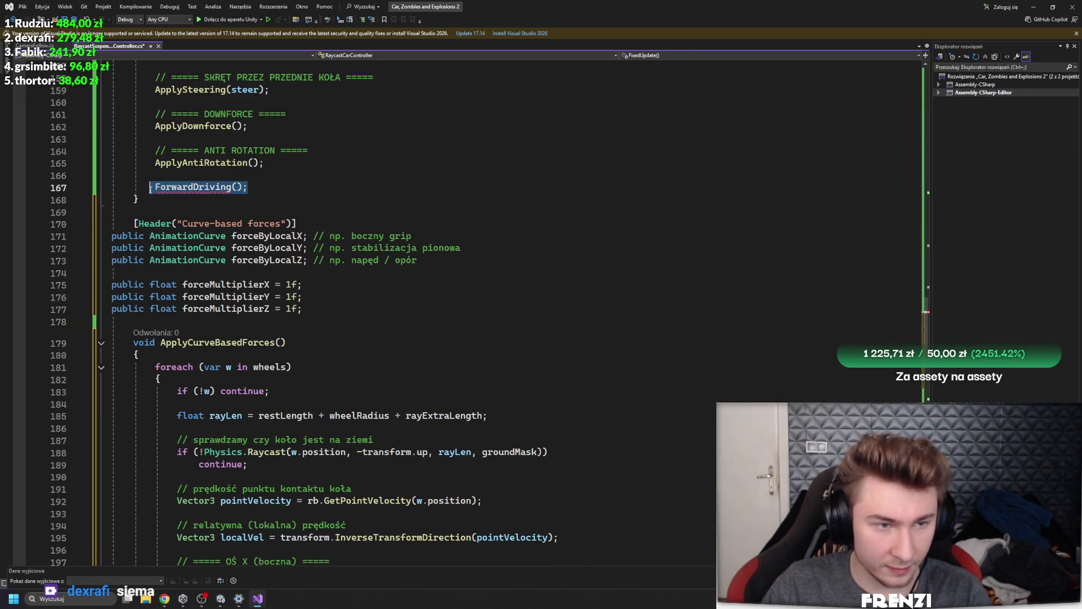
{"action": "type", "text": "ApplyCurveBasedForces();"}
Look through the new method to check where rayLen and forceByLocalX are used
{"action": "left_click", "coordinate": [414, 248]}
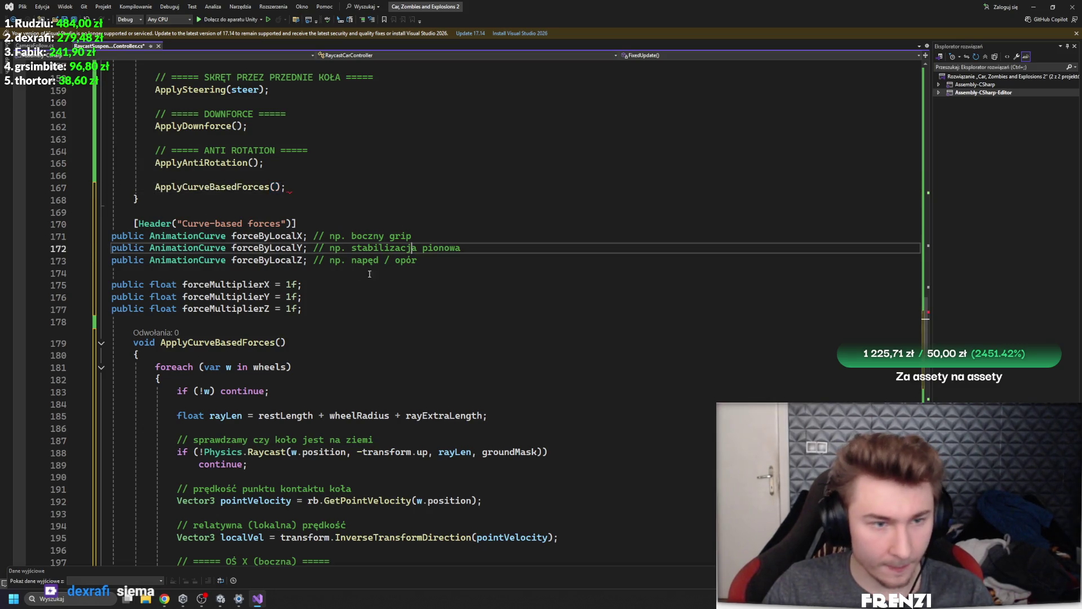
{"action": "scroll", "coordinate": [365, 324], "scroll_direction": "down", "scroll_amount": 4}
{"action": "left_click", "coordinate": [226, 272]}
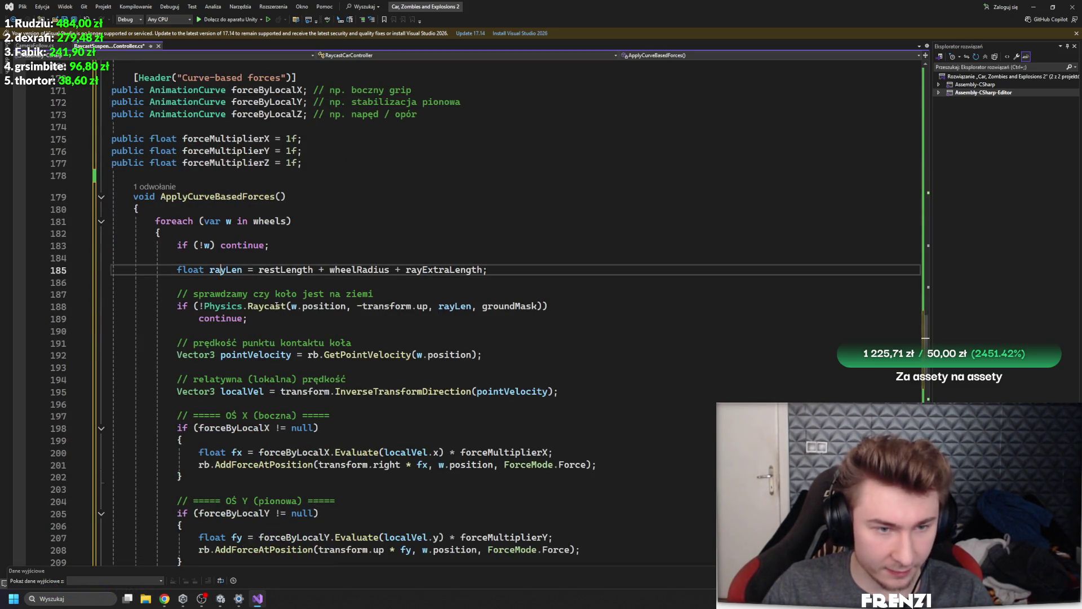
{"action": "scroll", "coordinate": [276, 333], "scroll_direction": "down", "scroll_amount": 3}
{"action": "left_click", "coordinate": [233, 319]}
{"action": "scroll", "coordinate": [233, 320], "scroll_direction": "down", "scroll_amount": 2}
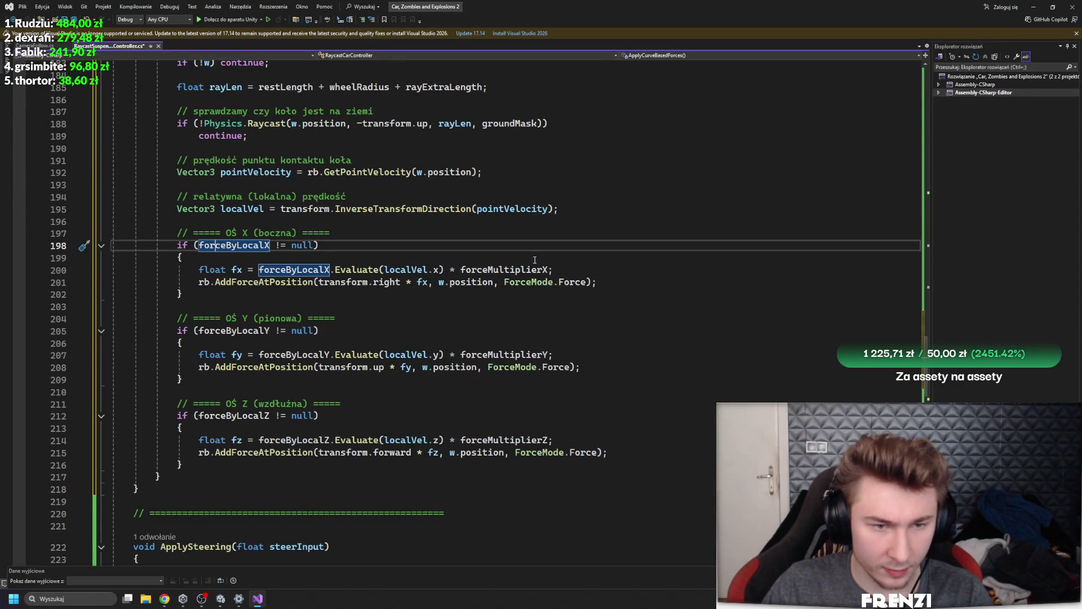
Add Debug.Log(localVel.x); on a new line above the fx calculation in the X-axis block
{"action": "left_click", "coordinate": [577, 268]}
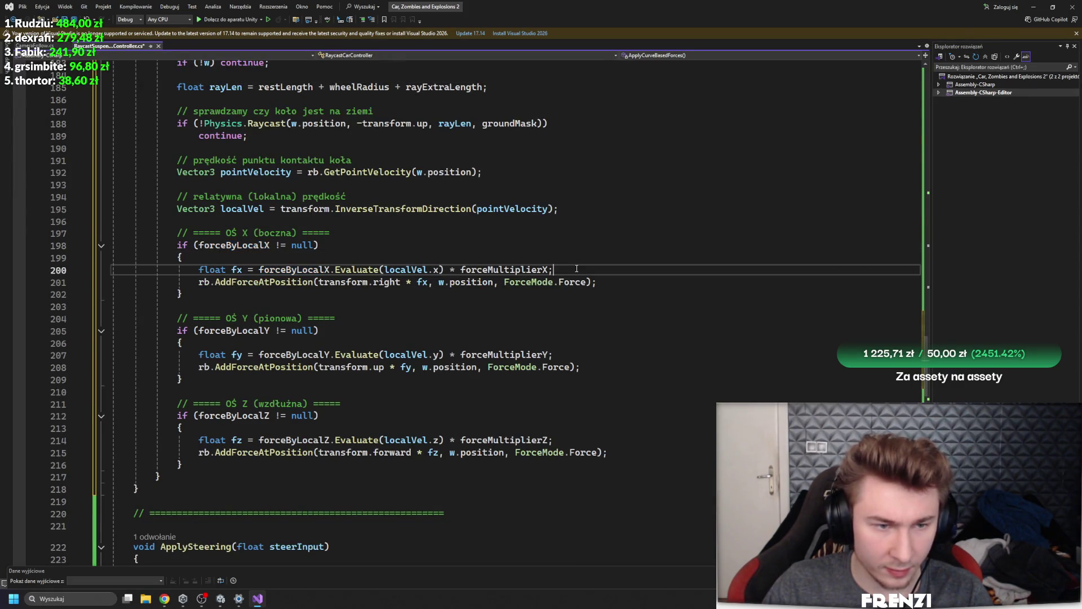
{"action": "left_click", "coordinate": [401, 257]}
{"action": "key", "text": "Return"}
{"action": "type", "text": "Debug.Log("}
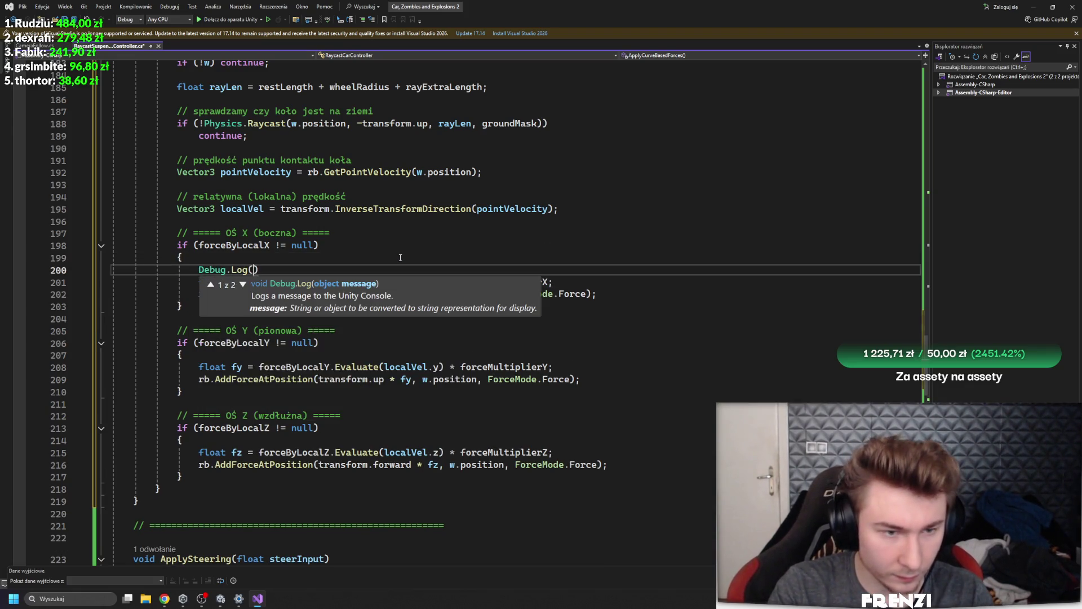
{"action": "type", "text": ":localVEl"}
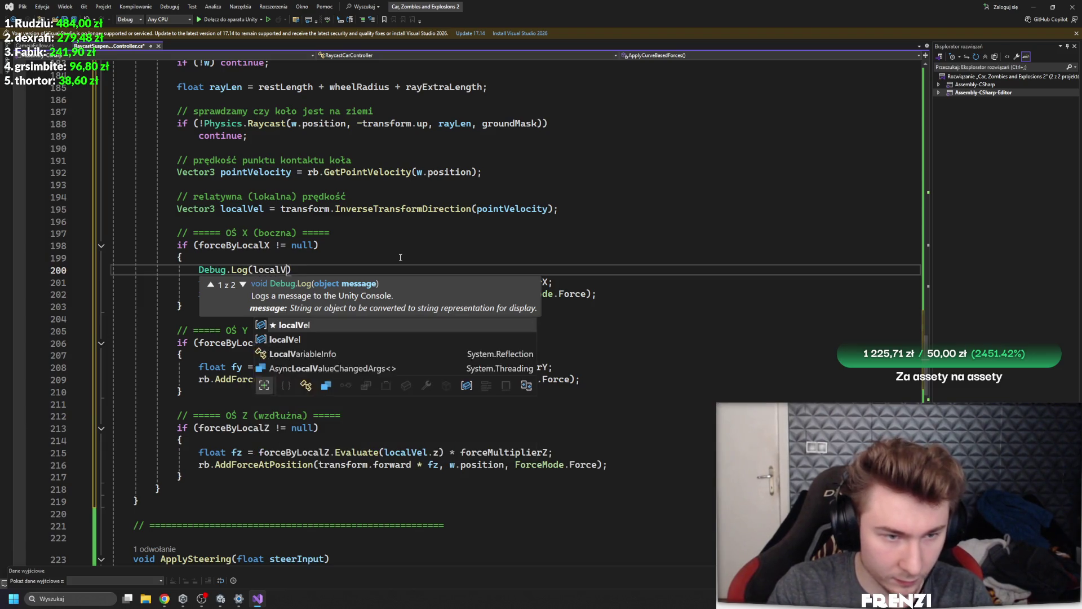
{"action": "key", "text": "Tab"}
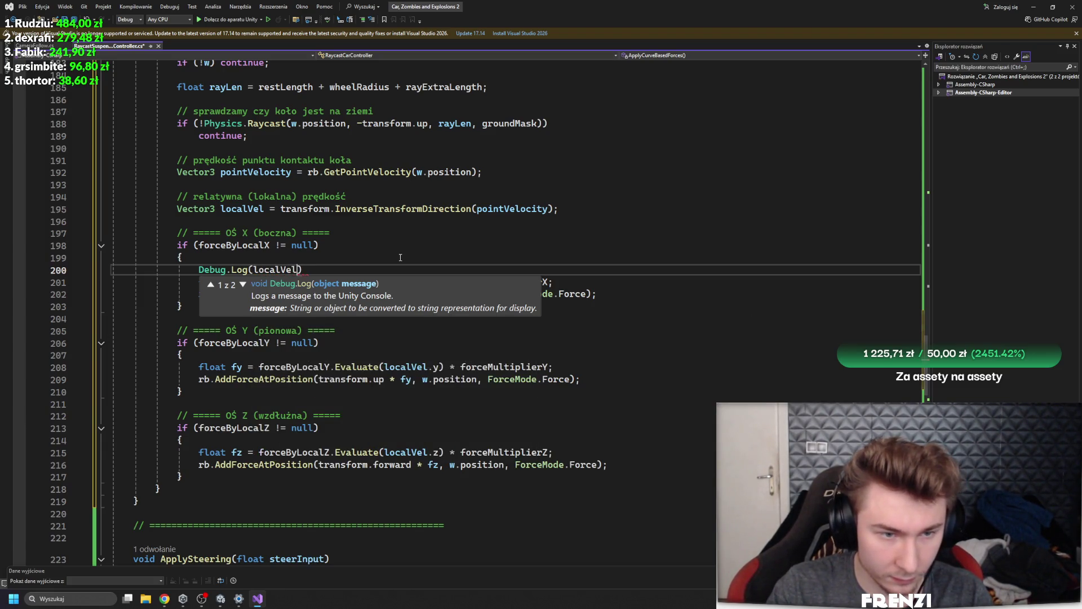
{"action": "type", "text": ".x"}
{"action": "left_click", "coordinate": [400, 257]}
{"action": "left_click", "coordinate": [320, 271]}
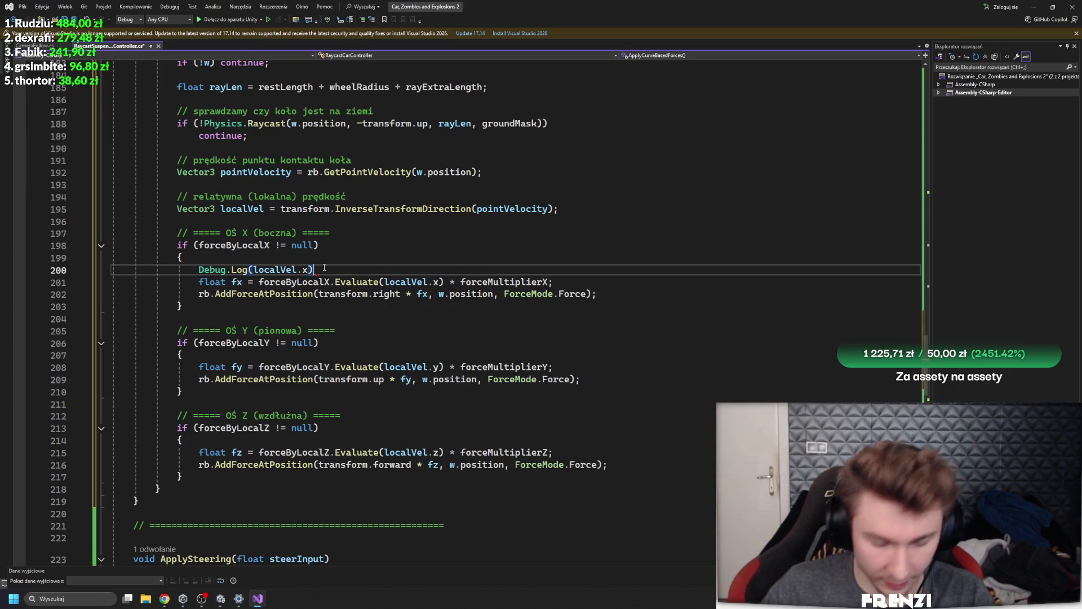
{"action": "type", "text": ";"}
Save the script and switch to Unity so it reloads
{"action": "left_click", "coordinate": [363, 212]}
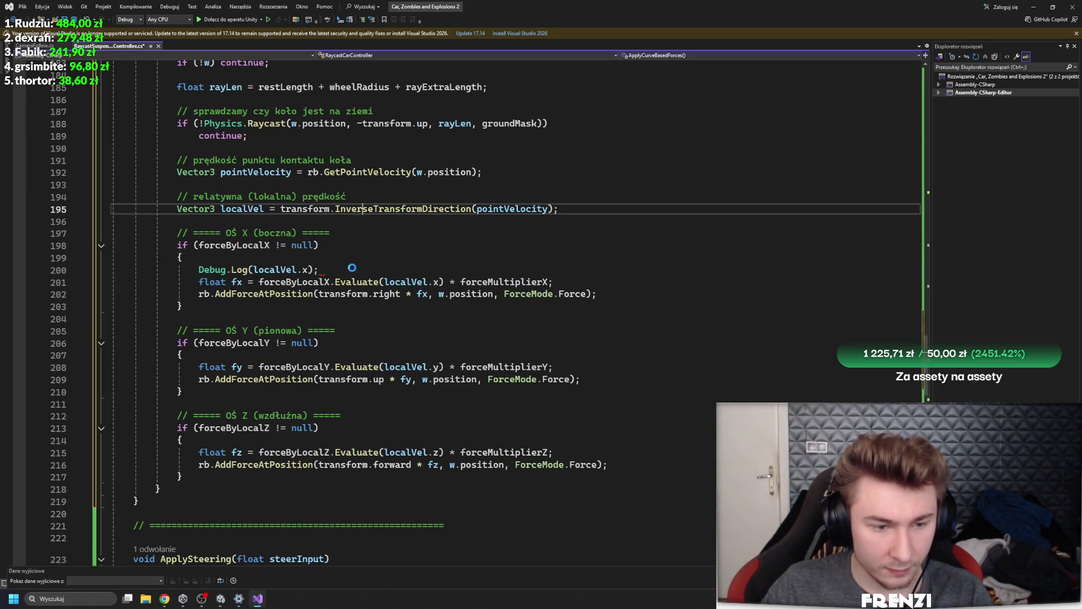
{"action": "key", "text": "ctrl+s"}
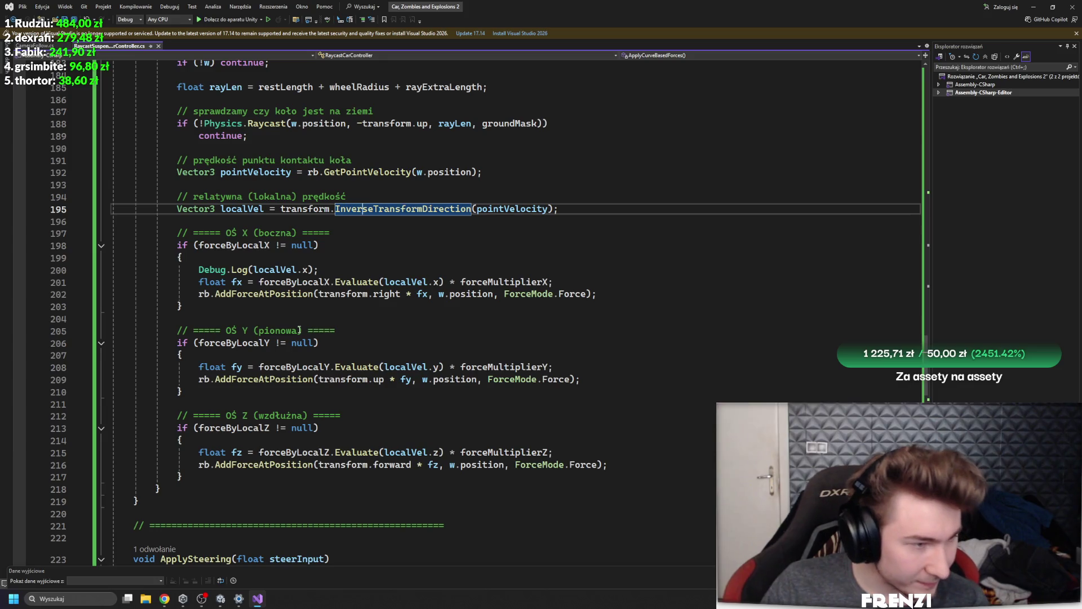
{"action": "left_click", "coordinate": [221, 598]}
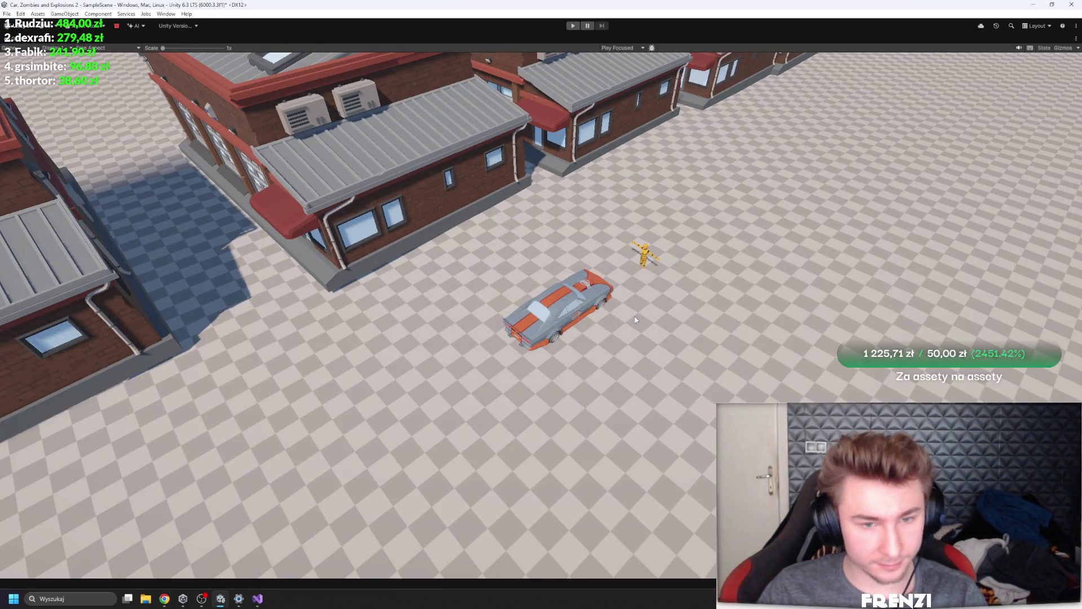
Restore the full editor layout, scroll the Inspector to the Debug values, then return to Visual Studio
{"action": "key", "text": "shift+space"}
{"action": "scroll", "coordinate": [966, 396], "scroll_direction": "down", "scroll_amount": 5}
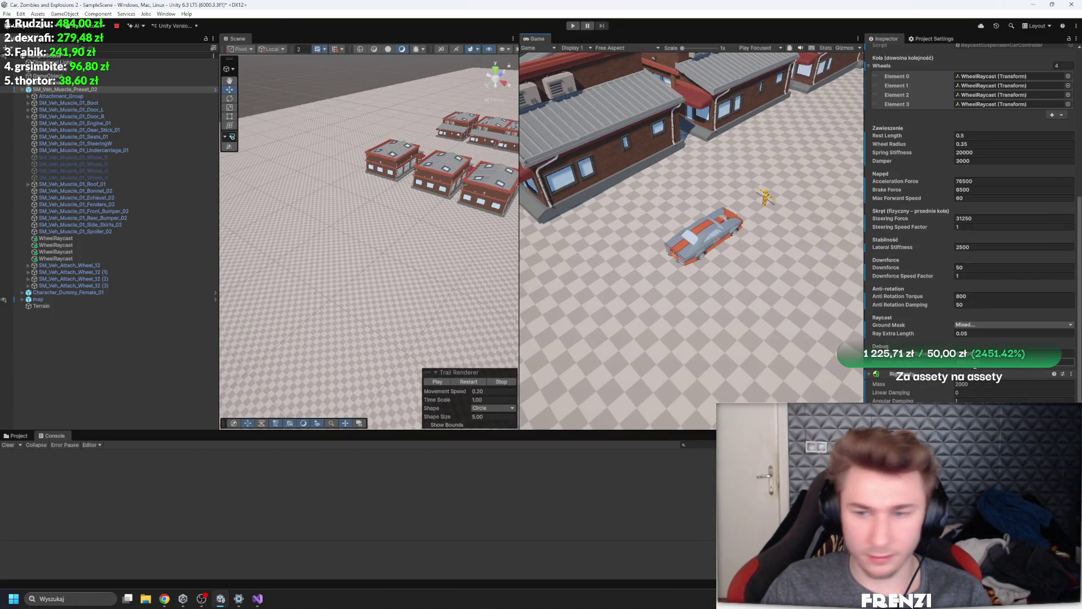
{"action": "scroll", "coordinate": [990, 367], "scroll_direction": "down", "scroll_amount": 3}
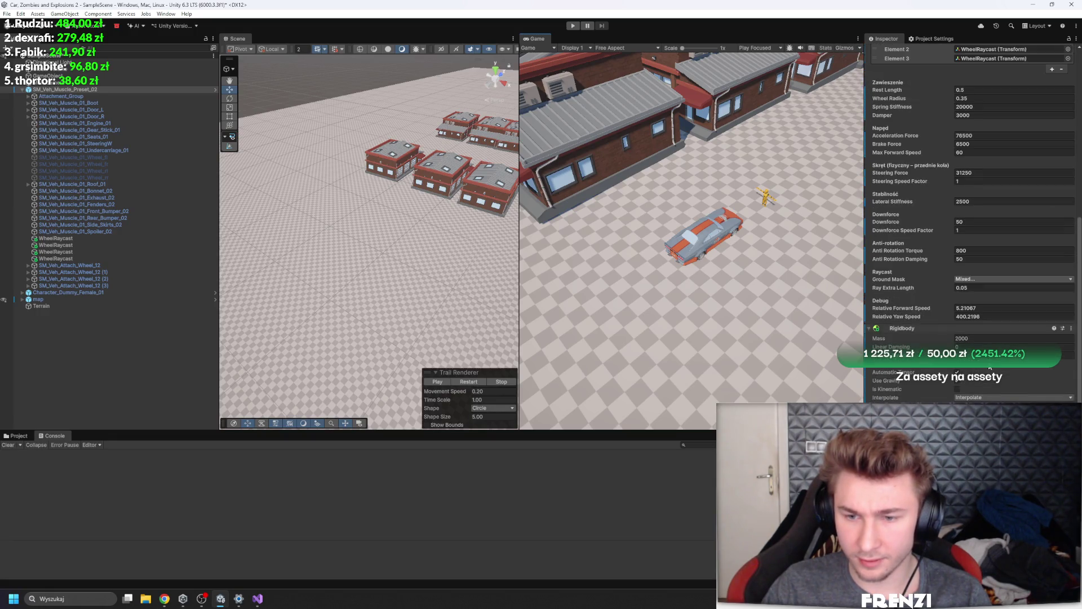
{"action": "left_click", "coordinate": [257, 597]}
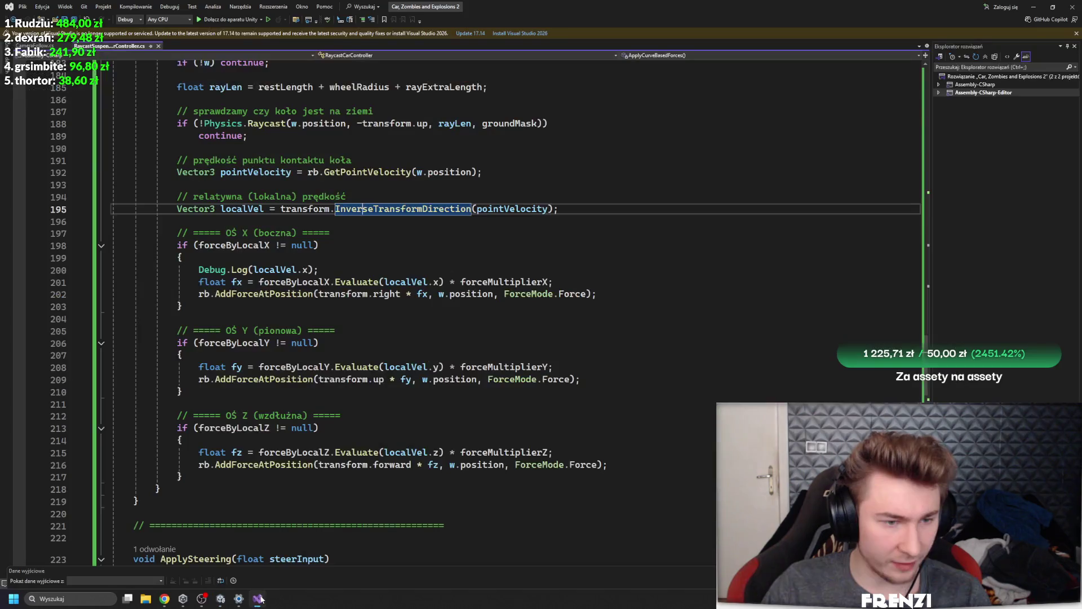
Check the forceMultiplierX field declaration, then switch to Unity to recompile the scripts
{"action": "scroll", "coordinate": [229, 408], "scroll_direction": "down", "scroll_amount": 8}
{"action": "scroll", "coordinate": [229, 408], "scroll_direction": "up", "scroll_amount": 17}
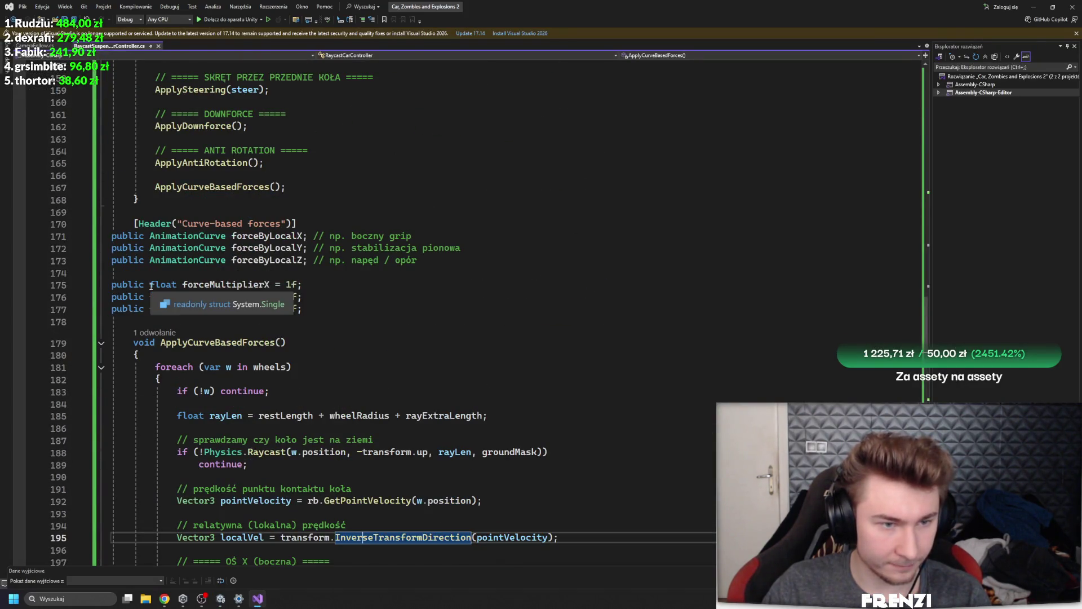
{"action": "left_click", "coordinate": [223, 285]}
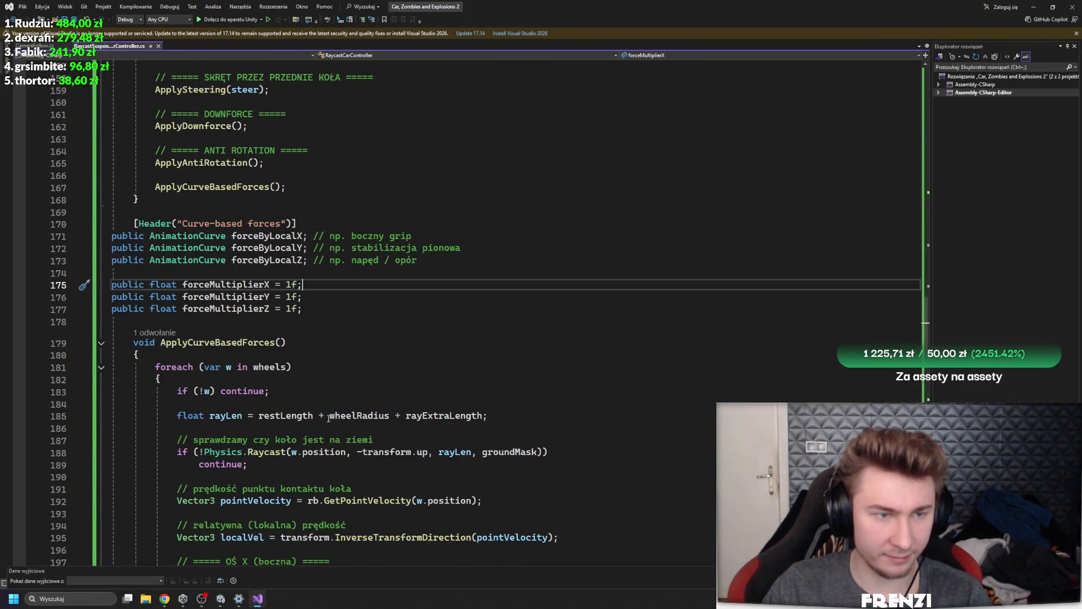
{"action": "key", "text": "alt+Tab"}
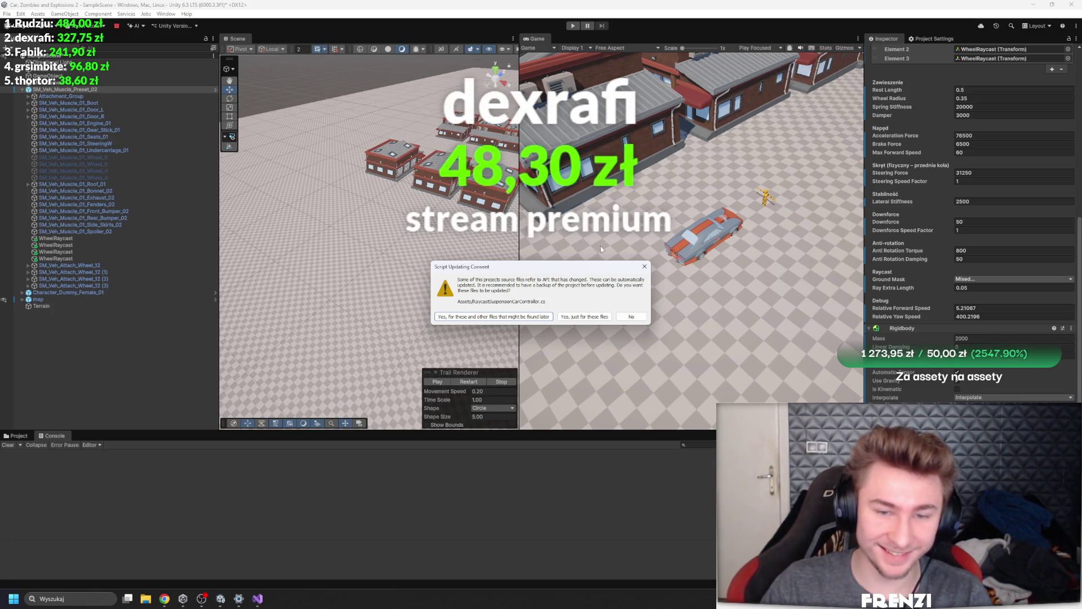
Wait out compilation in the code editor, return to Unity, and widen the Game view over the Scene view
{"action": "key", "text": "alt+Tab"}
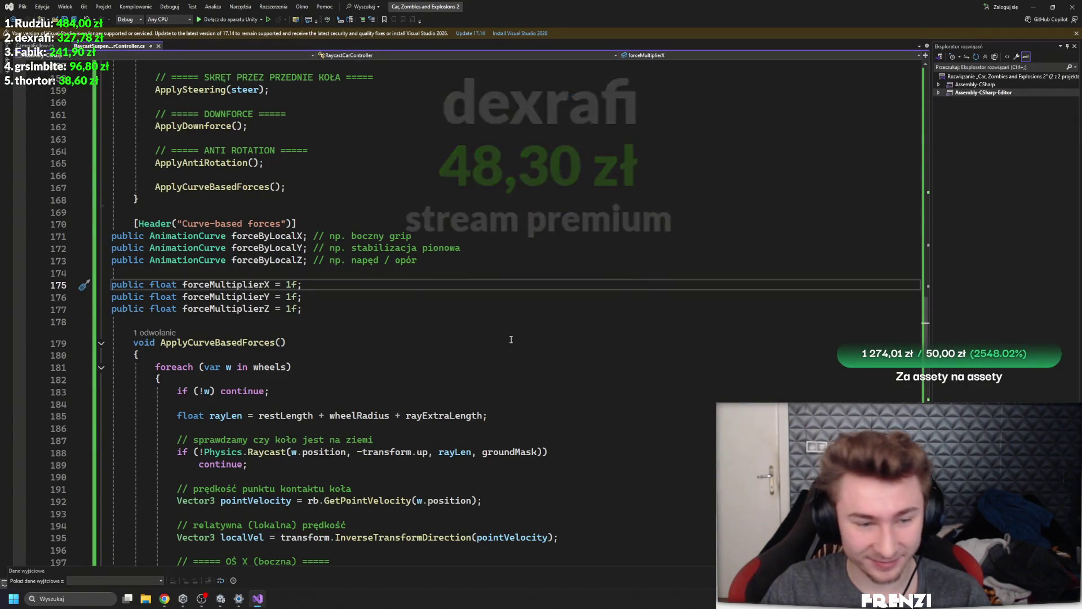
{"action": "left_click", "coordinate": [389, 323]}
{"action": "mouse_move", "coordinate": [239, 599]}
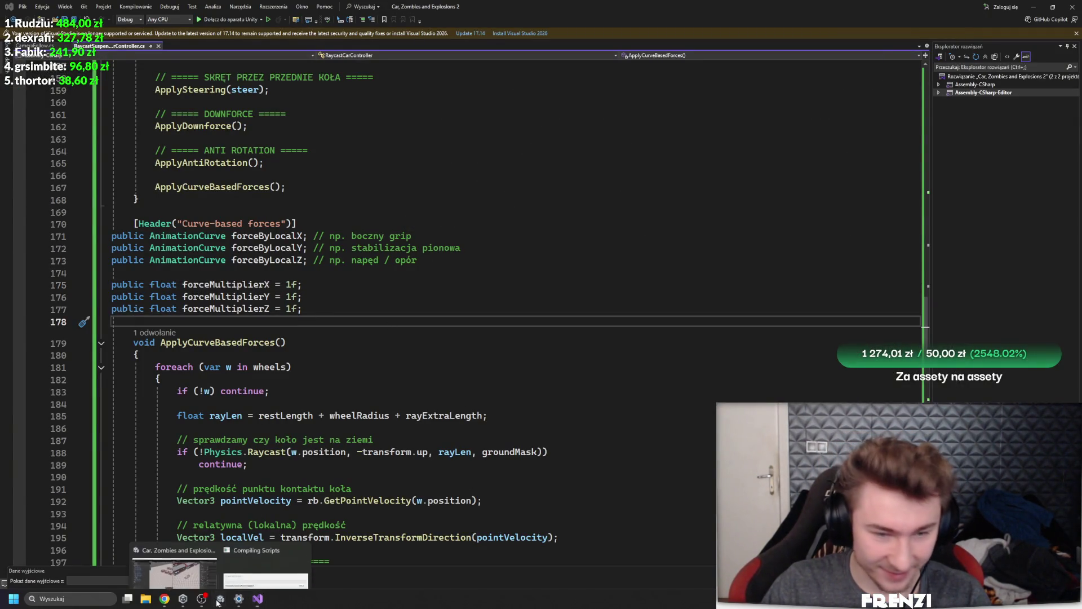
{"action": "mouse_move", "coordinate": [269, 564]}
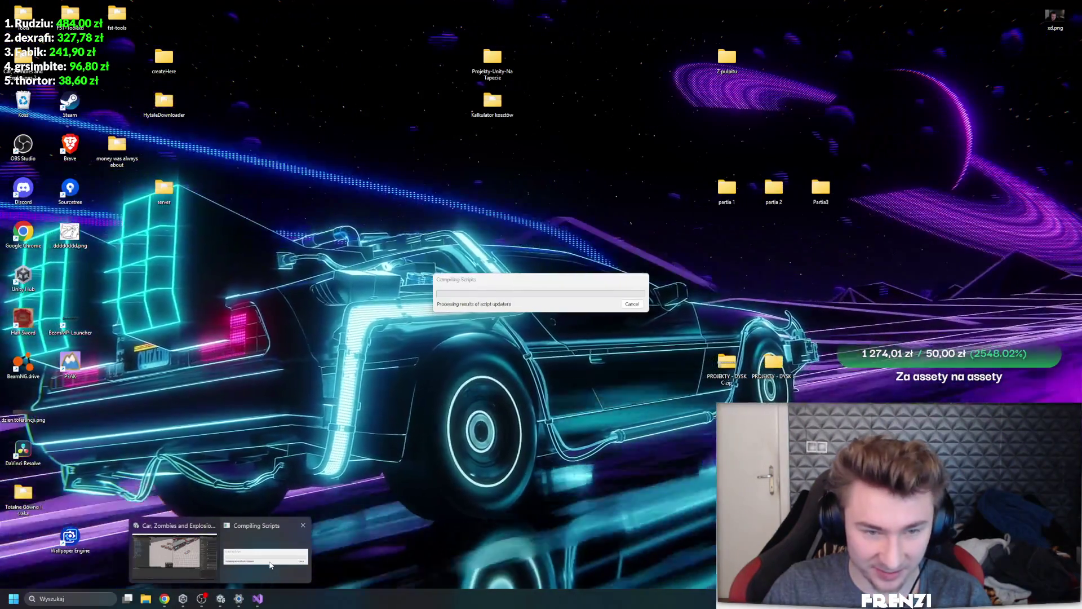
{"action": "key", "text": "alt+Tab"}
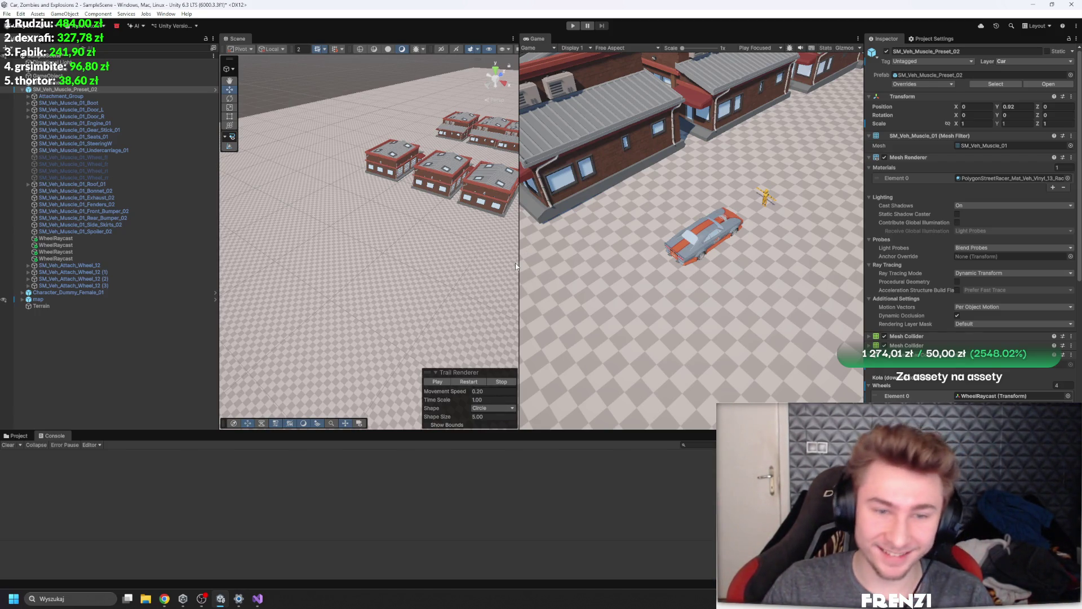
{"action": "left_click_drag", "start_coordinate": [518, 262], "coordinate": [477, 265]}
Show the Assets folder in the bottom panel and resize the Hierarchy, Scene and Game views
{"action": "left_click", "coordinate": [15, 436]}
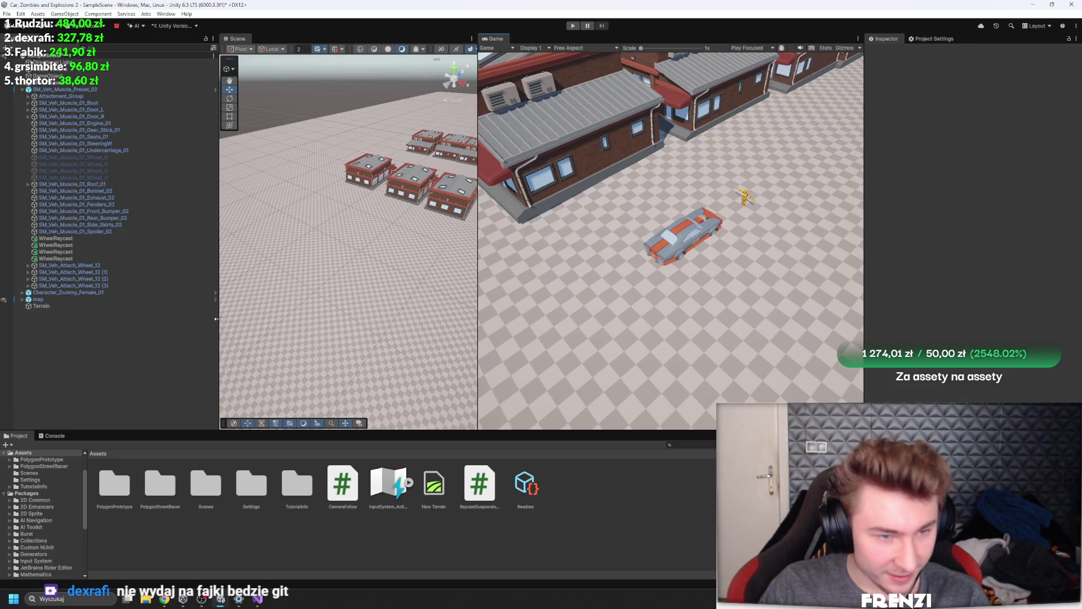
{"action": "left_click_drag", "start_coordinate": [219, 322], "coordinate": [266, 332]}
{"action": "left_click_drag", "start_coordinate": [478, 316], "coordinate": [544, 307]}
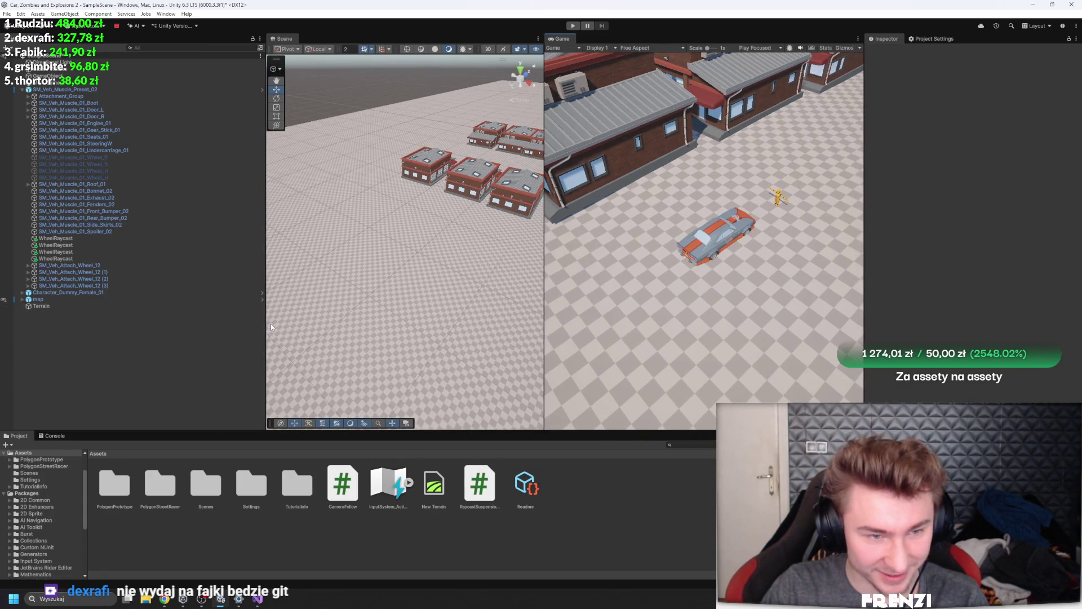
{"action": "left_click_drag", "start_coordinate": [265, 324], "coordinate": [216, 338]}
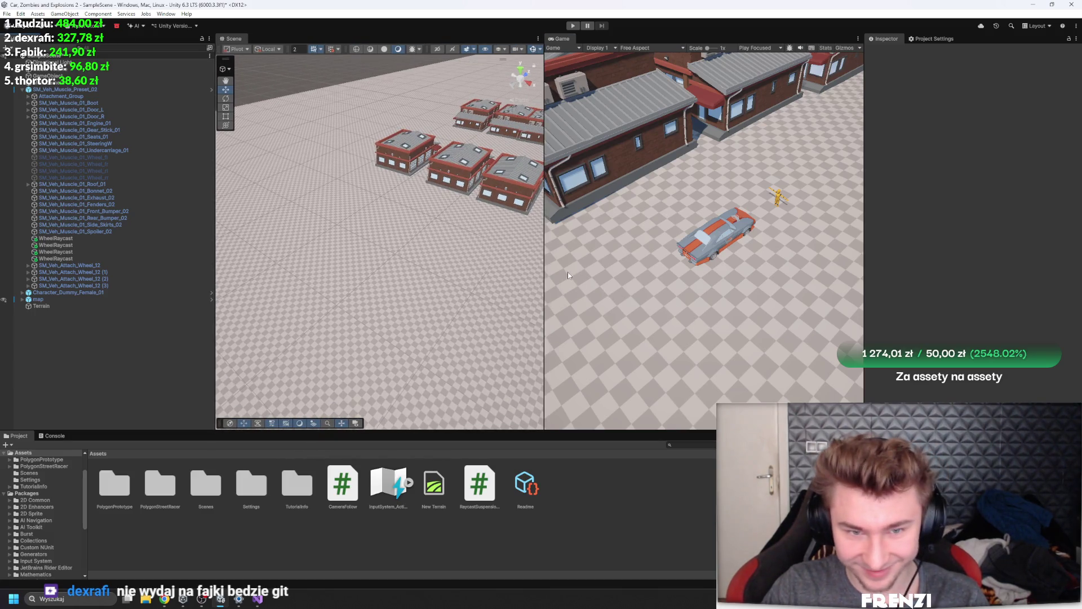
{"action": "left_click", "coordinate": [541, 252]}
{"action": "left_click_drag", "start_coordinate": [545, 252], "coordinate": [472, 260]}
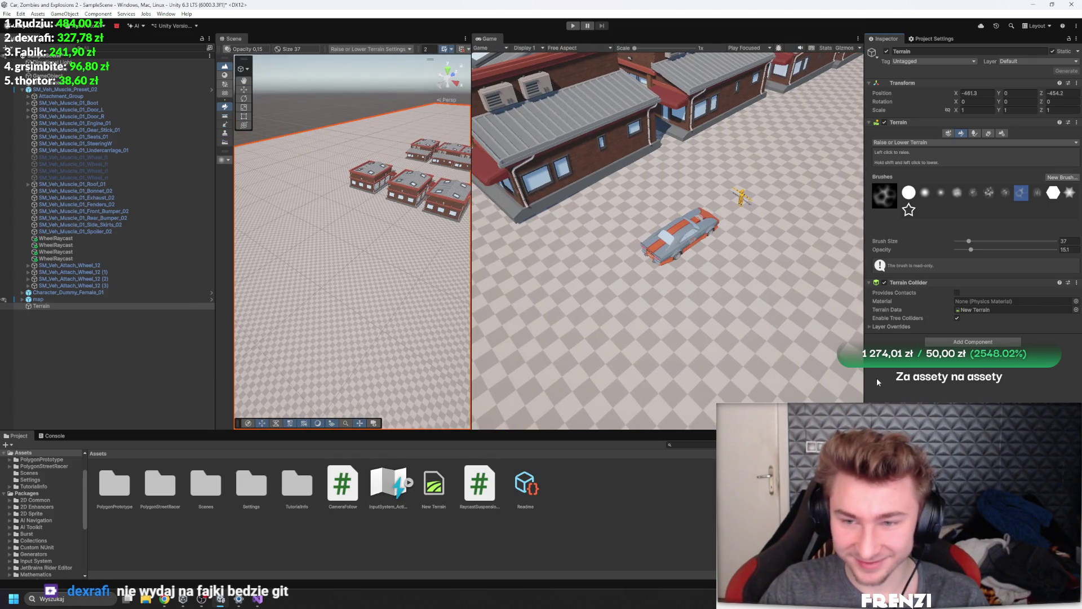
Deselect the Terrain and select the SM_Veh_Muscle_Preset_02 car
{"action": "left_click", "coordinate": [123, 367]}
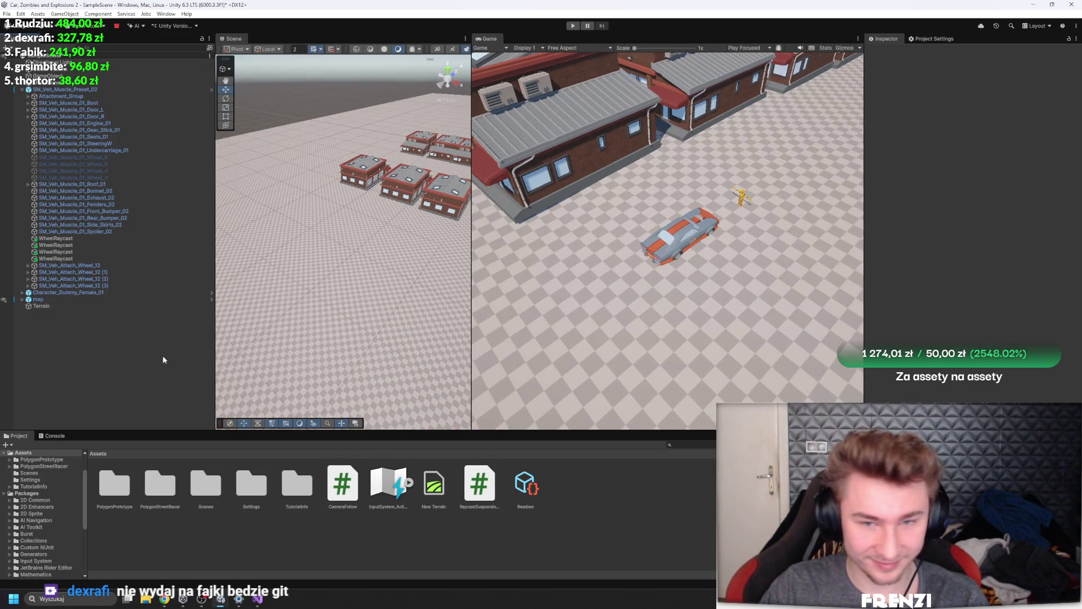
{"action": "key", "text": "alt+Tab"}
{"action": "key", "text": "alt+Tab"}
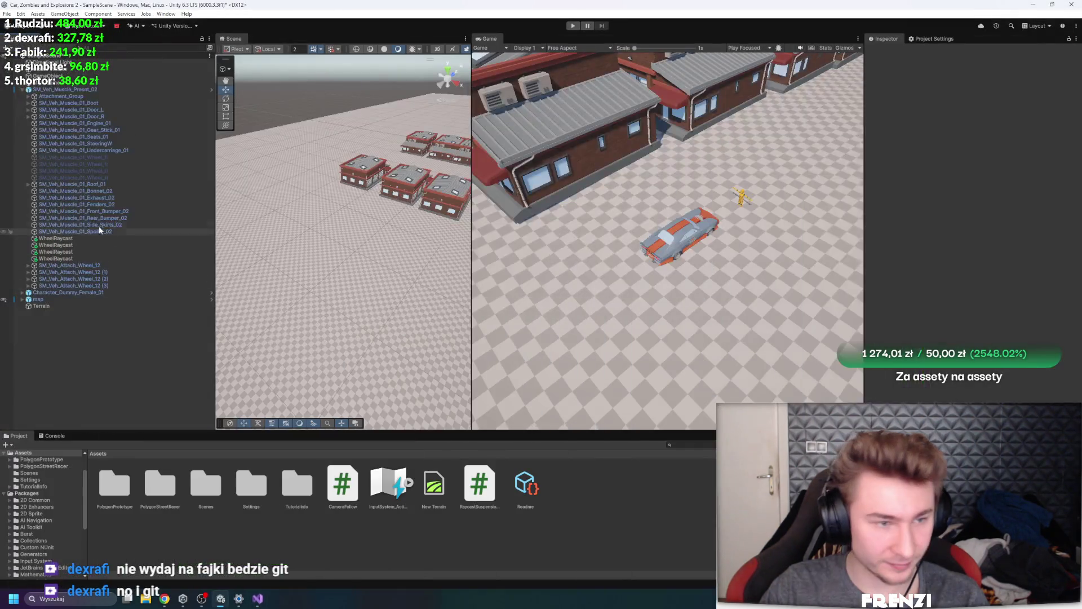
{"action": "left_click", "coordinate": [68, 90]}
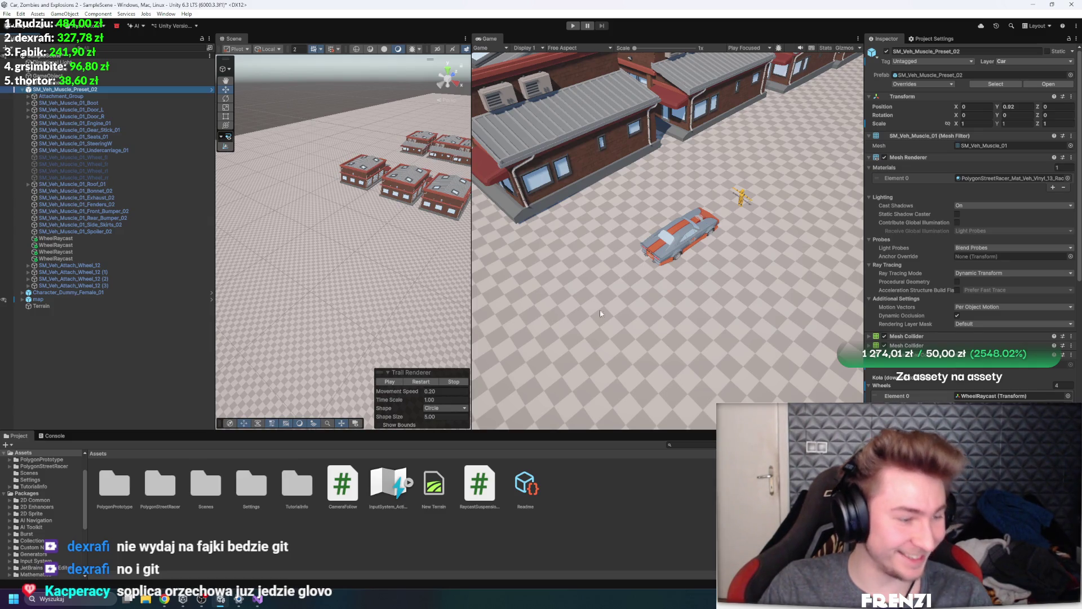
Give Force By Local X a rising linear curve, then enter play mode with the Console showing
{"action": "scroll", "coordinate": [970, 226], "scroll_direction": "down", "scroll_amount": 10}
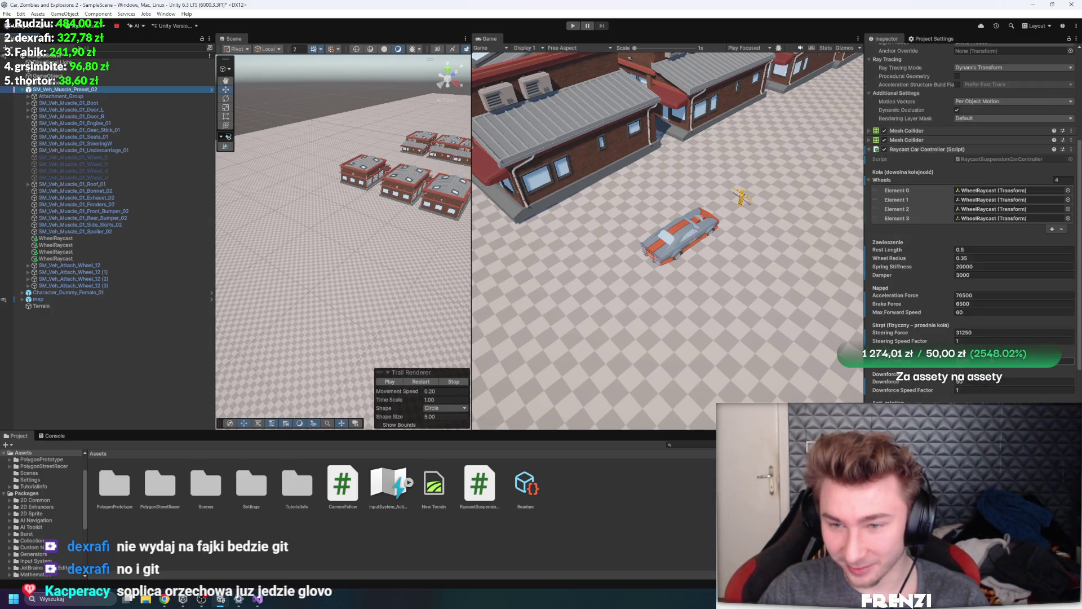
{"action": "left_click", "coordinate": [968, 336]}
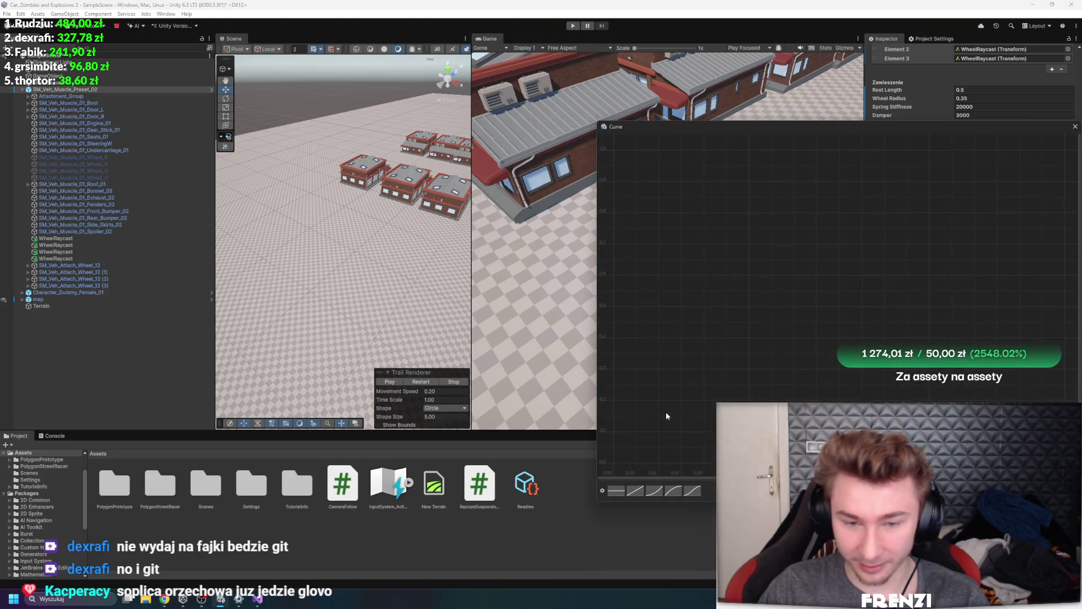
{"action": "left_click", "coordinate": [636, 490]}
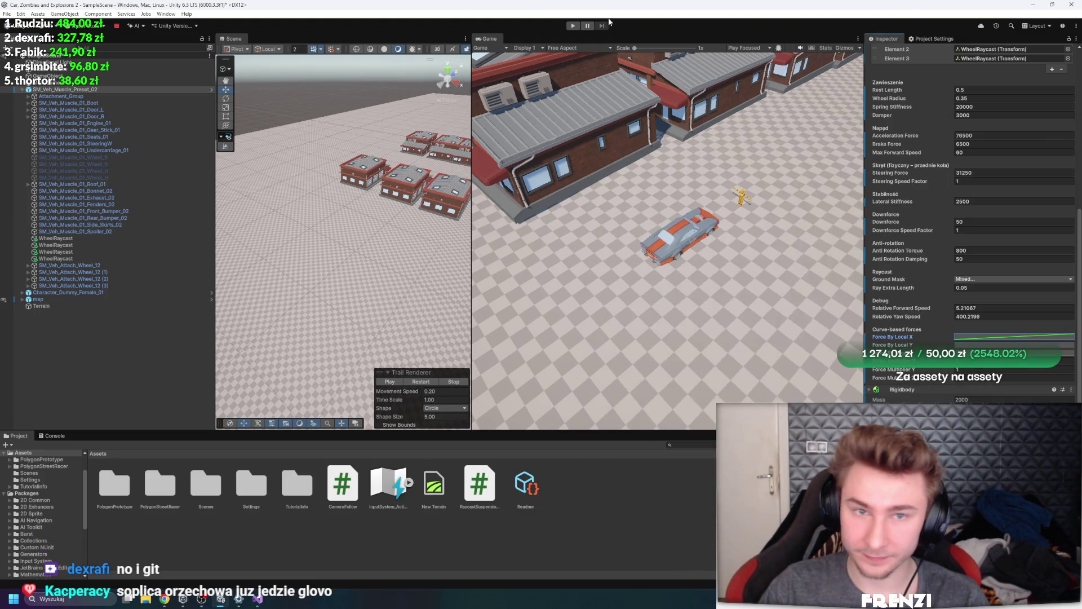
{"action": "left_click", "coordinate": [572, 26]}
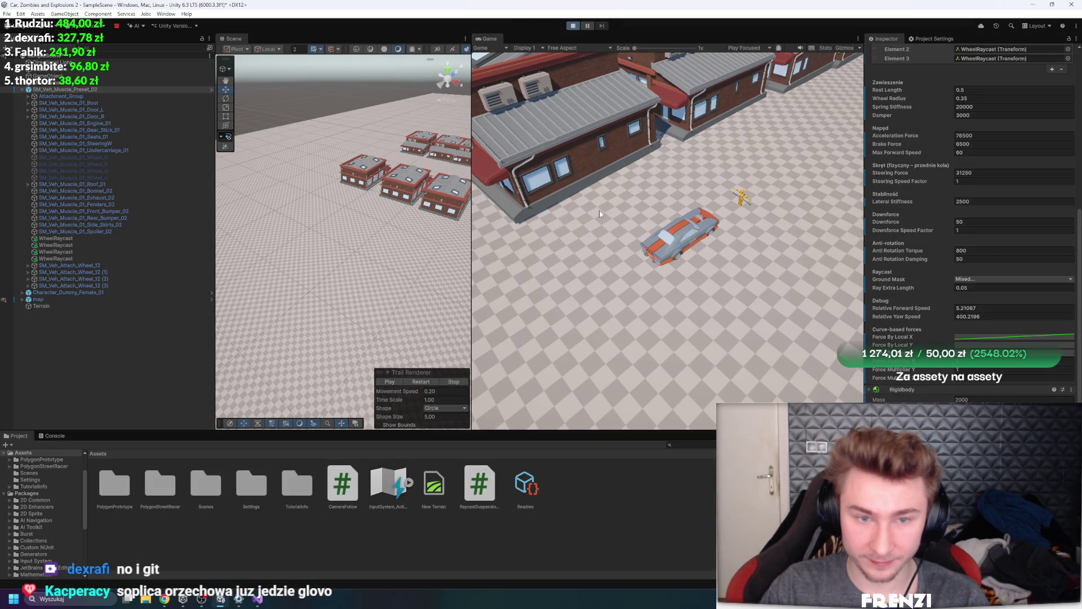
{"action": "left_click", "coordinate": [55, 436]}
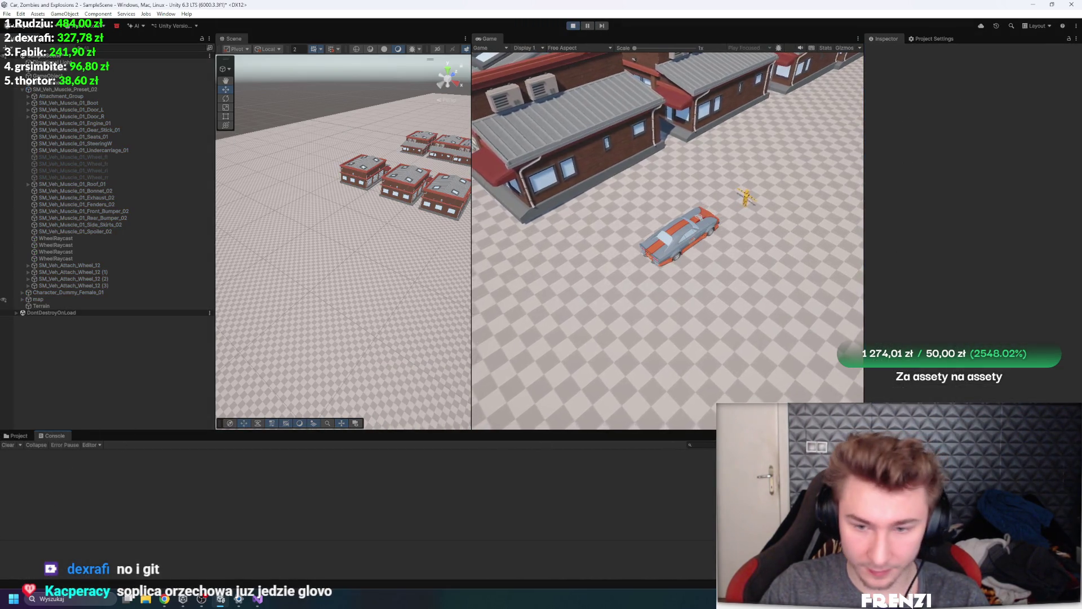
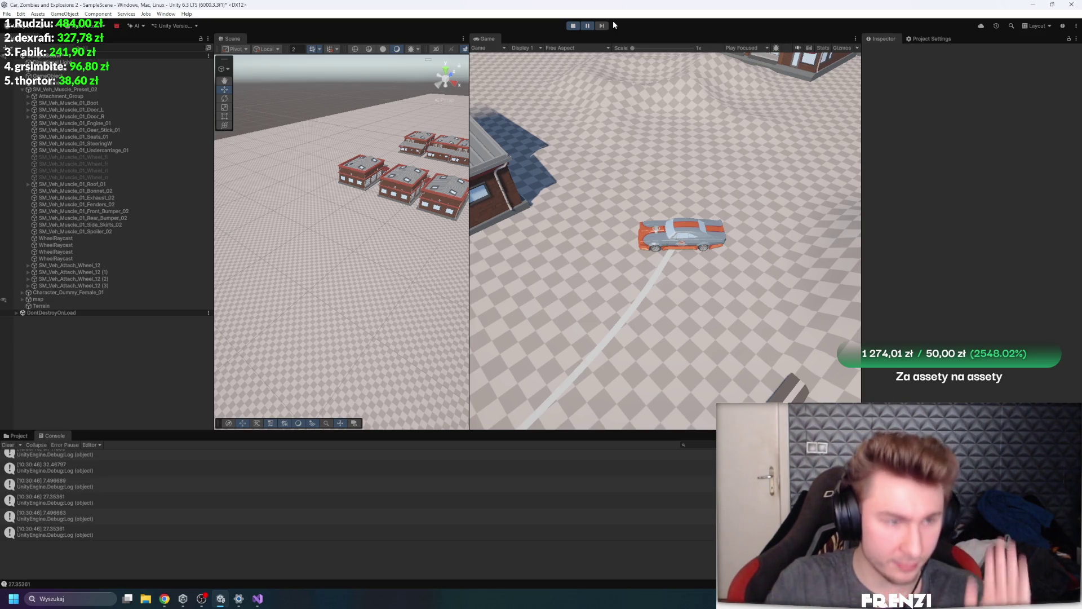
On SM_Veh_Muscle_Preset_02, set the Force By Local curve's top key time to -31
{"action": "left_click", "coordinate": [141, 89]}
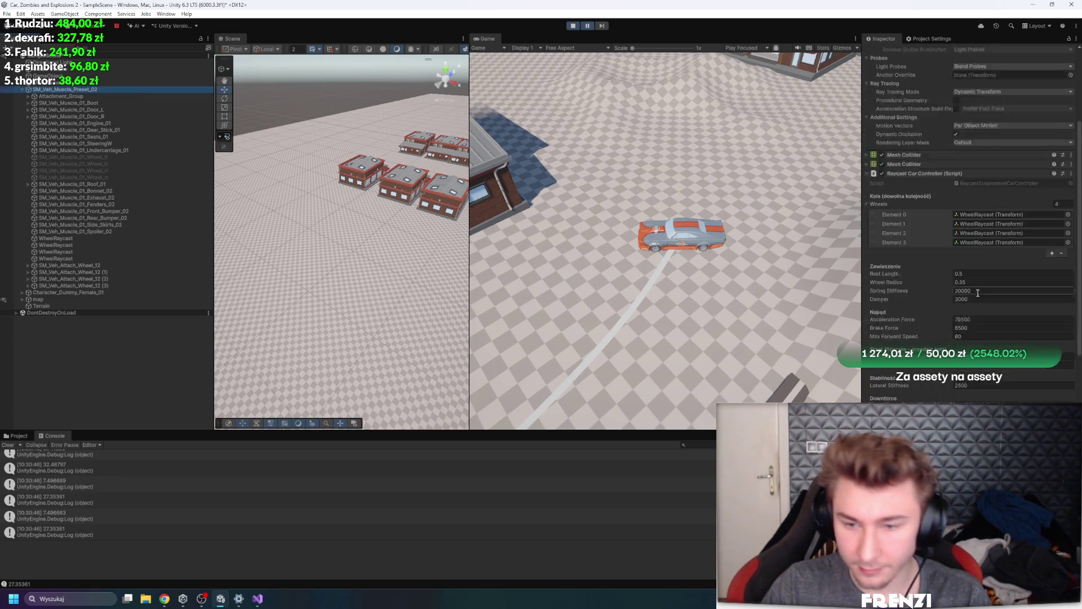
{"action": "scroll", "coordinate": [978, 293], "scroll_direction": "down", "scroll_amount": 6}
{"action": "left_click", "coordinate": [965, 382]}
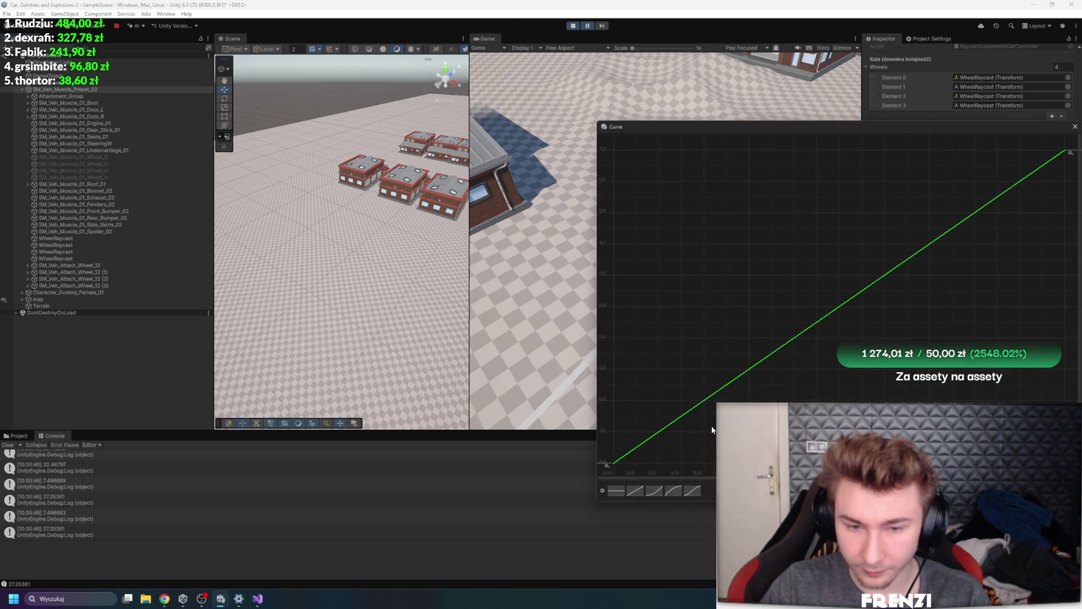
{"action": "right_click", "coordinate": [980, 215]}
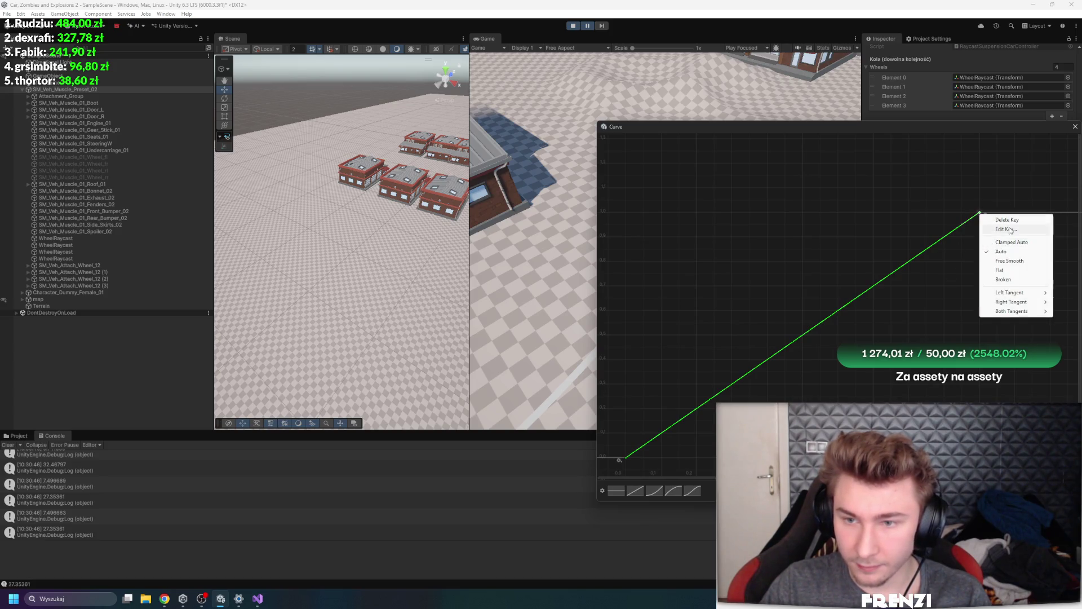
{"action": "left_click", "coordinate": [1010, 229]}
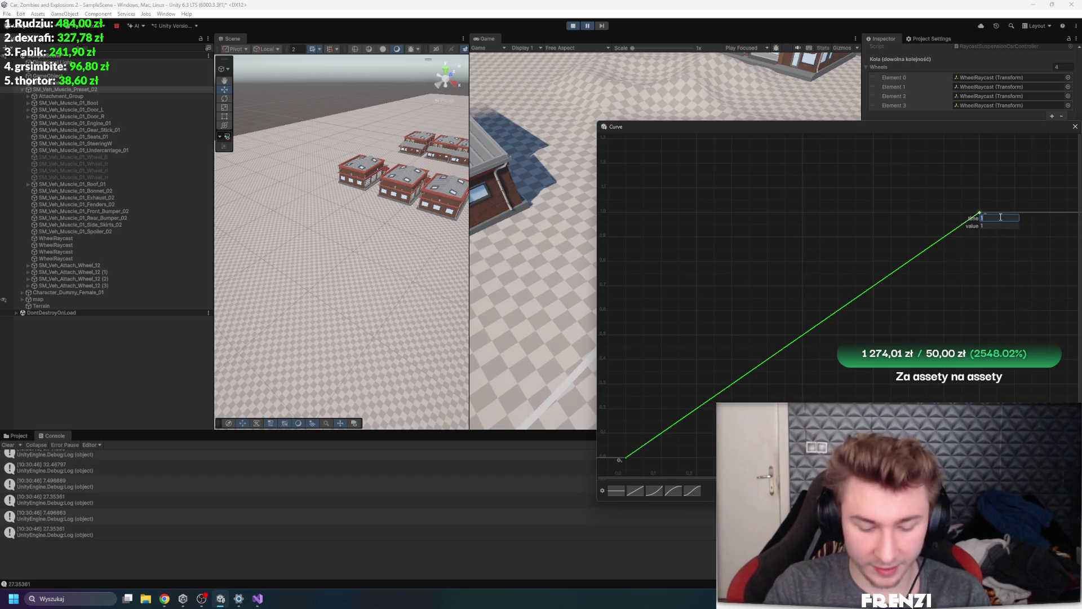
{"action": "type", "text": "-31"}
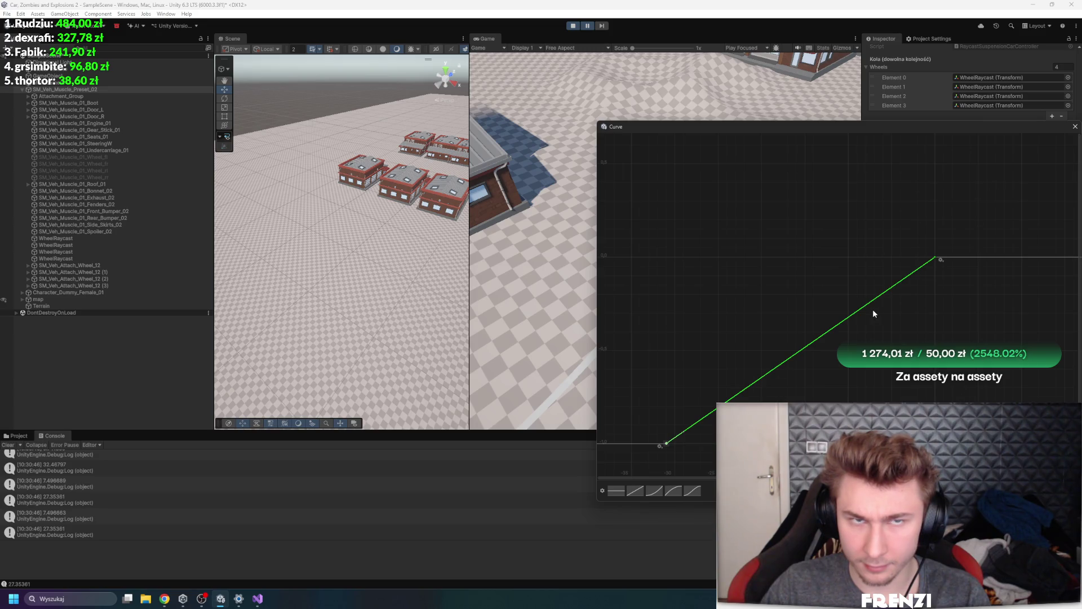
{"action": "left_click", "coordinate": [1075, 127]}
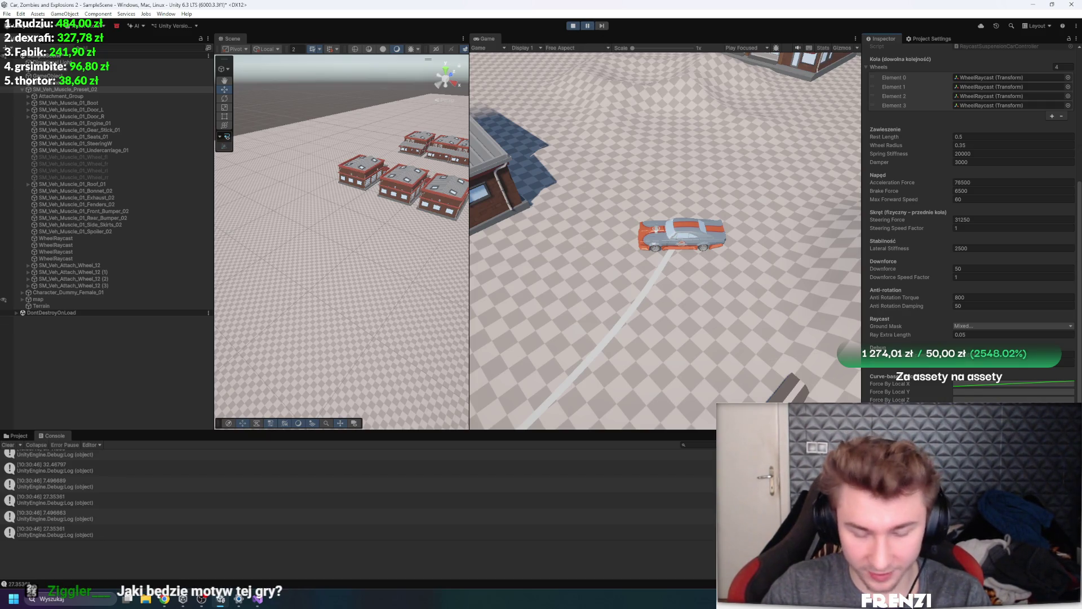
Unpause Play mode so the muscle car drives with the edited force curve
{"action": "left_click", "coordinate": [588, 27]}
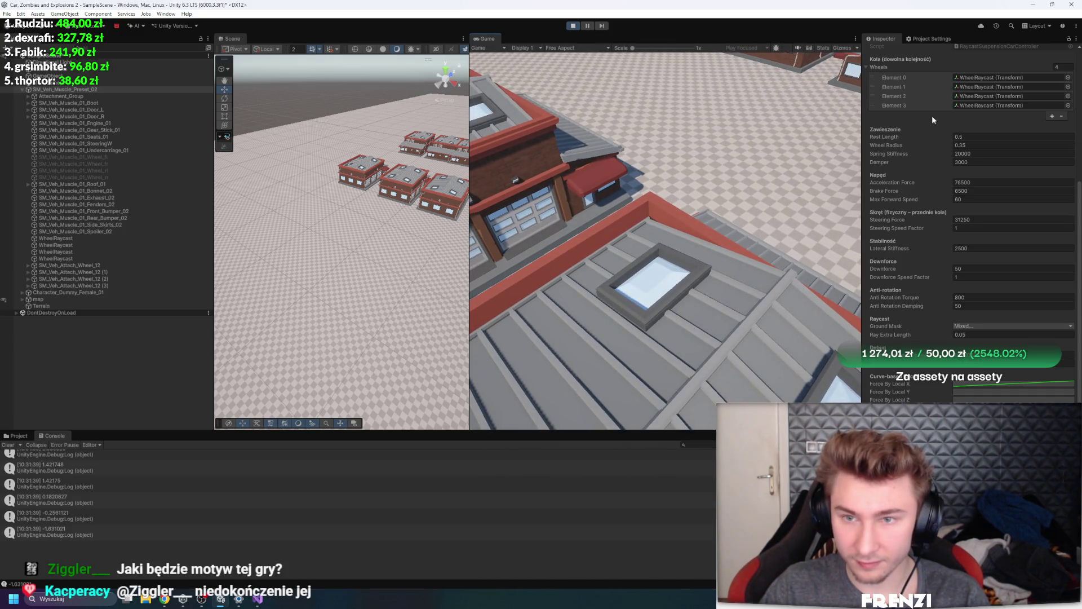
Copy the Raycast Car Controller values, exit Play mode, paste them back, and replay
{"action": "scroll", "coordinate": [932, 118], "scroll_direction": "up", "scroll_amount": 3}
{"action": "right_click", "coordinate": [919, 127]}
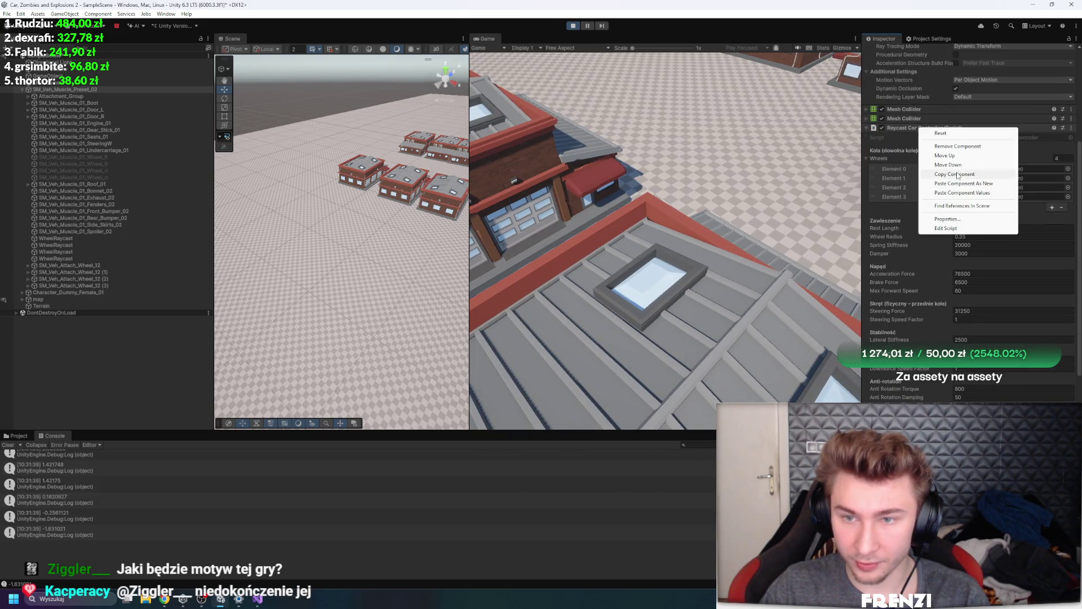
{"action": "left_click", "coordinate": [579, 25]}
{"action": "left_click", "coordinate": [579, 25]}
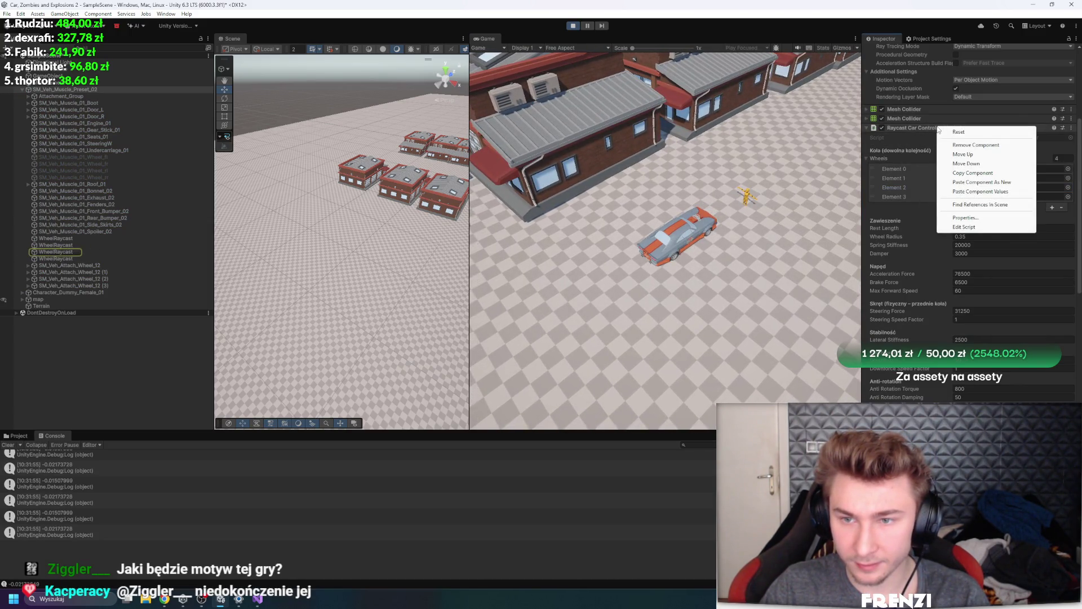
{"action": "left_click", "coordinate": [985, 193]}
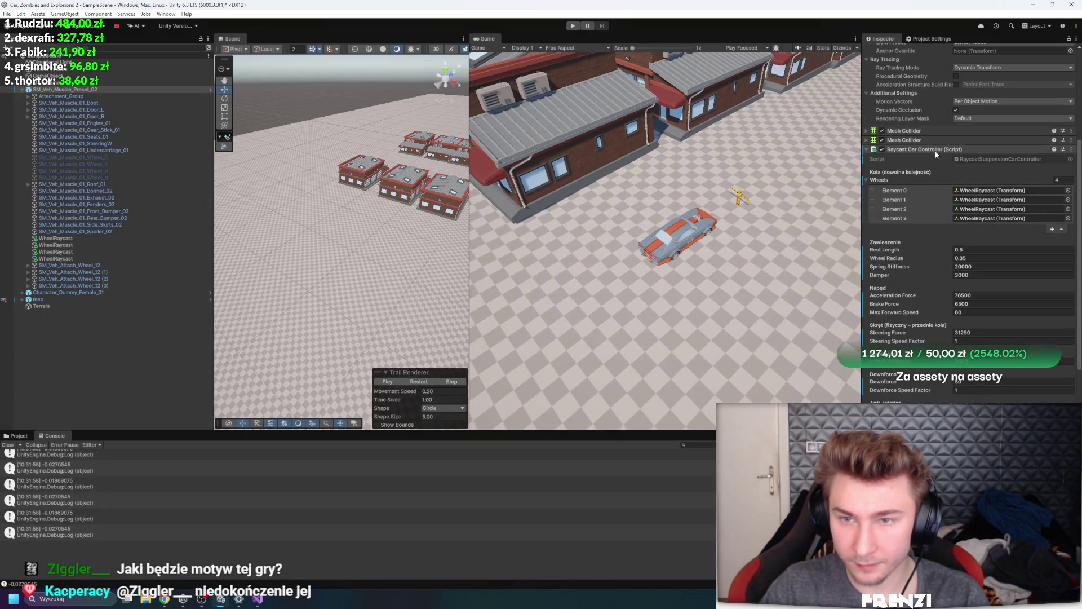
{"action": "left_click", "coordinate": [573, 25]}
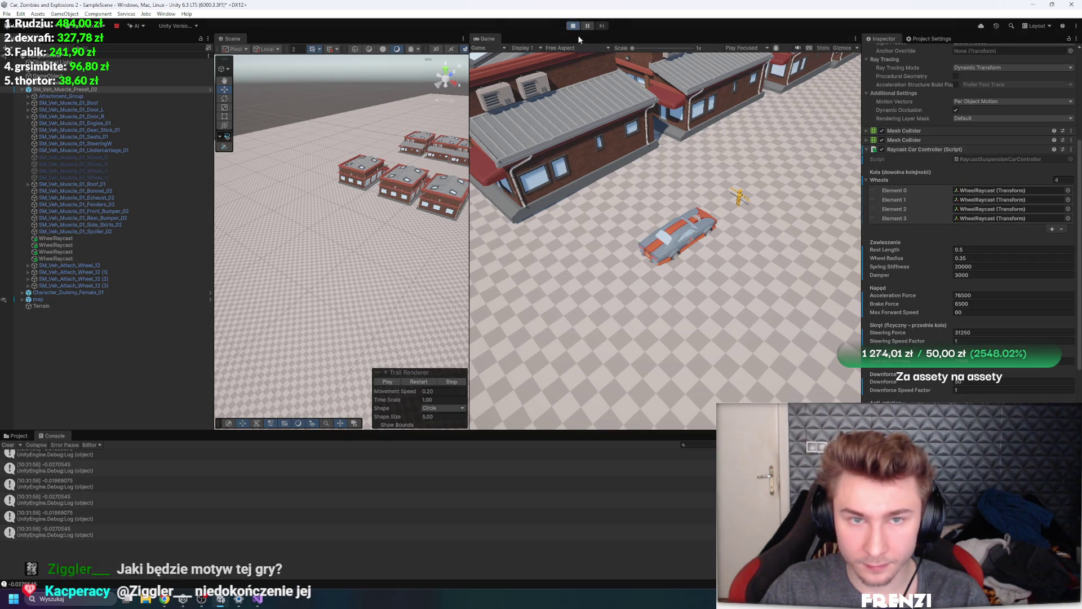
Drive the muscle car forward with W, drifting left and right with A and D
{"action": "key", "text": "w"}
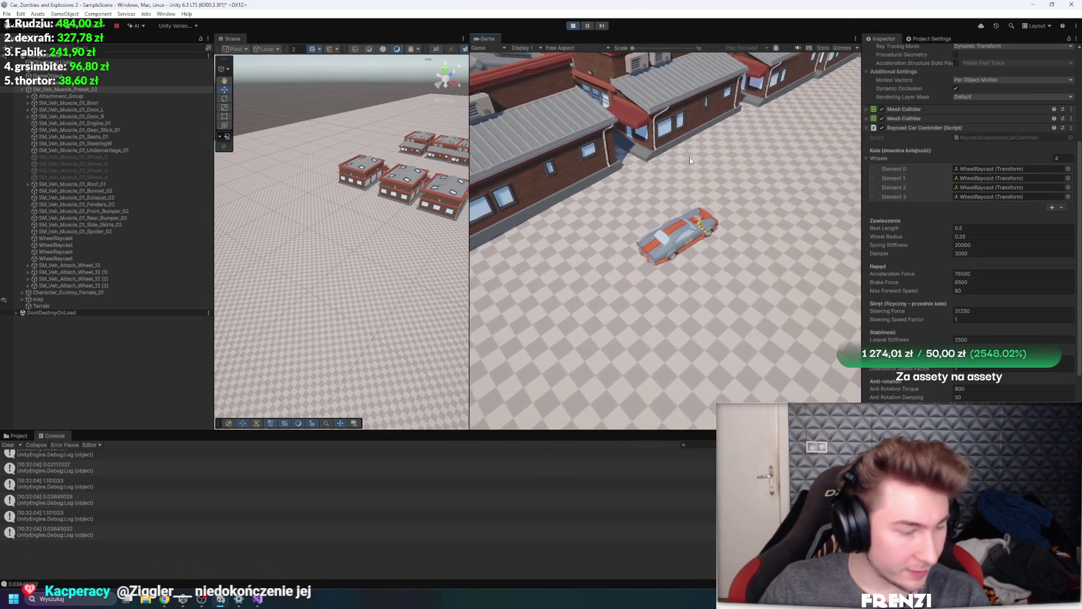
{"action": "key", "text": "d"}
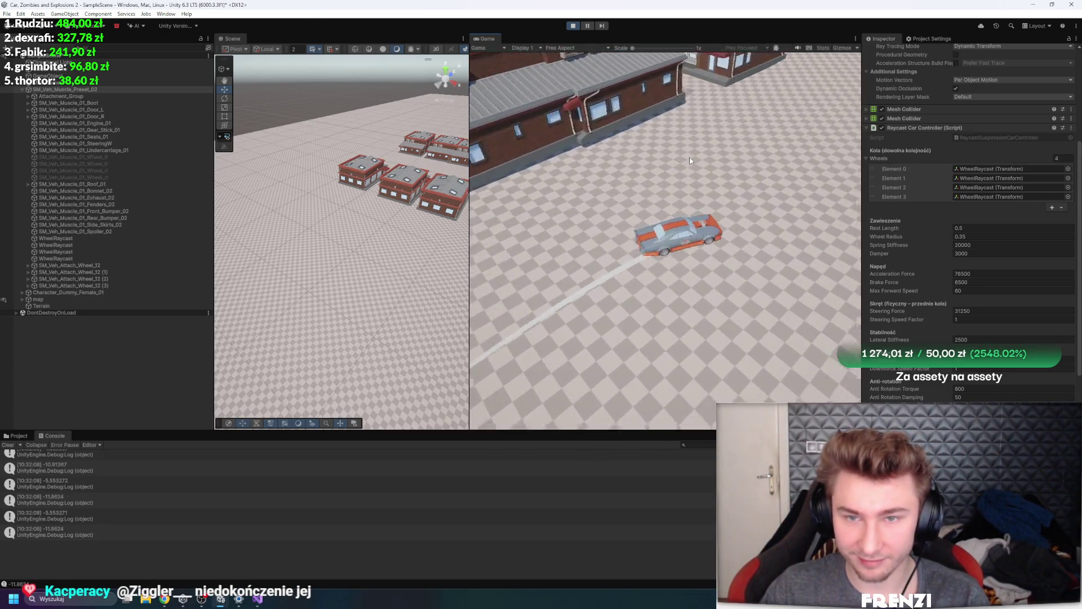
{"action": "key", "text": "a"}
{"action": "key", "text": "d"}
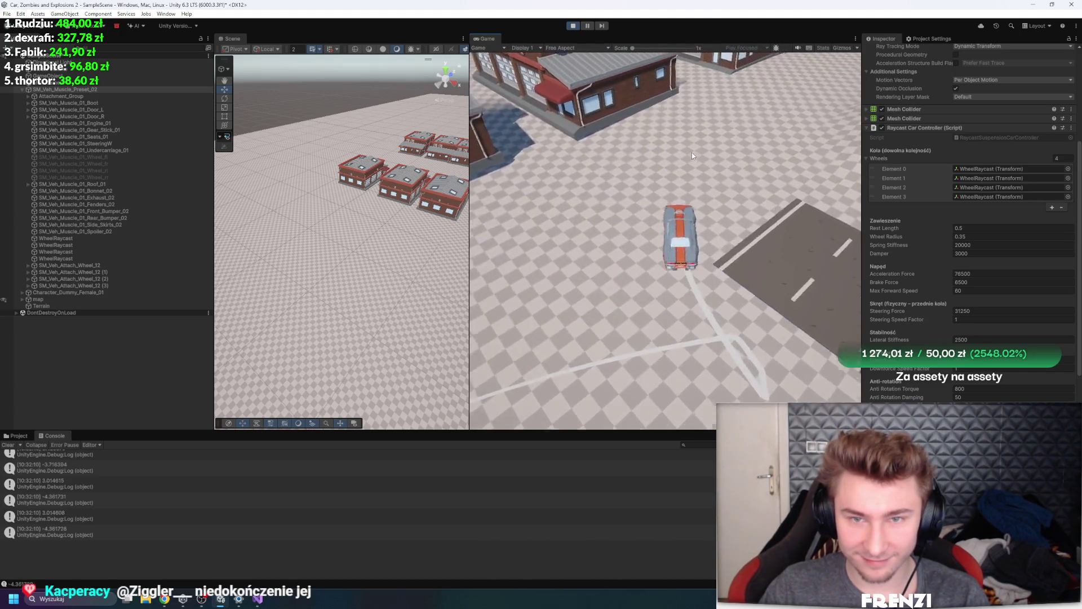
{"action": "key", "text": "a"}
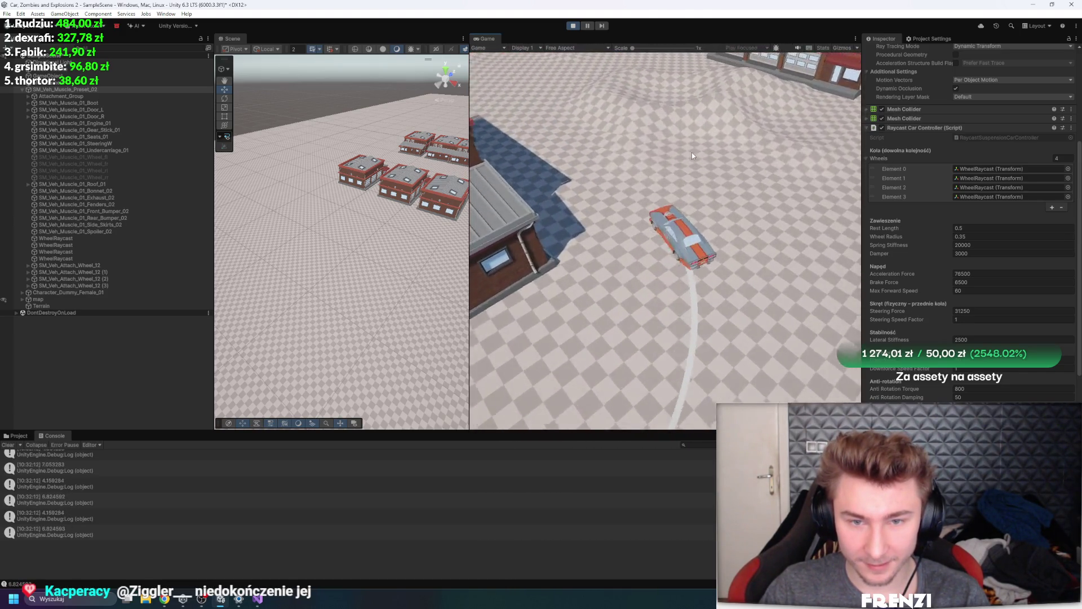
{"action": "key", "text": "d"}
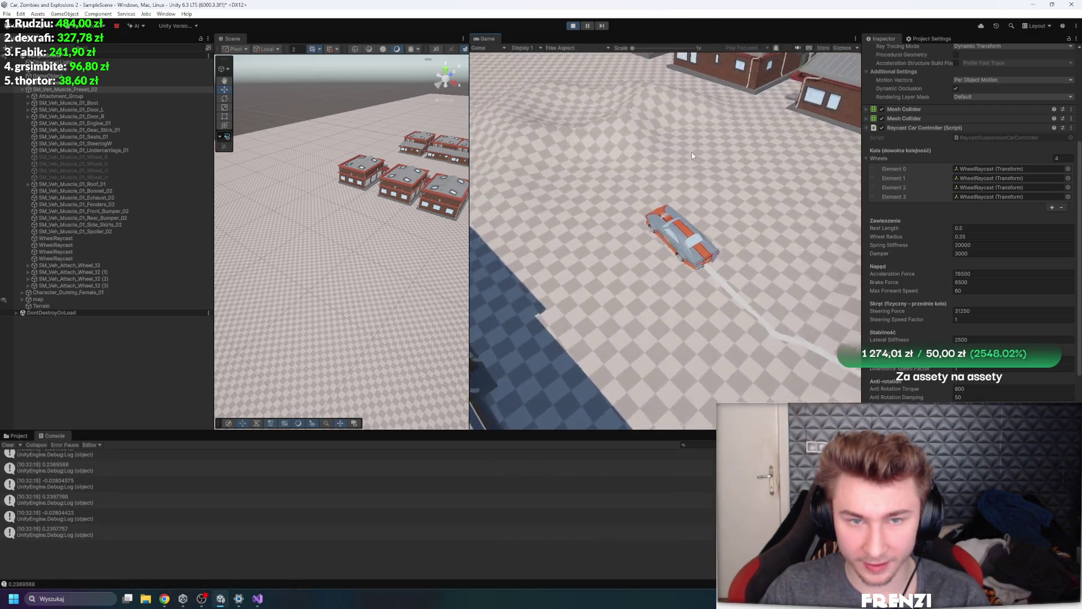
{"action": "key", "text": "a"}
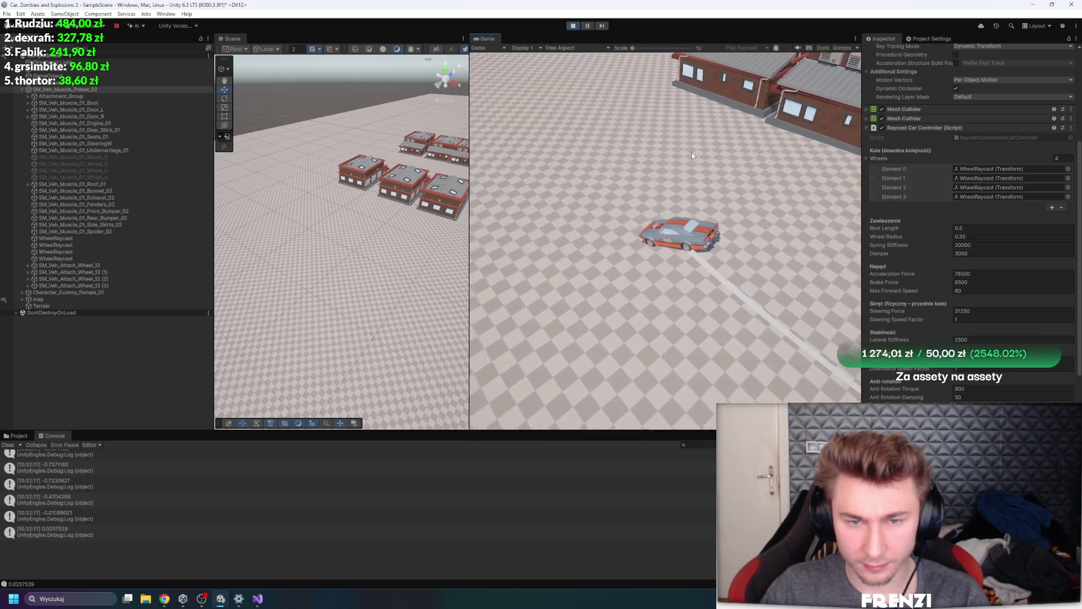
{"action": "scroll", "coordinate": [969, 226], "scroll_direction": "down", "scroll_amount": 5}
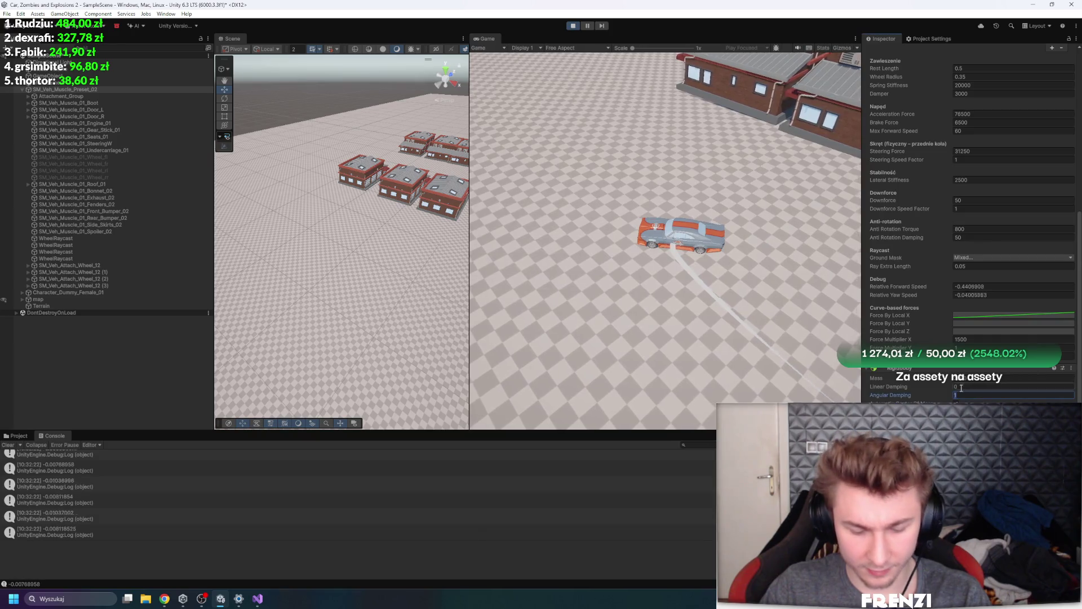
{"action": "key", "text": "w"}
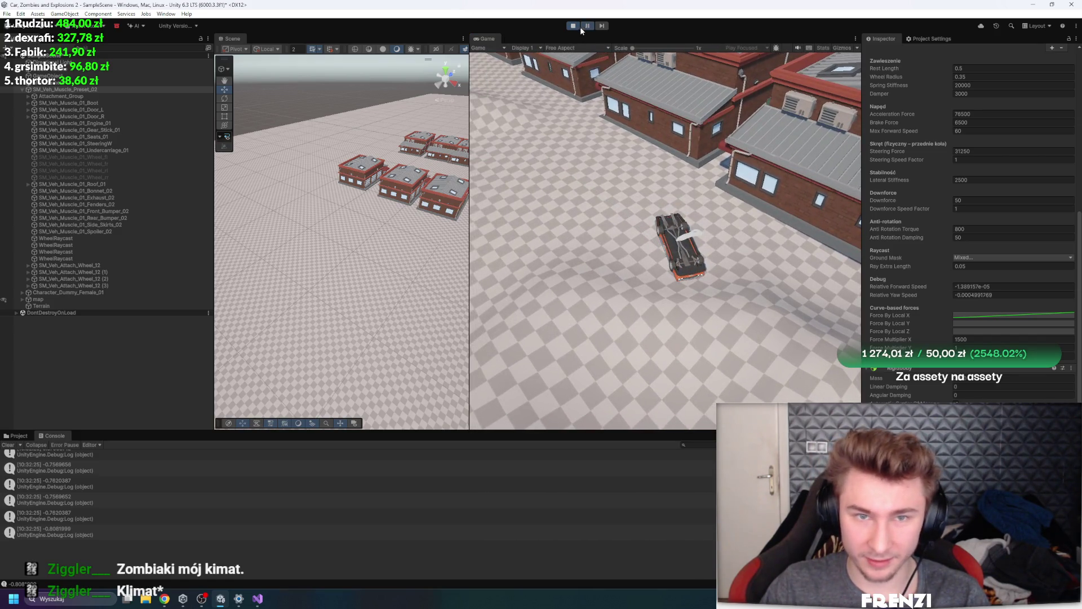
Restart Play mode after the flip and drive the car onto and off a building roof
{"action": "left_click", "coordinate": [574, 25]}
{"action": "left_click", "coordinate": [573, 25]}
{"action": "key", "text": "w"}
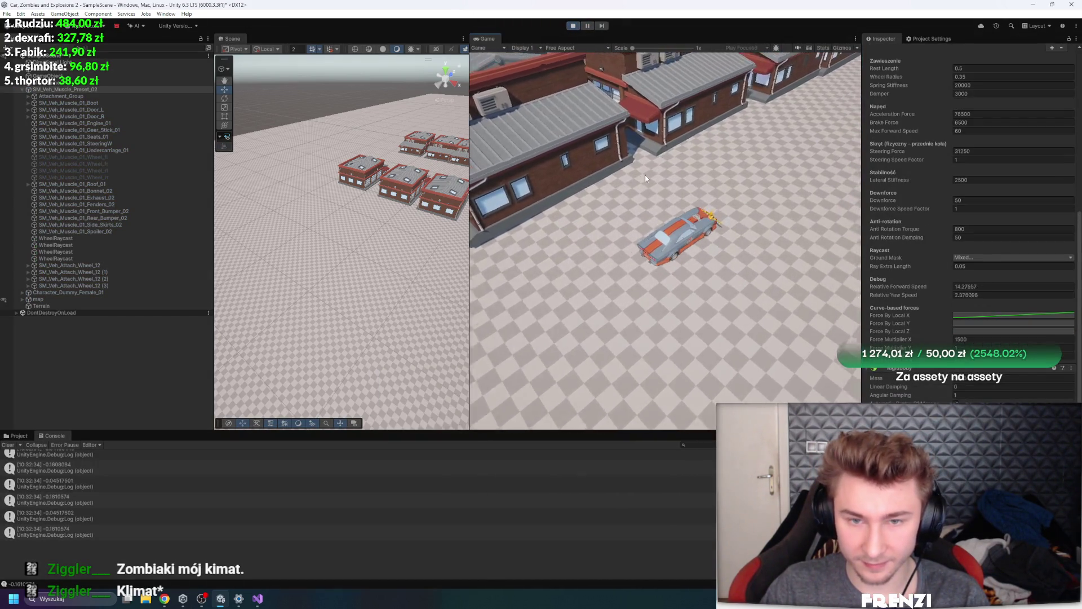
{"action": "key", "text": "a"}
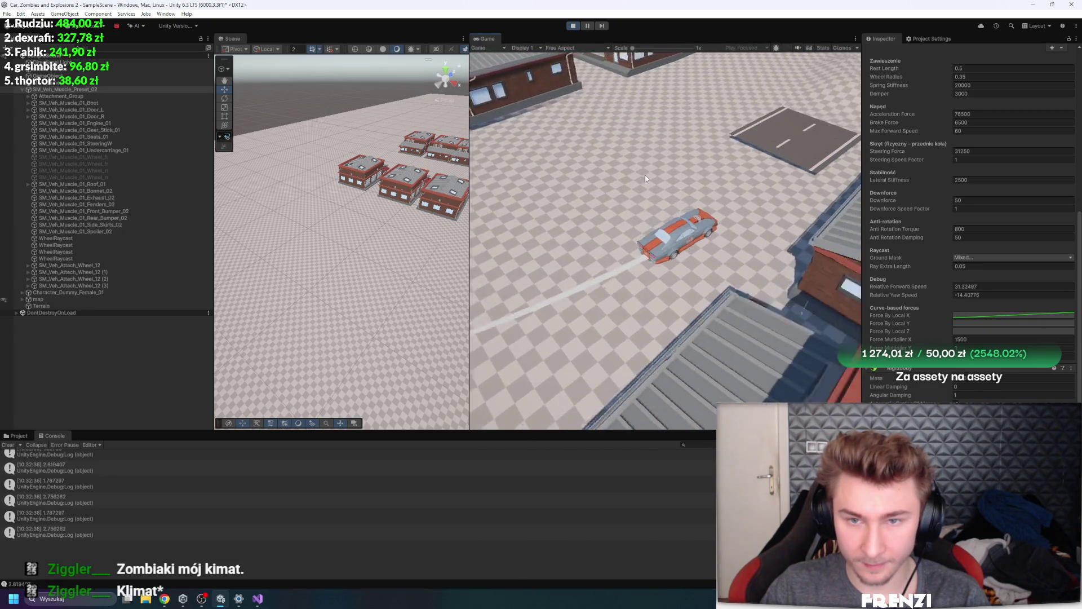
{"action": "key", "text": "w"}
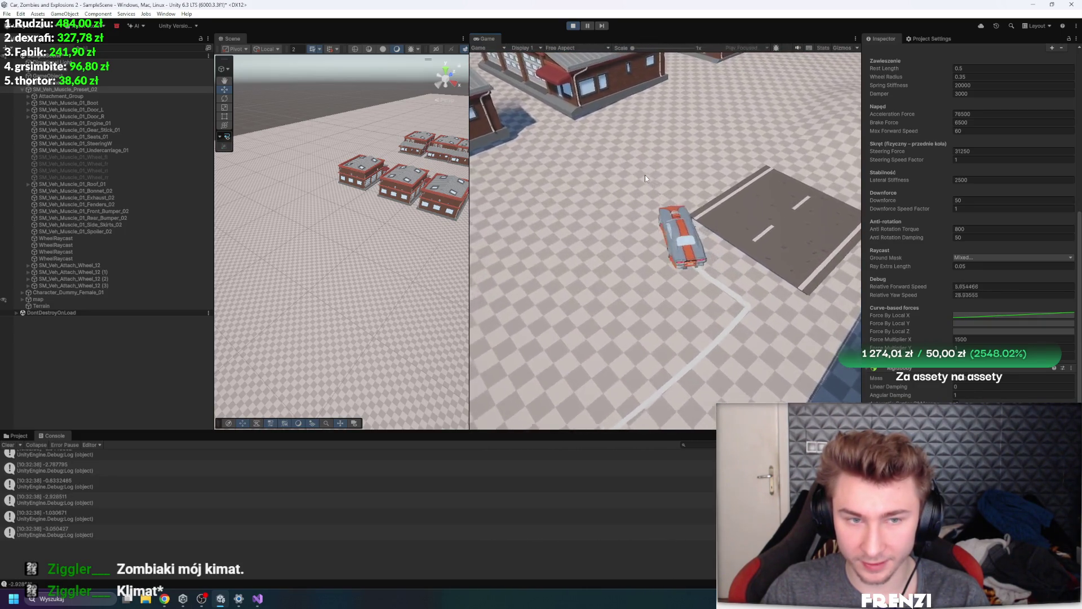
{"action": "key", "text": "a"}
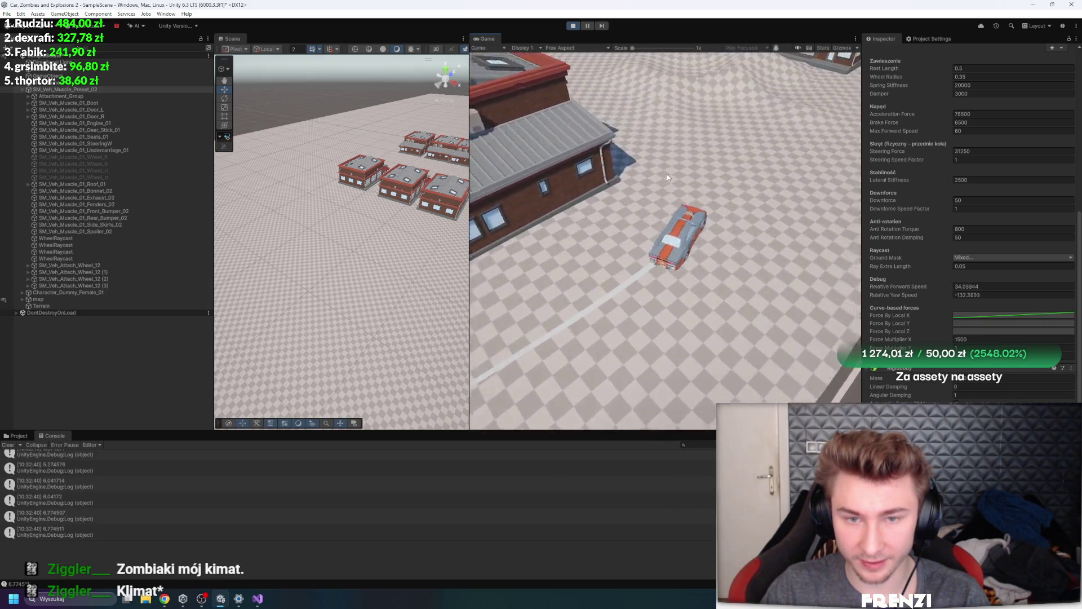
{"action": "key", "text": "w"}
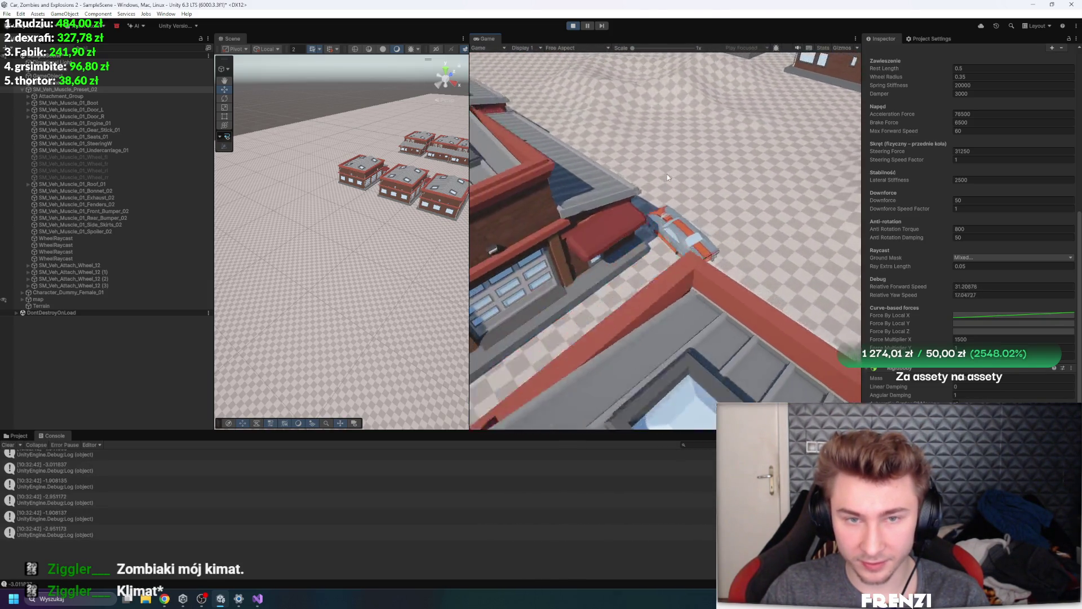
{"action": "key", "text": "d"}
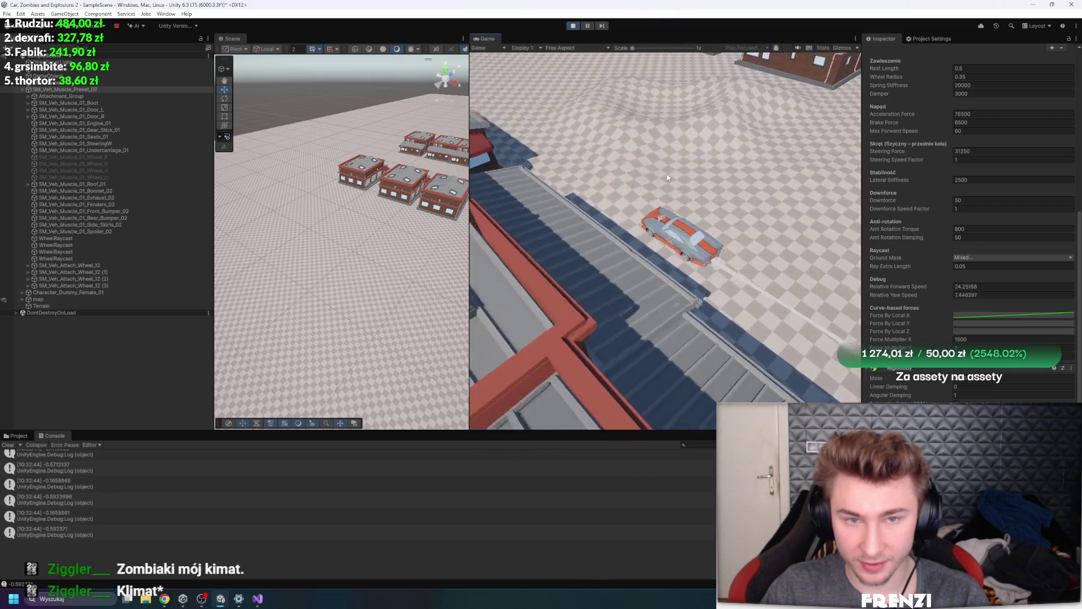
{"action": "key", "text": "d"}
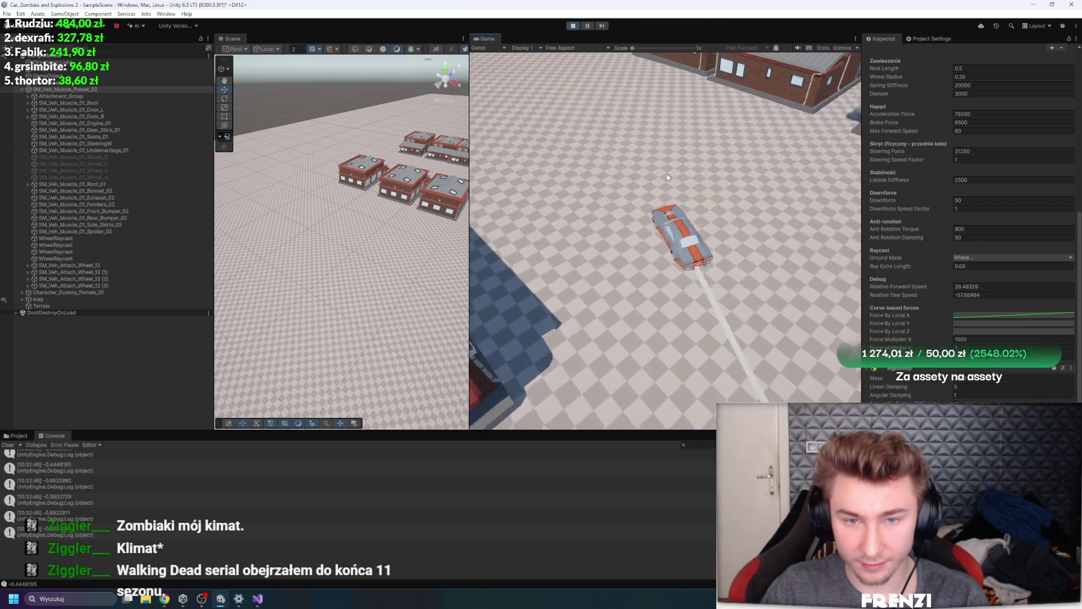
{"action": "key", "text": "w"}
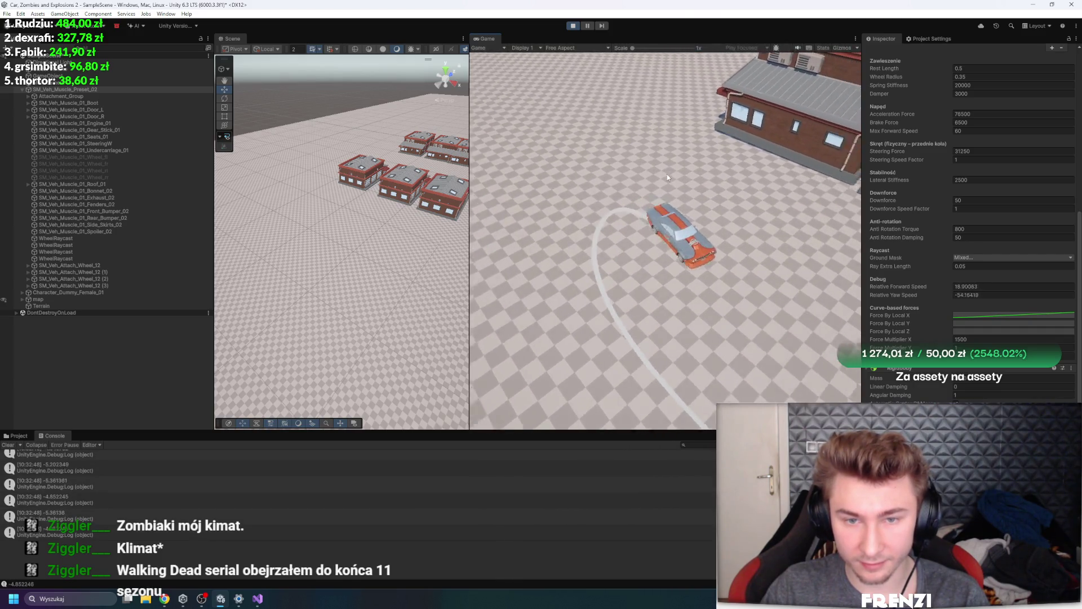
{"action": "key", "text": "d"}
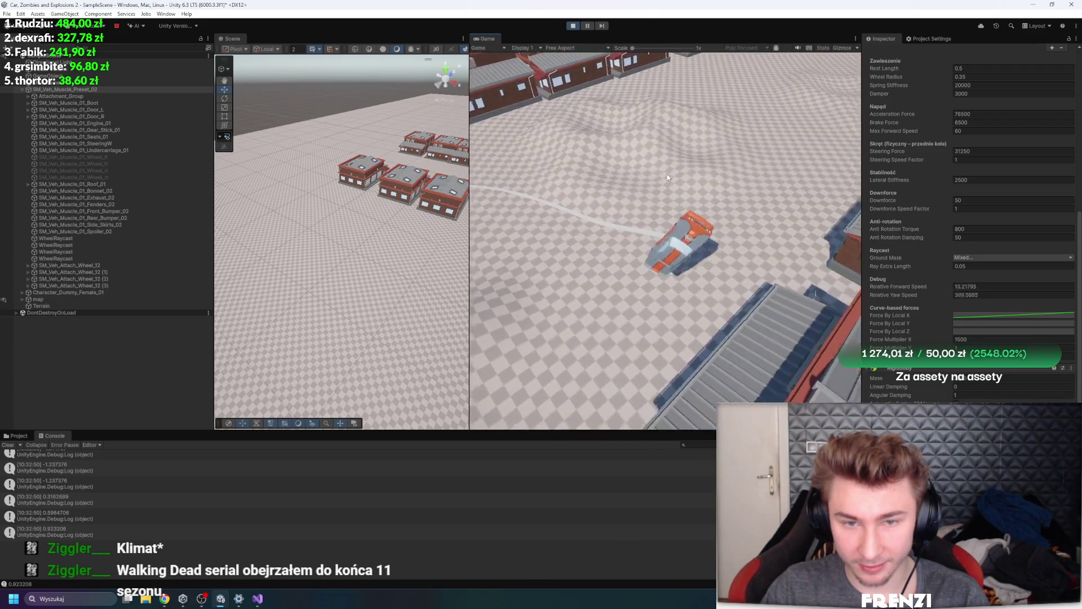
Restart Play mode after the crash and drive the car forward
{"action": "left_click", "coordinate": [572, 25]}
{"action": "left_click", "coordinate": [571, 26]}
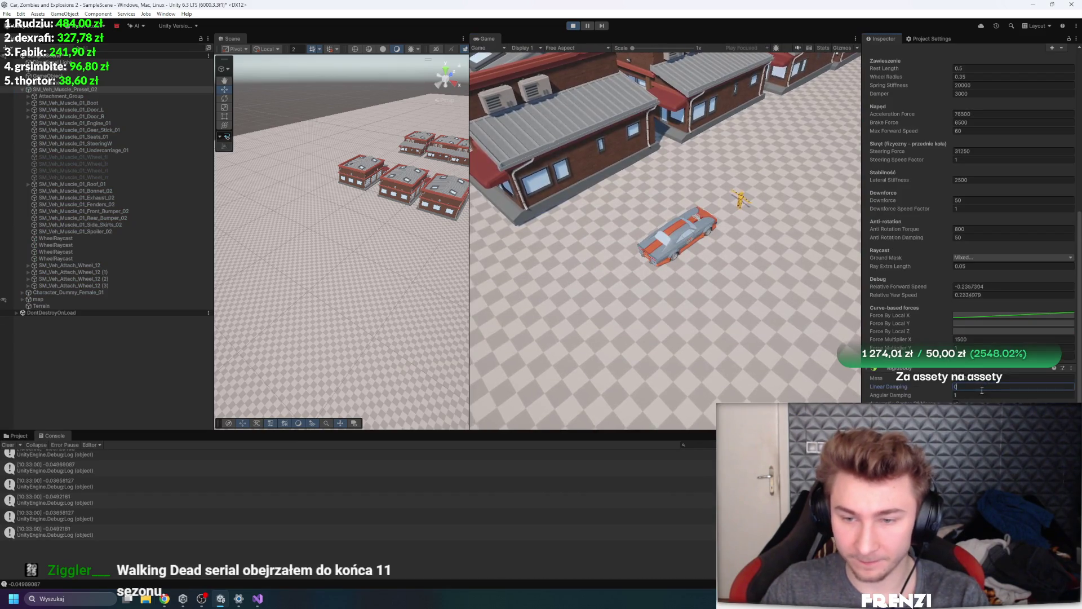
{"action": "key", "text": "w"}
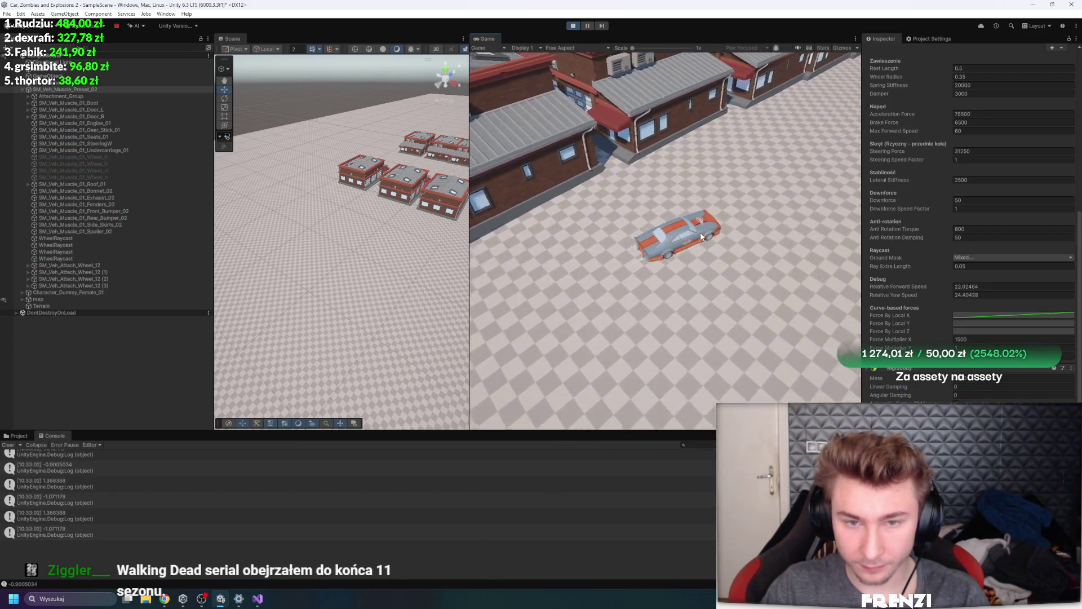
Set Force Multiplier X to 15000, test-drive, then stop and restart Play mode
{"action": "left_click", "coordinate": [982, 337]}
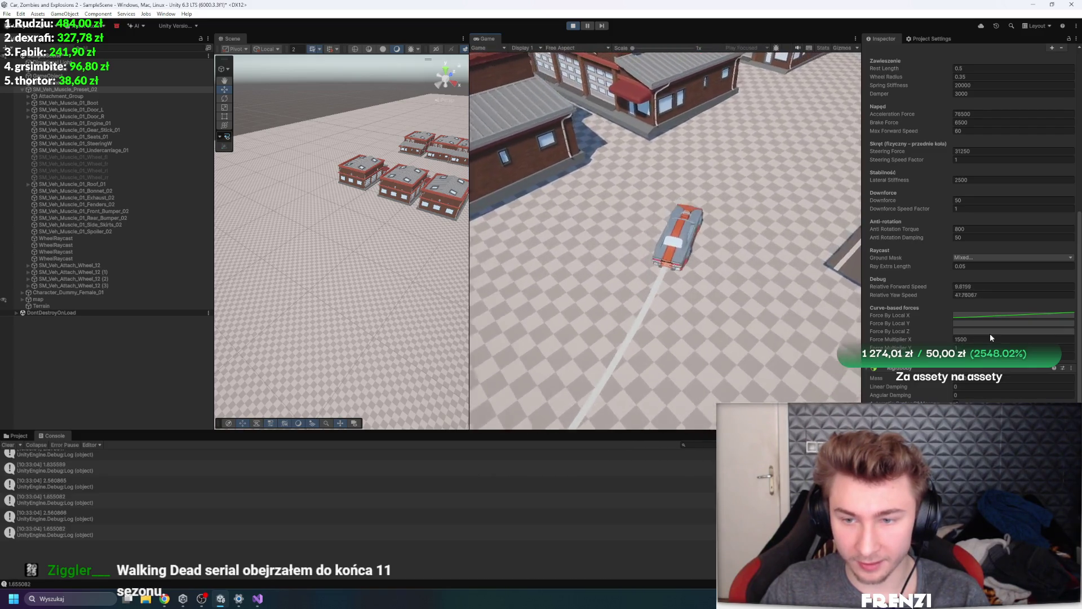
{"action": "type", "text": "15000"}
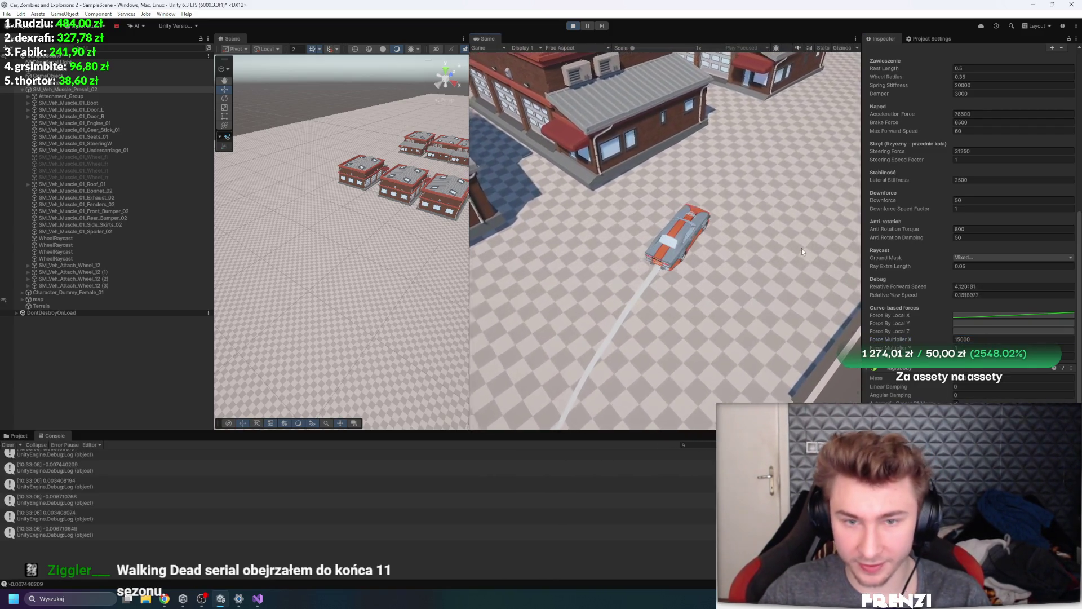
{"action": "left_click", "coordinate": [787, 252]}
{"action": "key", "text": "w"}
{"action": "key", "text": "a"}
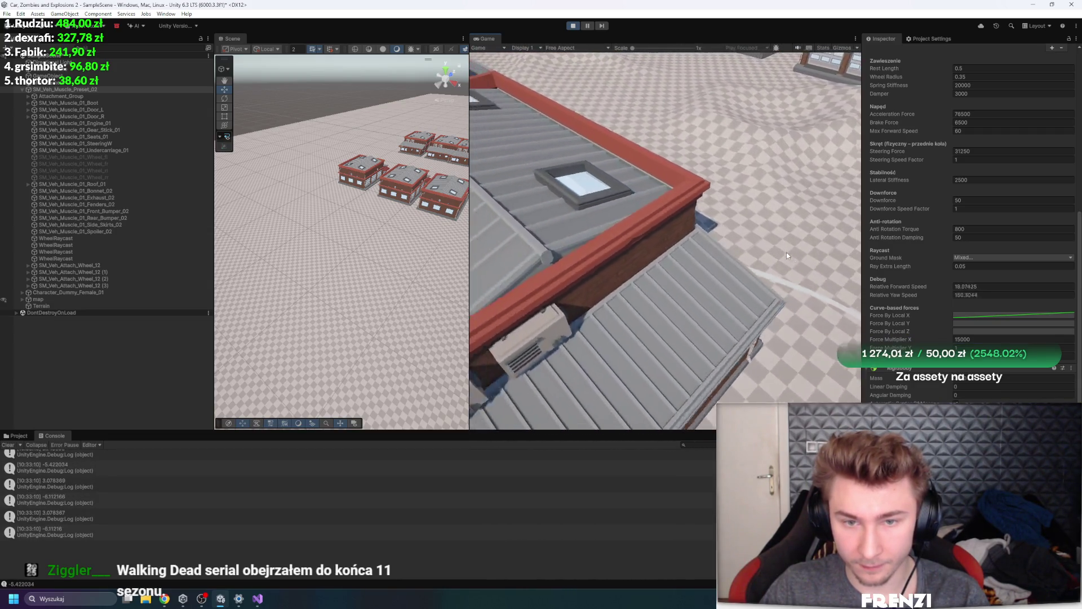
{"action": "key", "text": "d"}
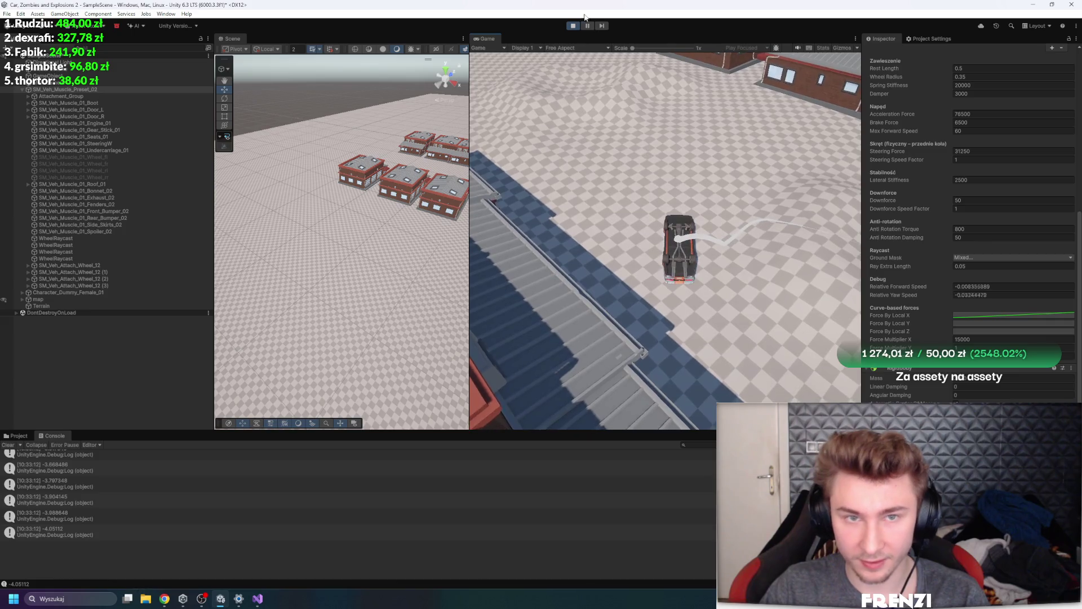
{"action": "key", "text": "ctrl+p"}
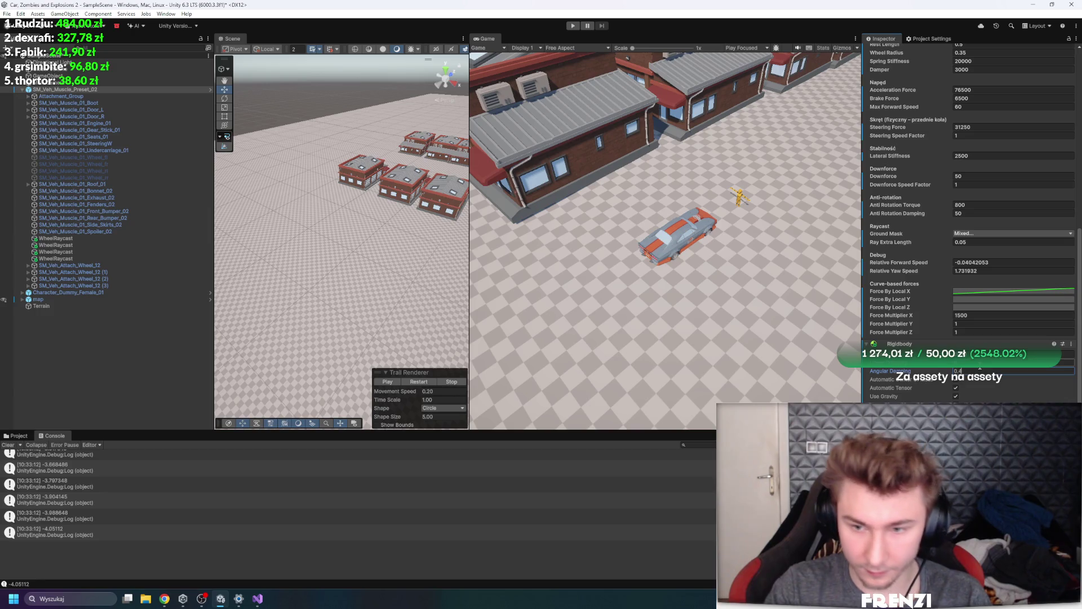
{"action": "left_click", "coordinate": [568, 28]}
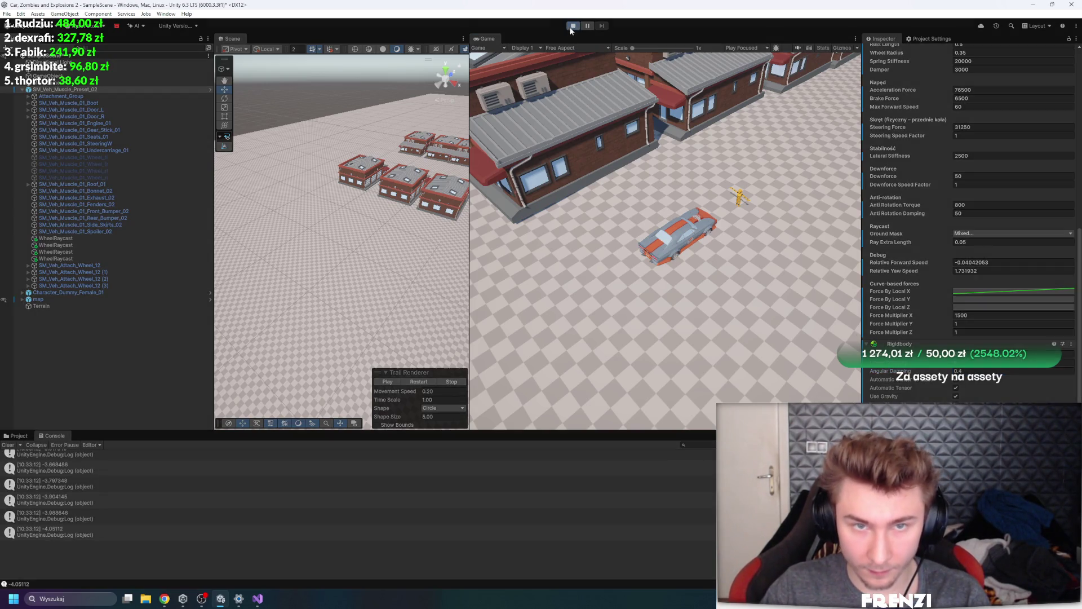
Raise Force Multiplier X from 1500 to 150000 and steer the car in tight circles
{"action": "key", "text": "w"}
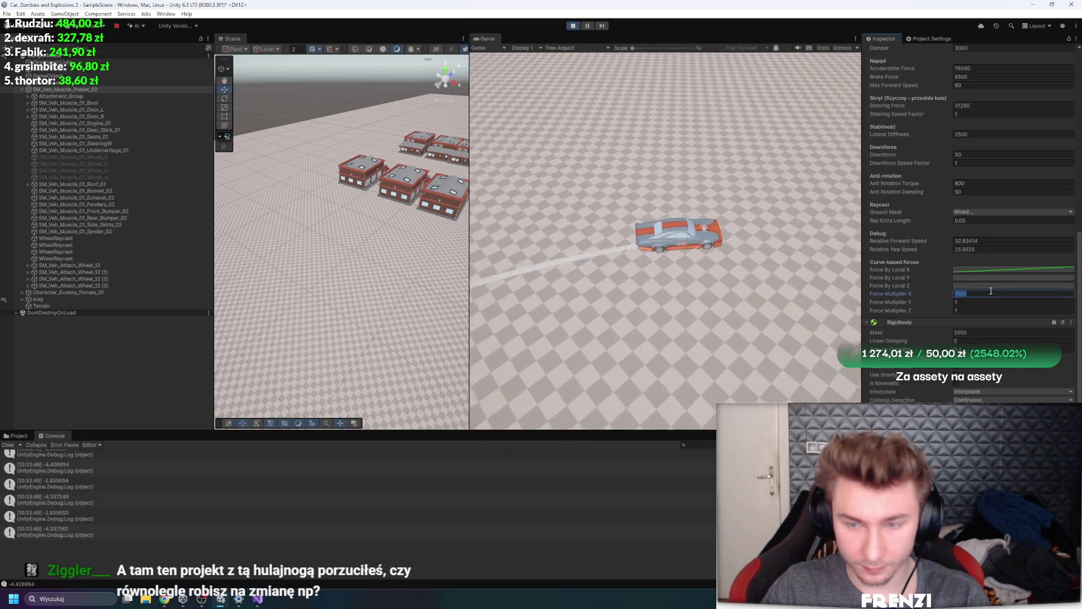
{"action": "left_click", "coordinate": [990, 291]}
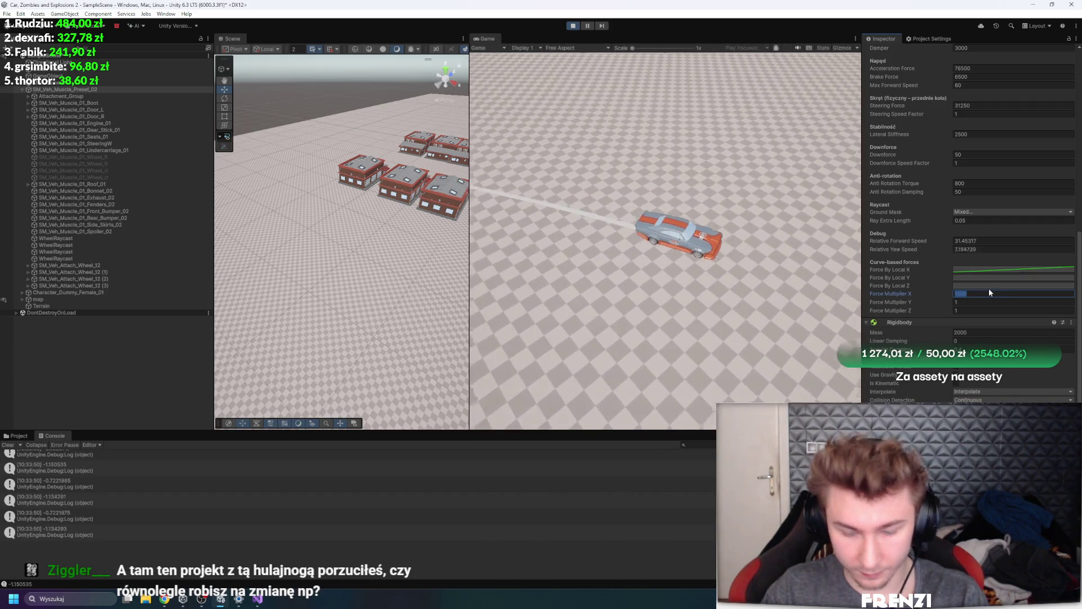
{"action": "type", "text": "00"}
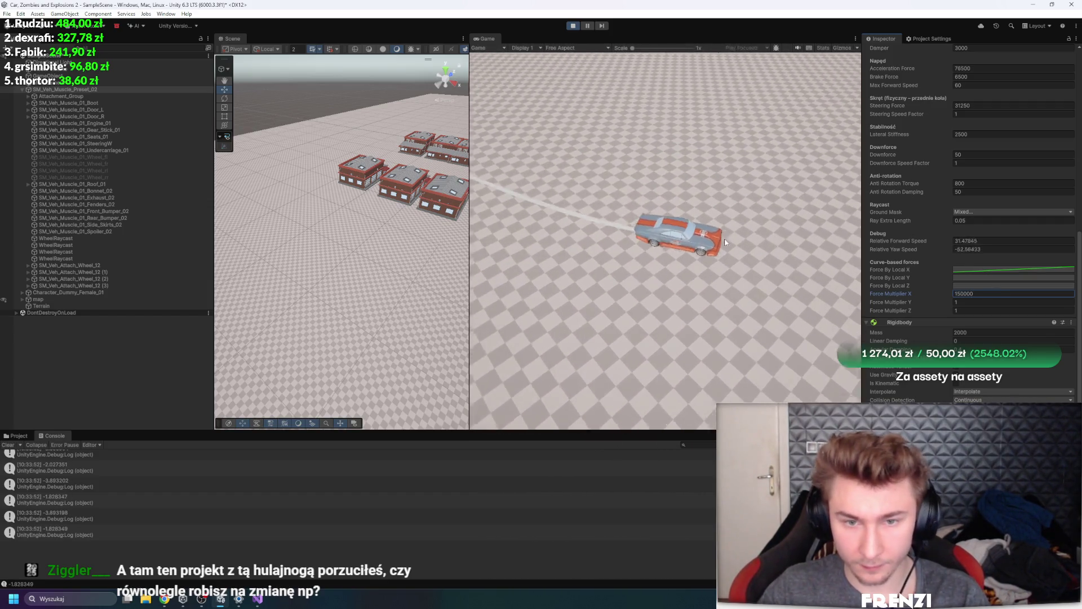
{"action": "left_click", "coordinate": [689, 255]}
{"action": "key", "text": "w"}
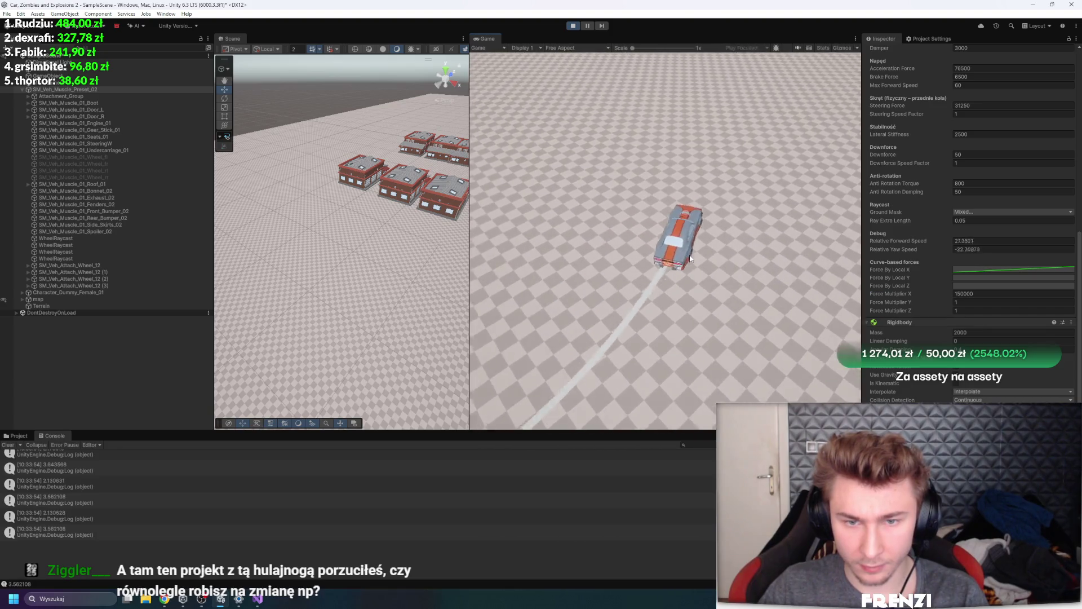
{"action": "key", "text": "a"}
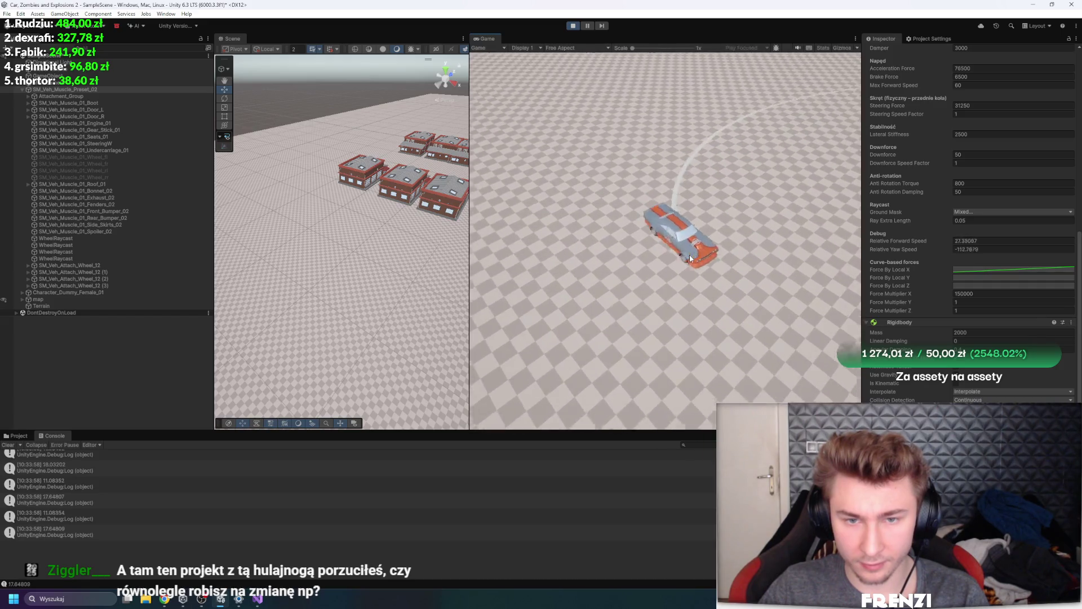
{"action": "key", "text": "a"}
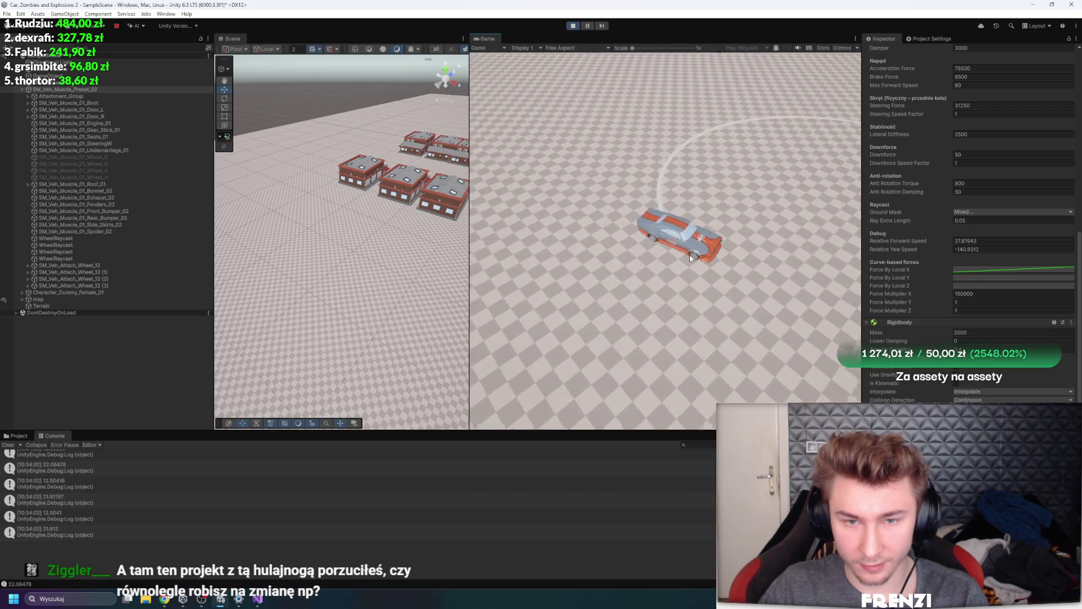
{"action": "key", "text": "d"}
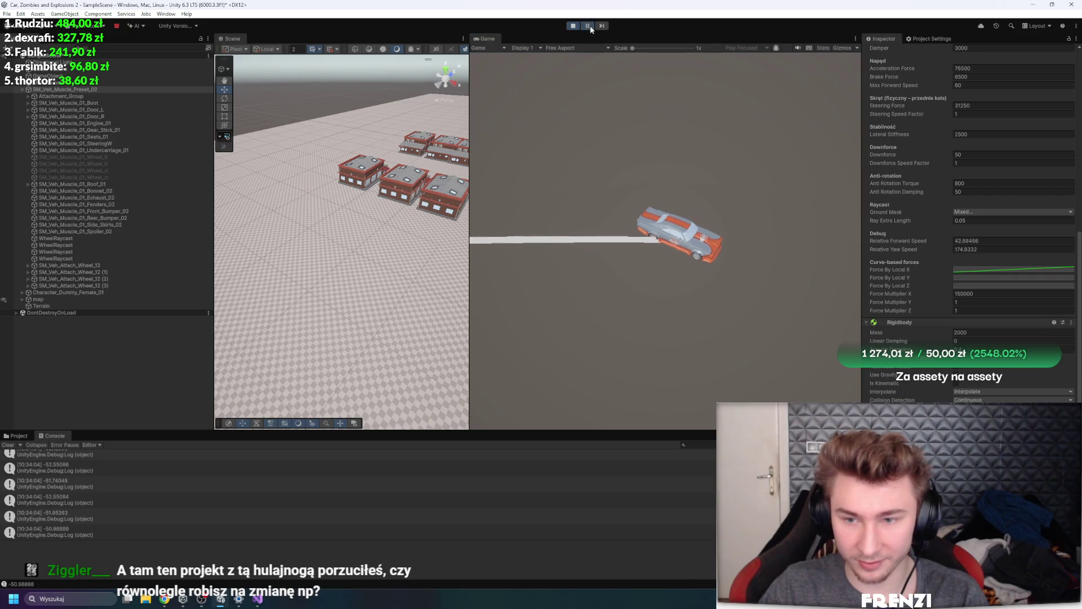
Drag the Force By Local X curve's right key up and to the right
{"action": "left_click", "coordinate": [1032, 270]}
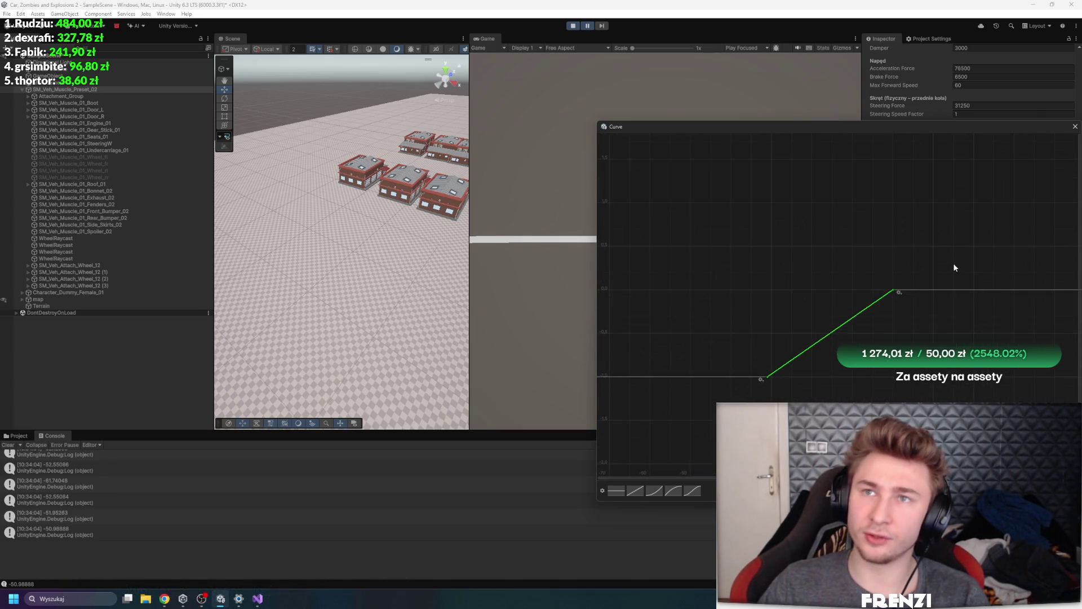
{"action": "left_click_drag", "start_coordinate": [894, 290], "coordinate": [921, 259]}
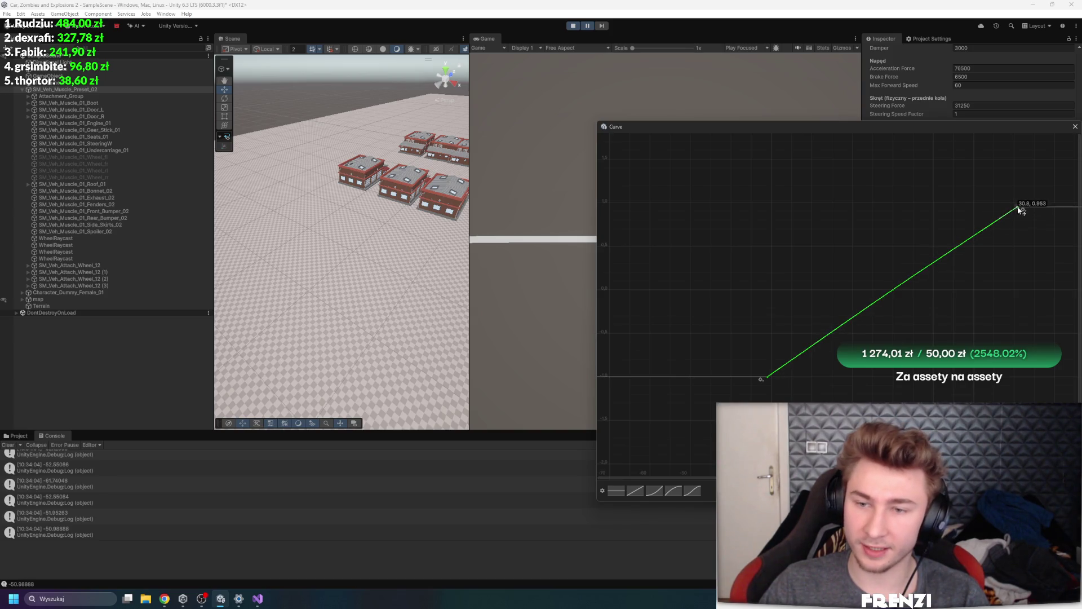
{"action": "left_click", "coordinate": [1075, 127]}
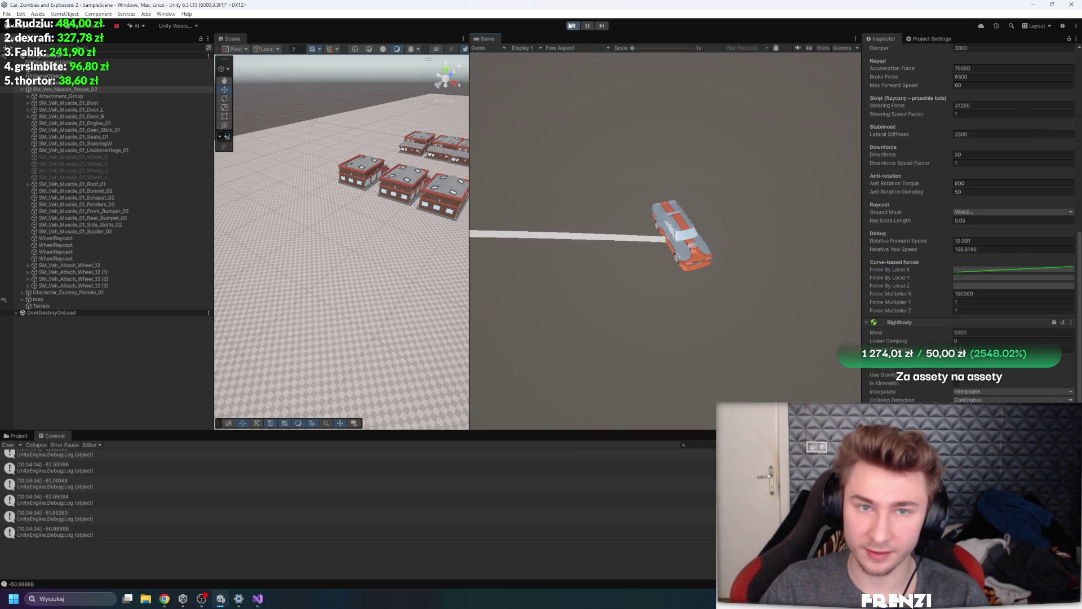
After stopping Play mode, move the Force By Local X top key to about (20.23, 0.813)
{"action": "left_click", "coordinate": [570, 26]}
{"action": "left_click", "coordinate": [991, 290]}
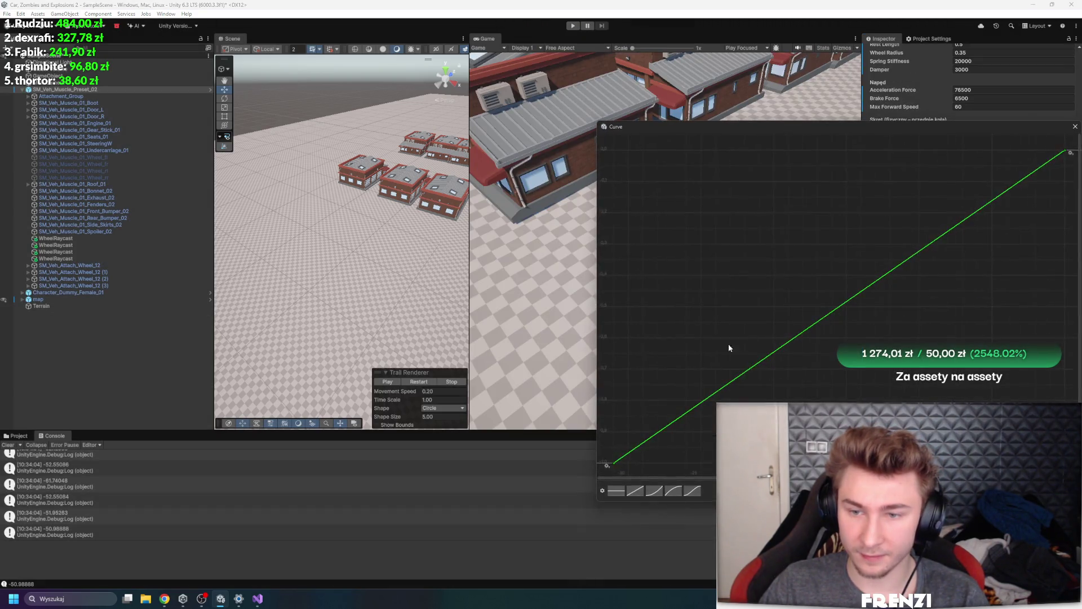
{"action": "scroll", "coordinate": [694, 418], "scroll_direction": "down", "scroll_amount": 3}
{"action": "left_click_drag", "start_coordinate": [839, 304], "coordinate": [961, 210]}
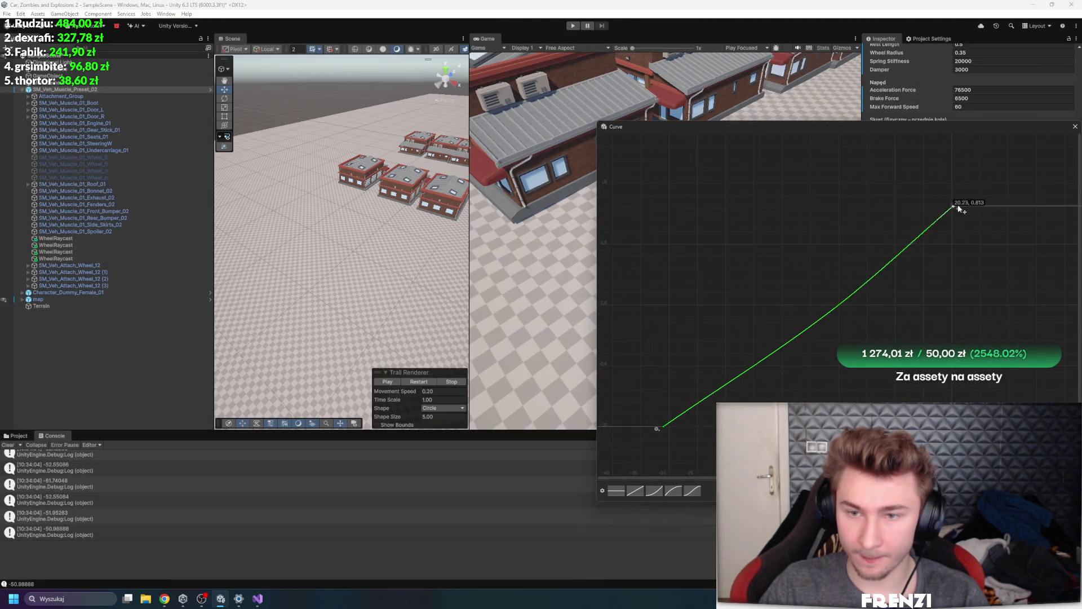
{"action": "left_click", "coordinate": [1070, 127]}
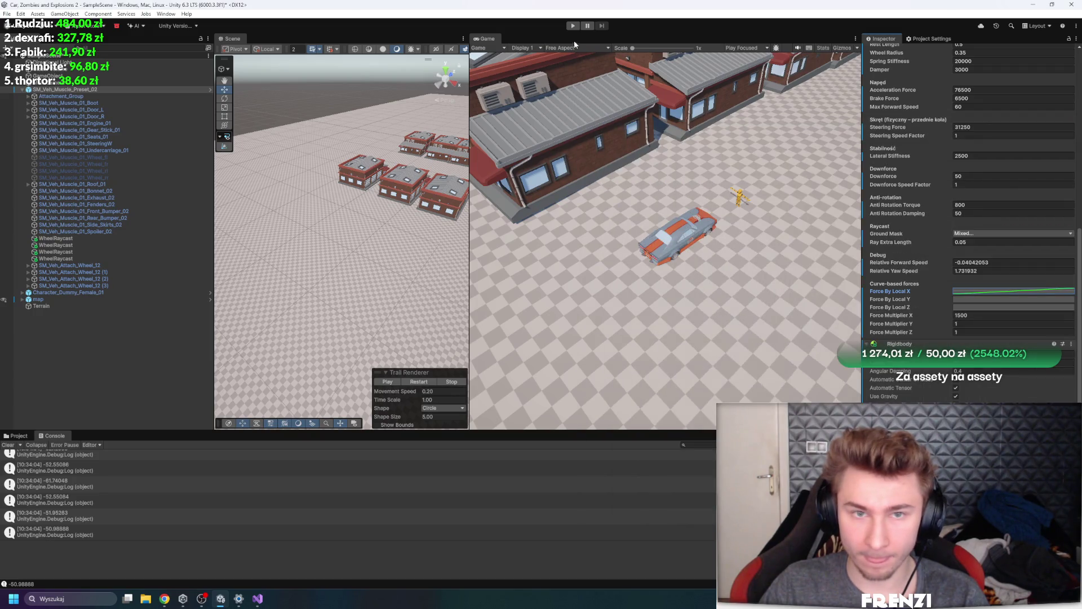
Start Play mode, make Force Multiplier X negative, and drive the car left
{"action": "left_click", "coordinate": [573, 25]}
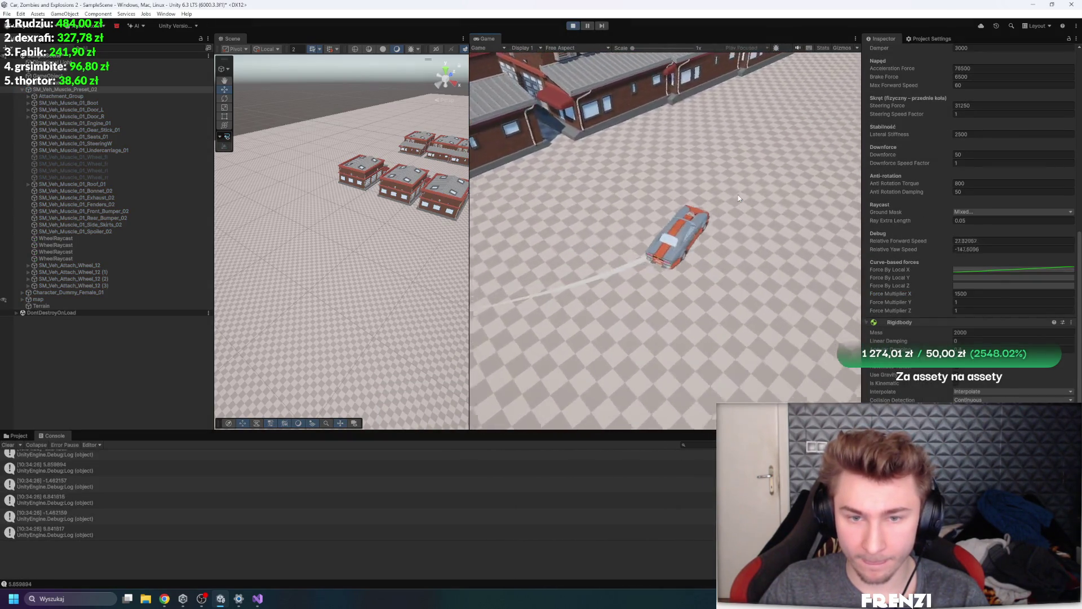
{"action": "left_click", "coordinate": [990, 292]}
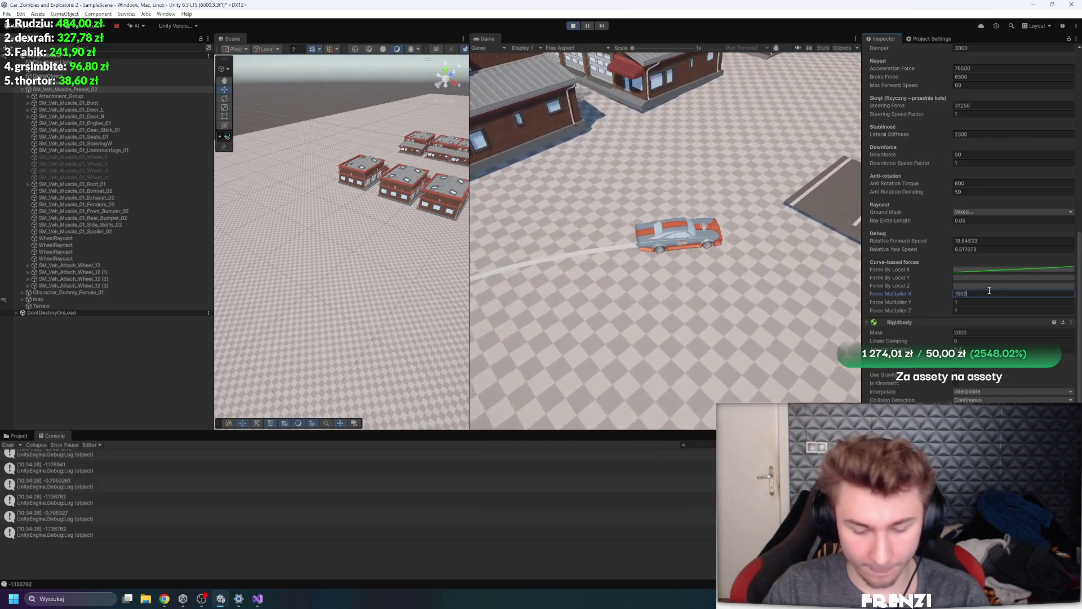
{"action": "type", "text": "-"}
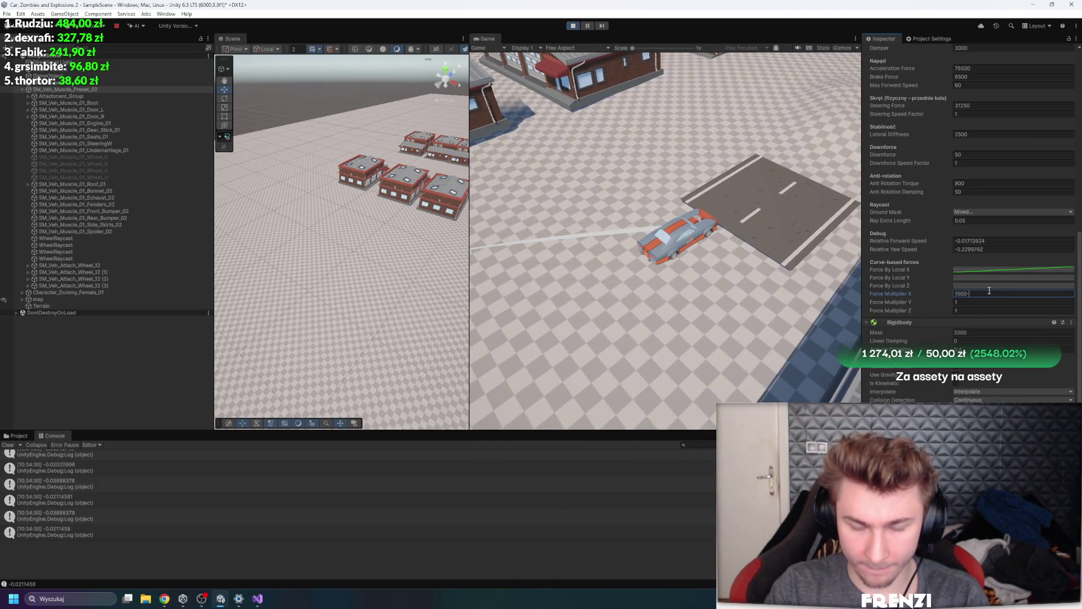
{"action": "key", "text": "Return"}
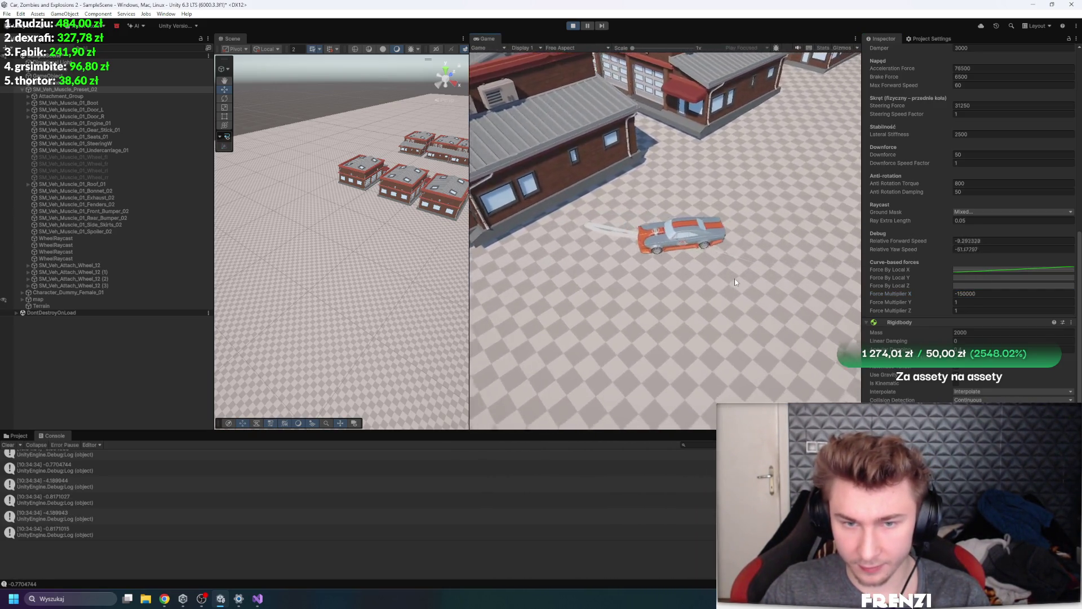
{"action": "key", "text": "w"}
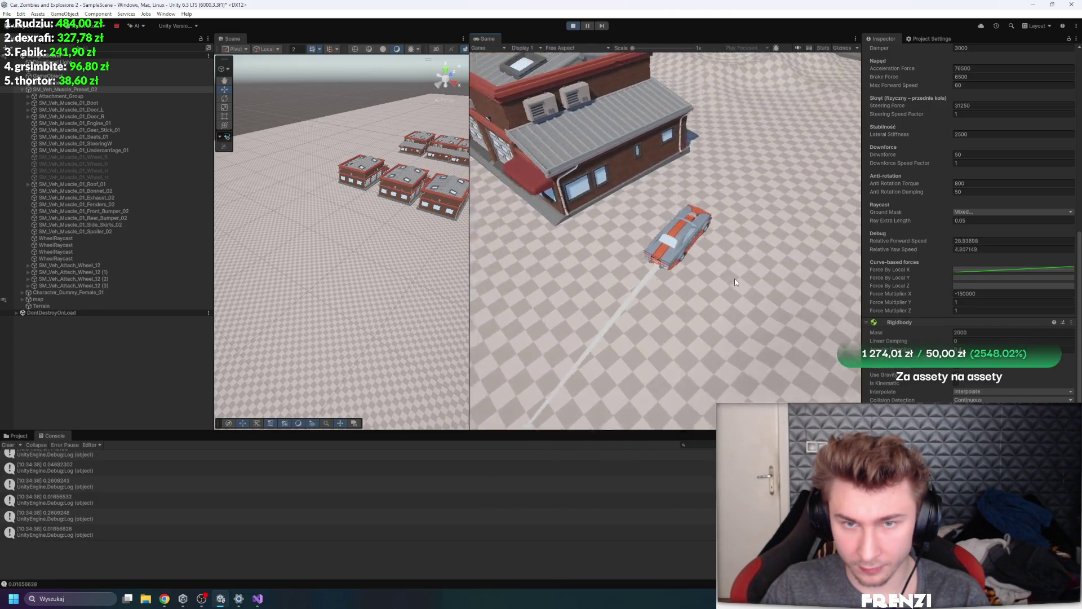
{"action": "key", "text": "a"}
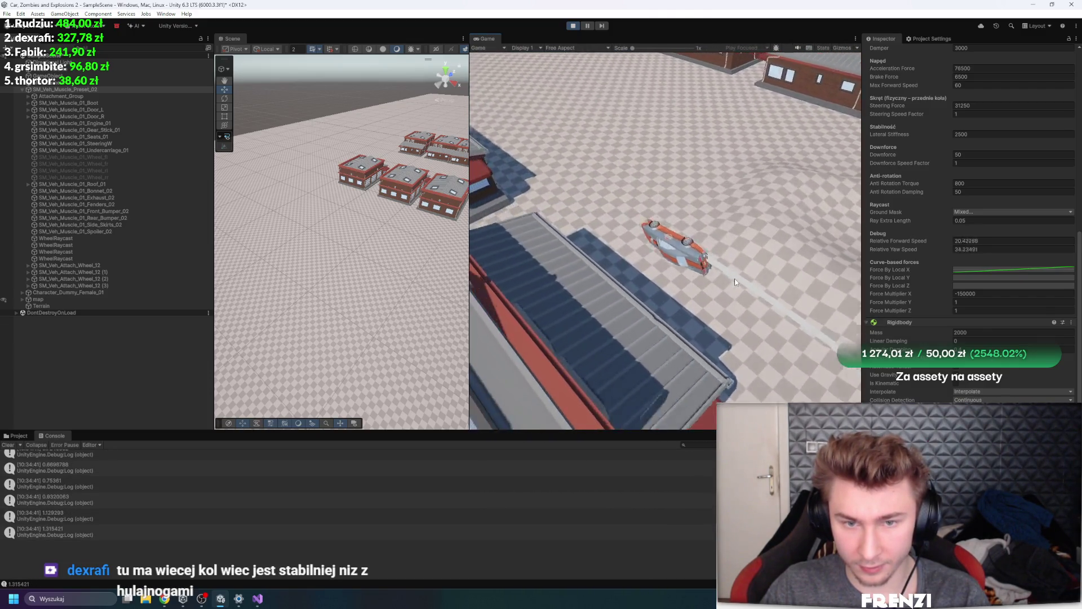
Restart Play mode and set Force Multiplier X to 150000
{"action": "left_click", "coordinate": [574, 26]}
{"action": "left_click", "coordinate": [575, 27]}
{"action": "scroll", "coordinate": [951, 290], "scroll_direction": "down", "scroll_amount": 2}
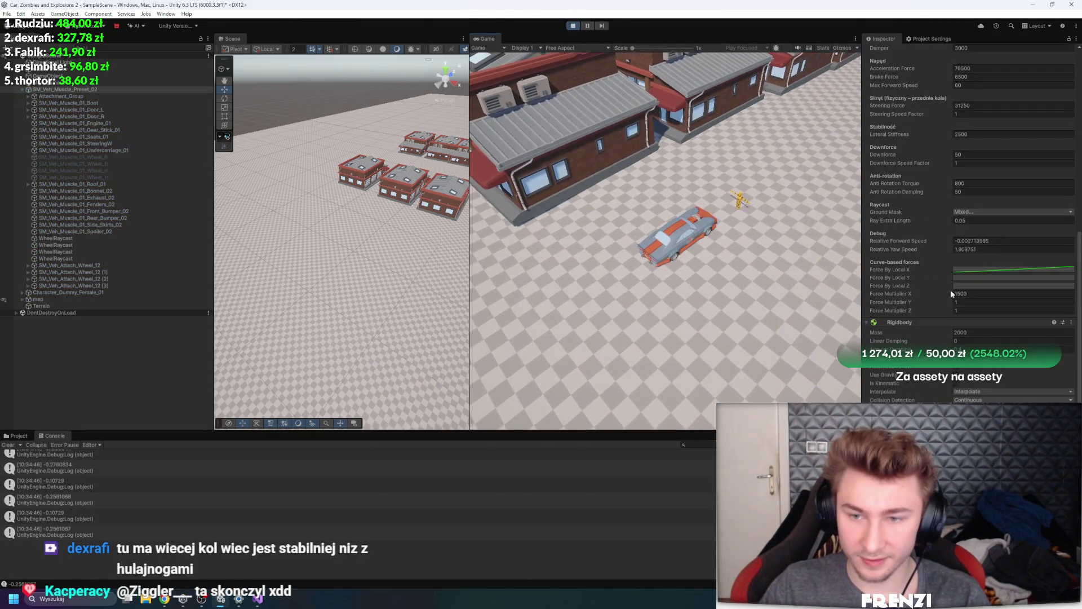
{"action": "left_click", "coordinate": [959, 293]}
{"action": "type", "text": "150000"}
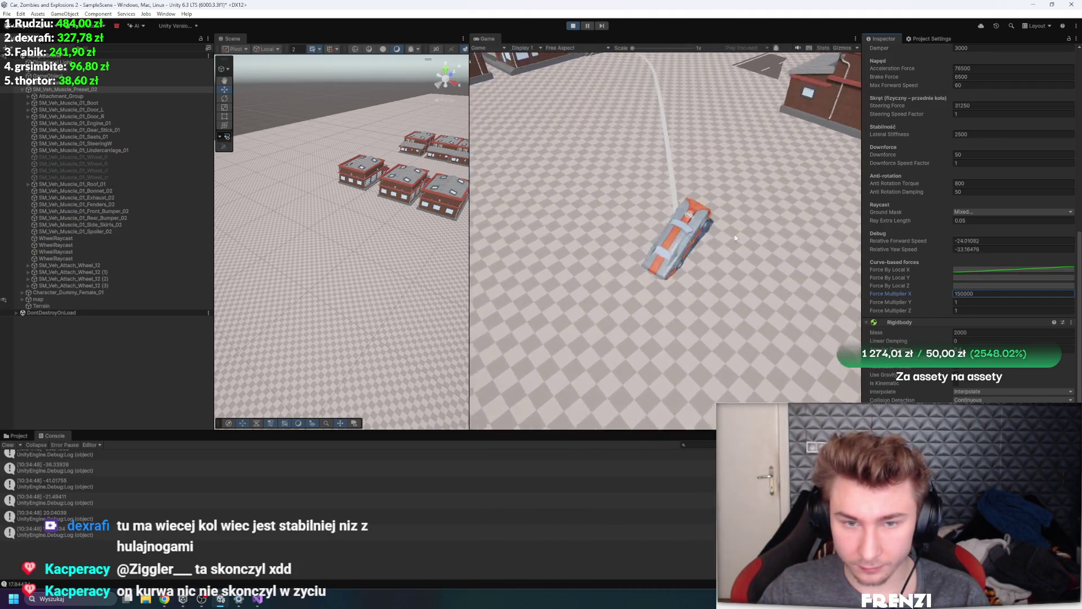
{"action": "left_click", "coordinate": [712, 232]}
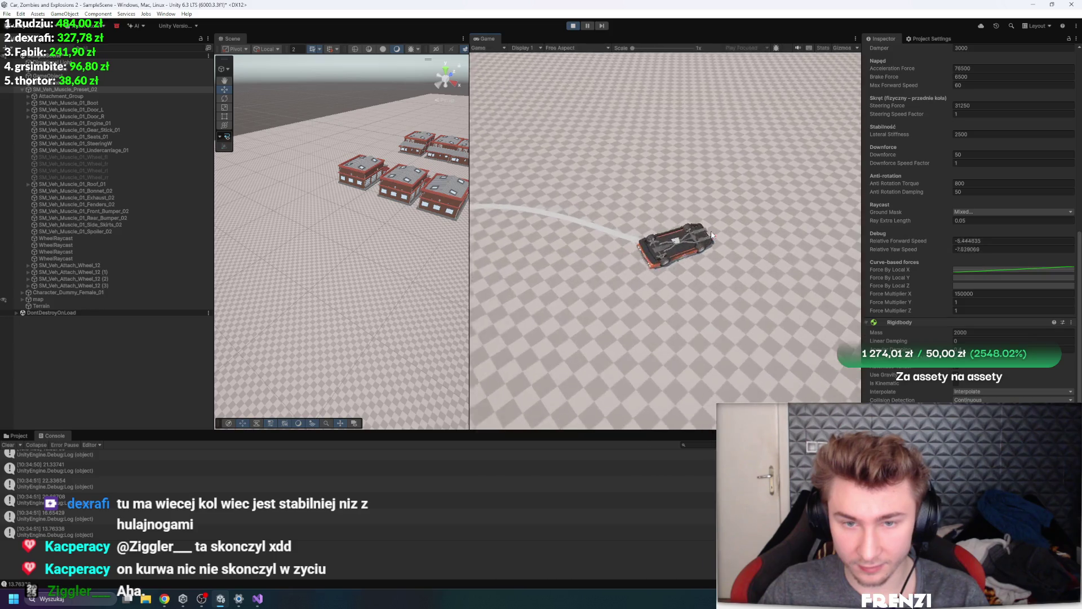
Reset the flipped car's Transform rotation X to 0 so it drives upright
{"action": "scroll", "coordinate": [992, 97], "scroll_direction": "up", "scroll_amount": 10}
{"action": "scroll", "coordinate": [992, 97], "scroll_direction": "up", "scroll_amount": 4}
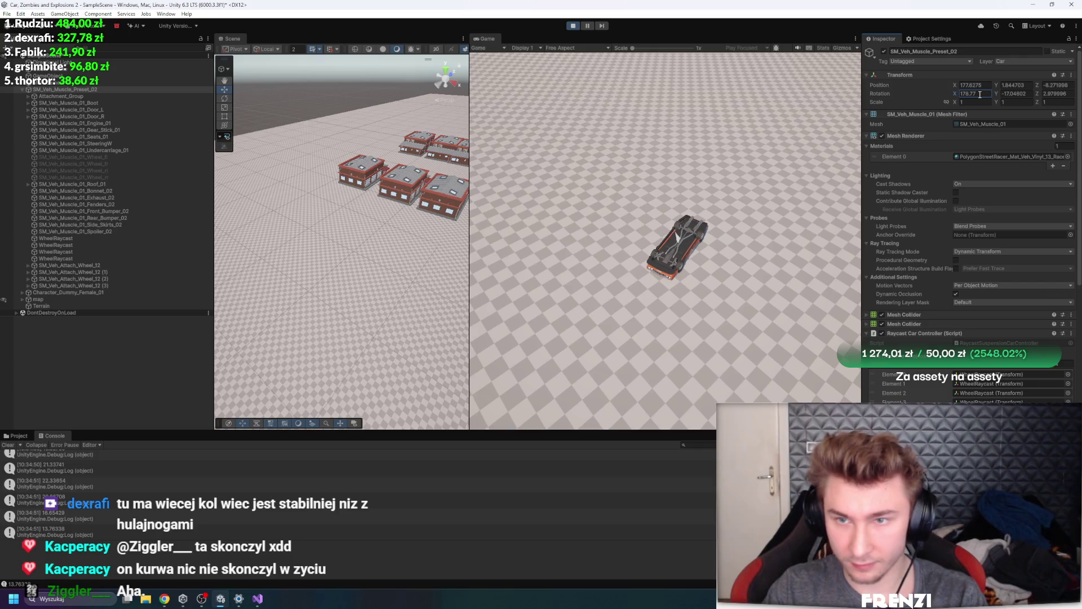
{"action": "type", "text": "0"}
{"action": "key", "text": "Return"}
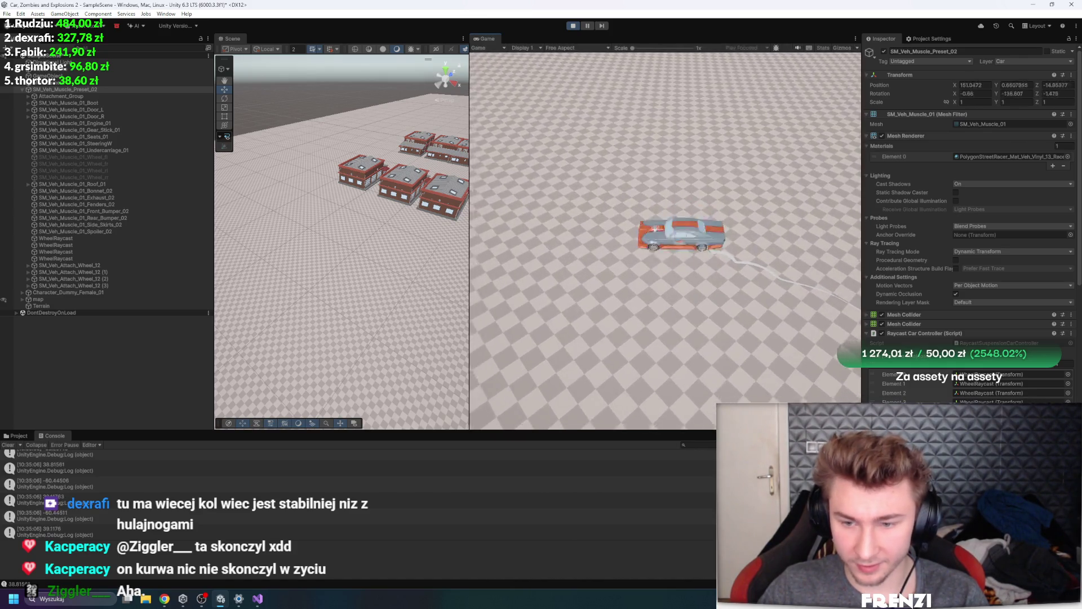
{"action": "scroll", "coordinate": [970, 225], "scroll_direction": "down", "scroll_amount": 13}
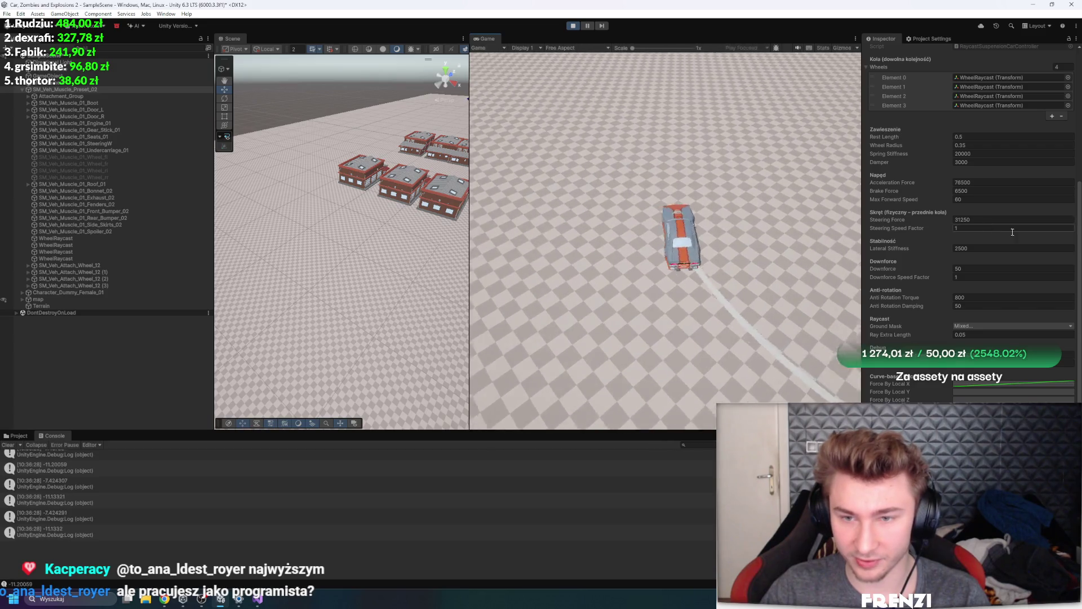
Test-drive with Lateral Stiffness at 250, then stop Play mode
{"action": "left_click", "coordinate": [1019, 251]}
{"action": "type", "text": "250"}
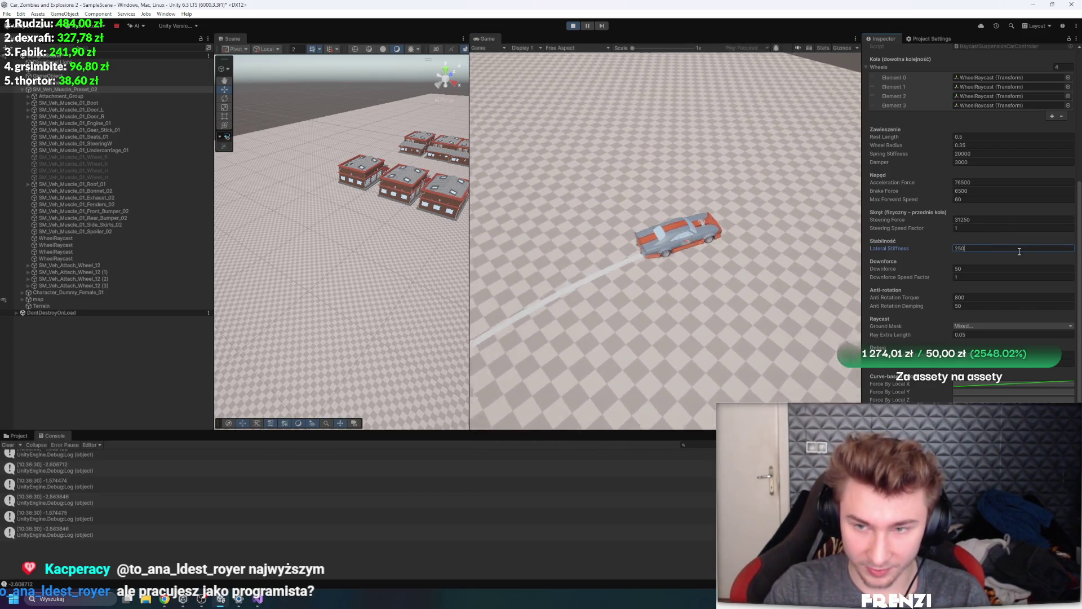
{"action": "left_click", "coordinate": [519, 264]}
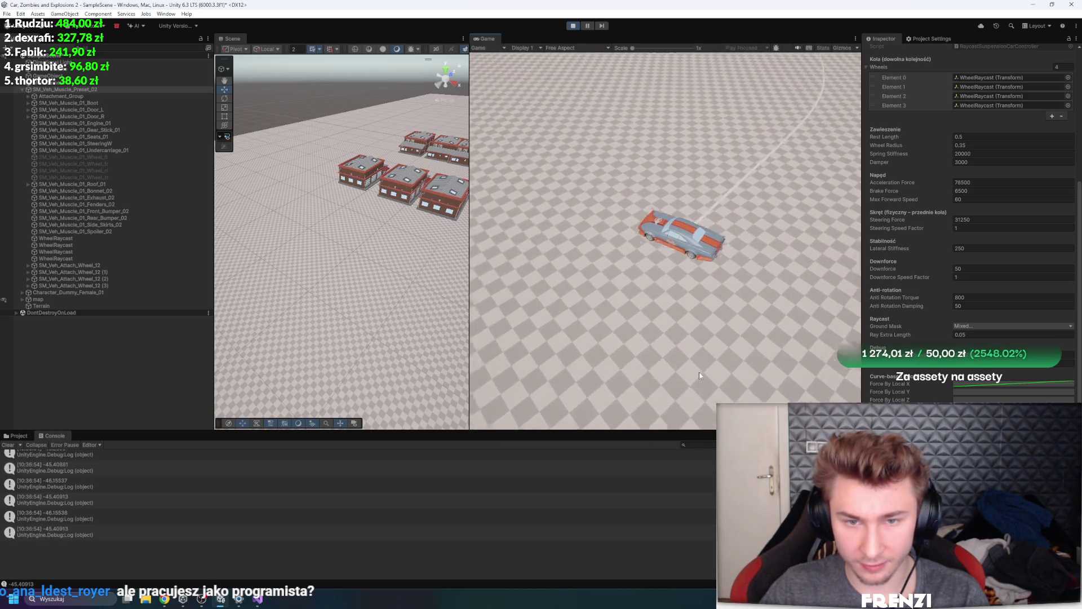
{"action": "left_click", "coordinate": [572, 29]}
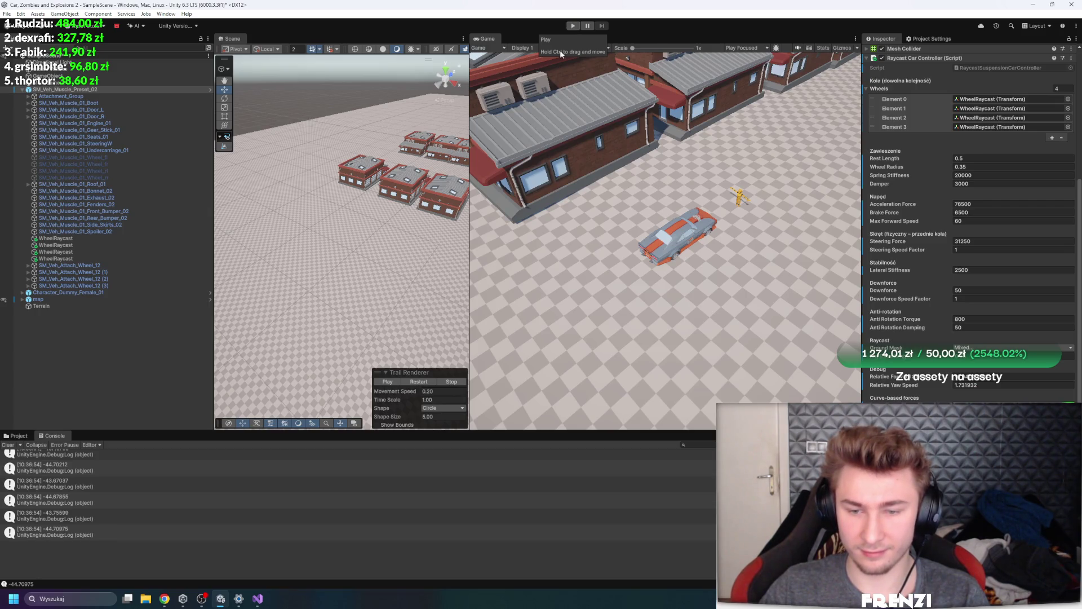
Review the car controller's force code in Visual Studio
{"action": "left_click", "coordinate": [258, 599]}
{"action": "scroll", "coordinate": [349, 345], "scroll_direction": "down", "scroll_amount": 6}
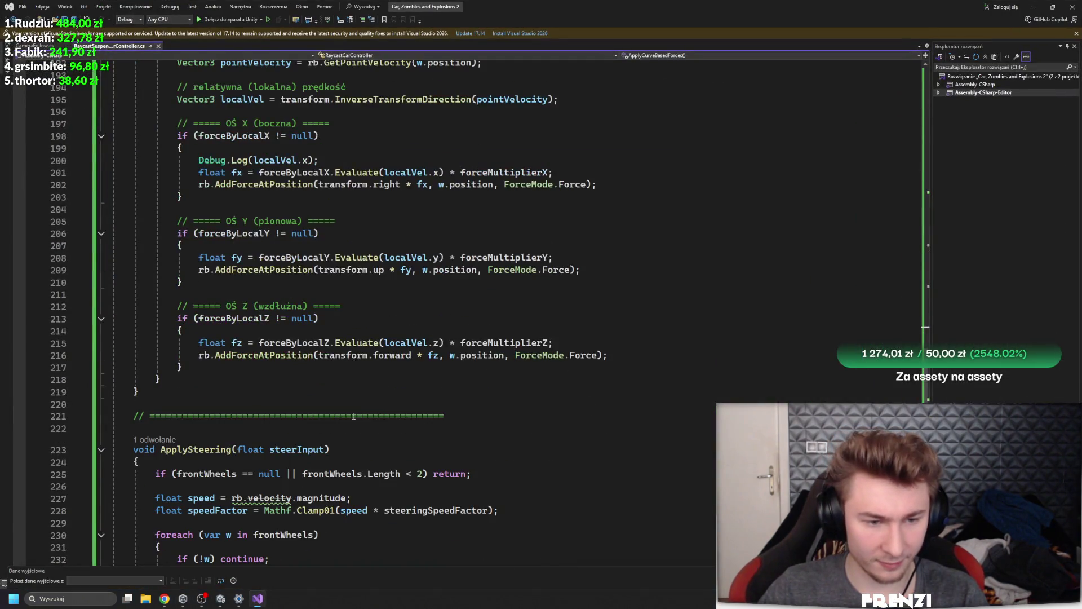
{"action": "left_click", "coordinate": [223, 601]}
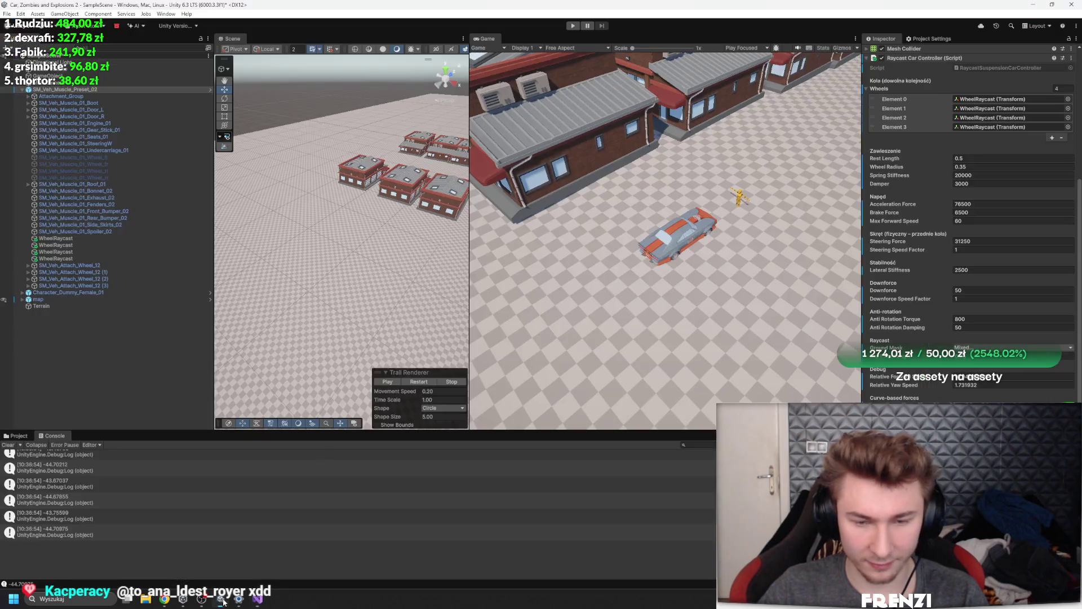
View one of the force curves, then start Play mode again
{"action": "left_click", "coordinate": [1009, 409]}
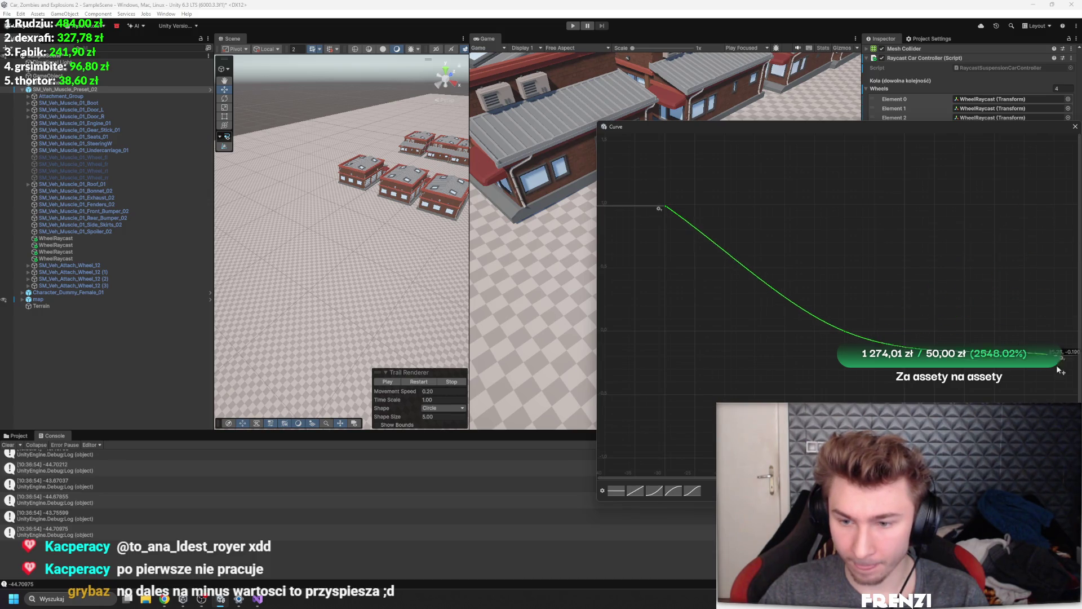
{"action": "left_click", "coordinate": [1076, 126]}
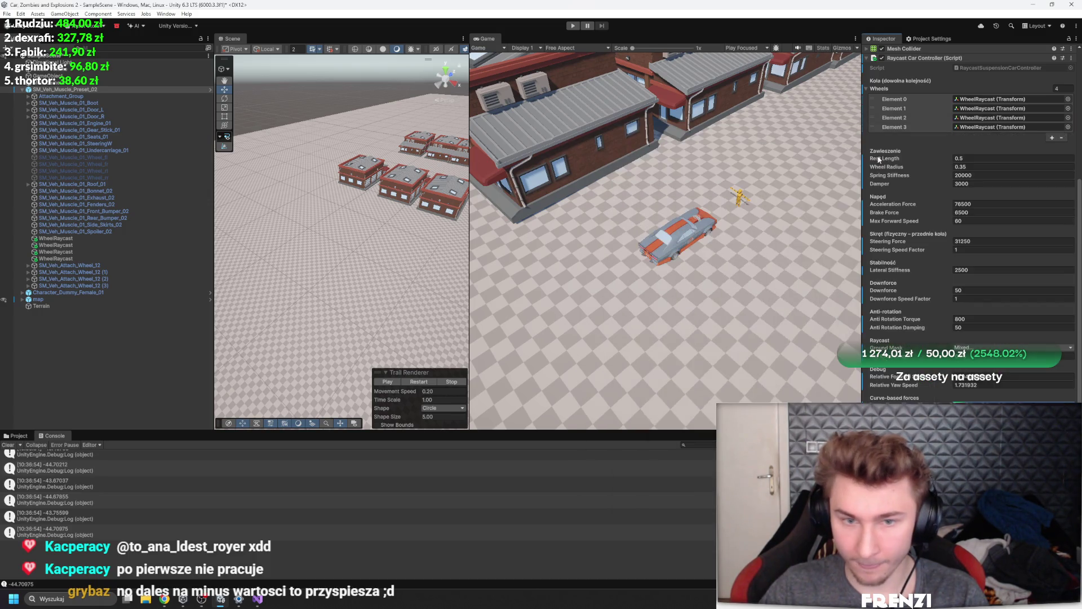
{"action": "left_click", "coordinate": [573, 25]}
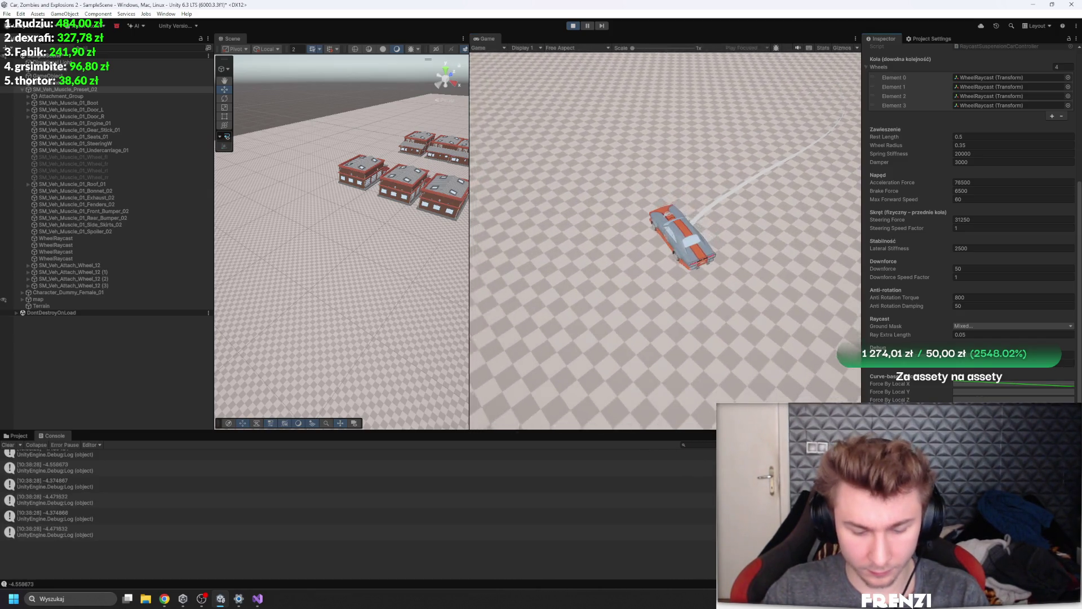
Glance at the Force By Local Z curve, stop Play mode, and switch to the script in Visual Studio
{"action": "left_click", "coordinate": [1044, 400]}
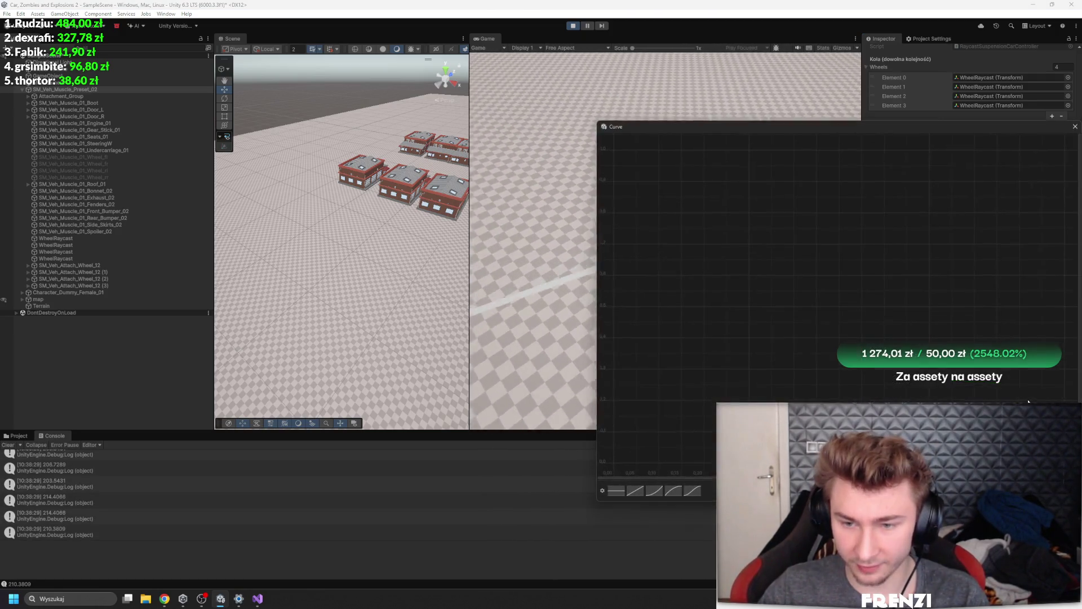
{"action": "left_click", "coordinate": [1075, 126]}
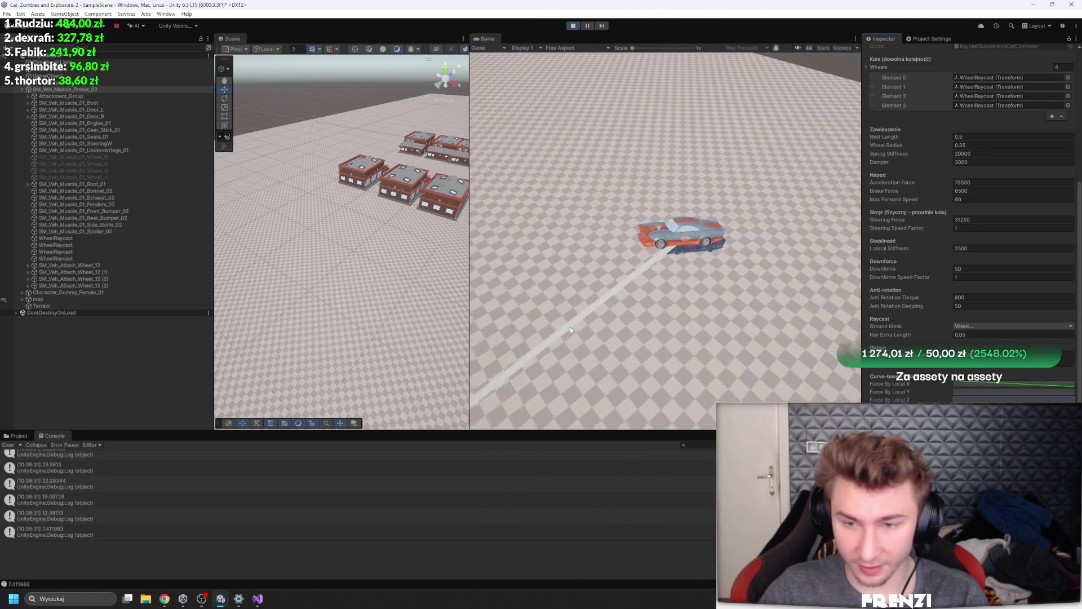
{"action": "key", "text": "ctrl+p"}
{"action": "left_click", "coordinate": [258, 599]}
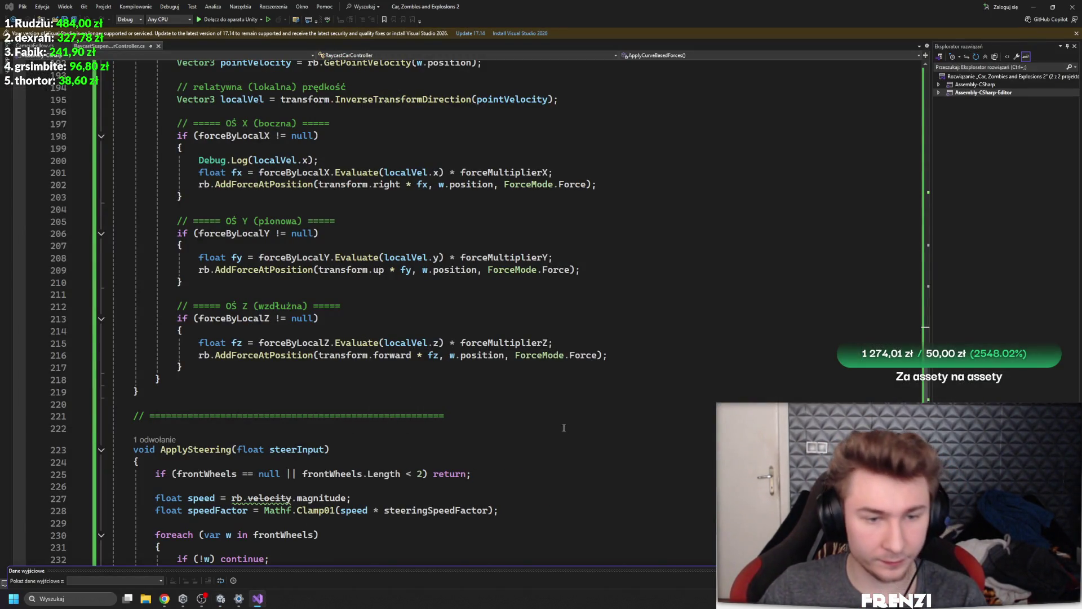
Change the force calls on lines 202, 209 and 216 to rb.AddForce without w.position, then return to Unity
{"action": "scroll", "coordinate": [564, 428], "scroll_direction": "up", "scroll_amount": 4}
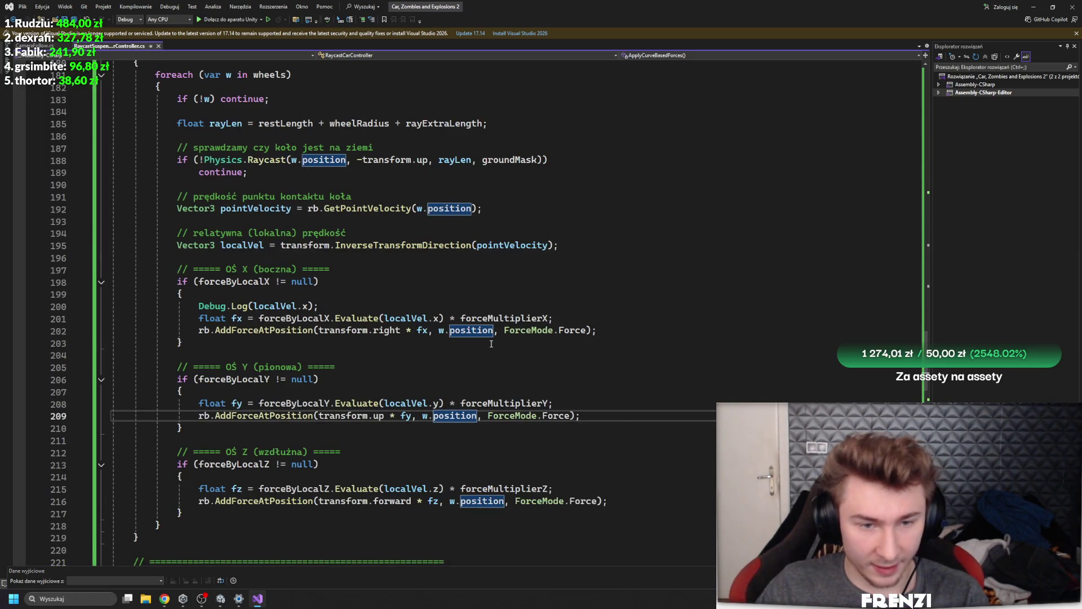
{"action": "left_click", "coordinate": [312, 330]}
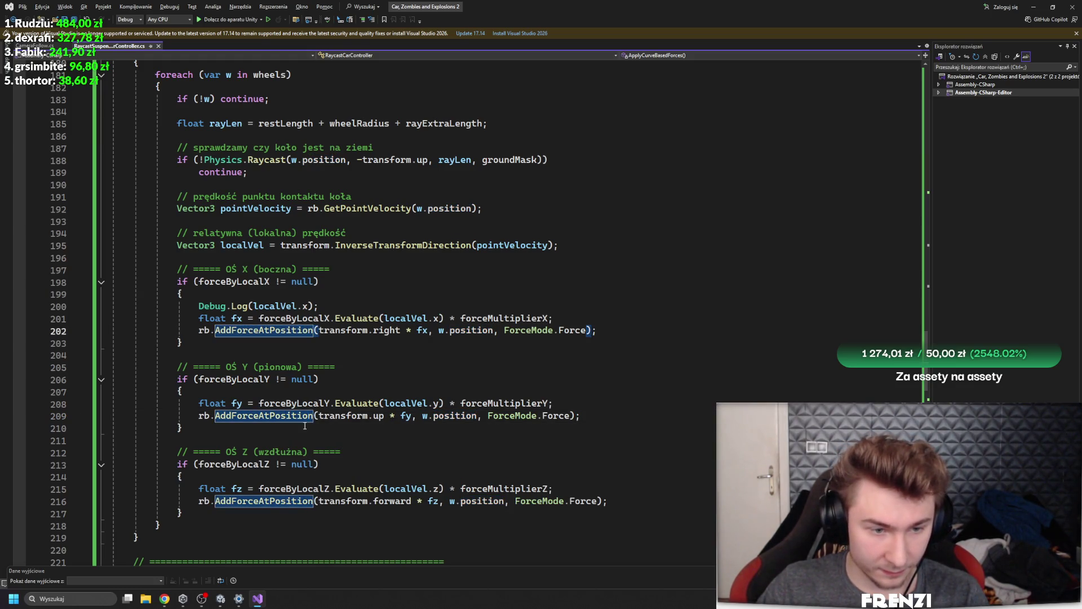
{"action": "left_click", "coordinate": [313, 416]}
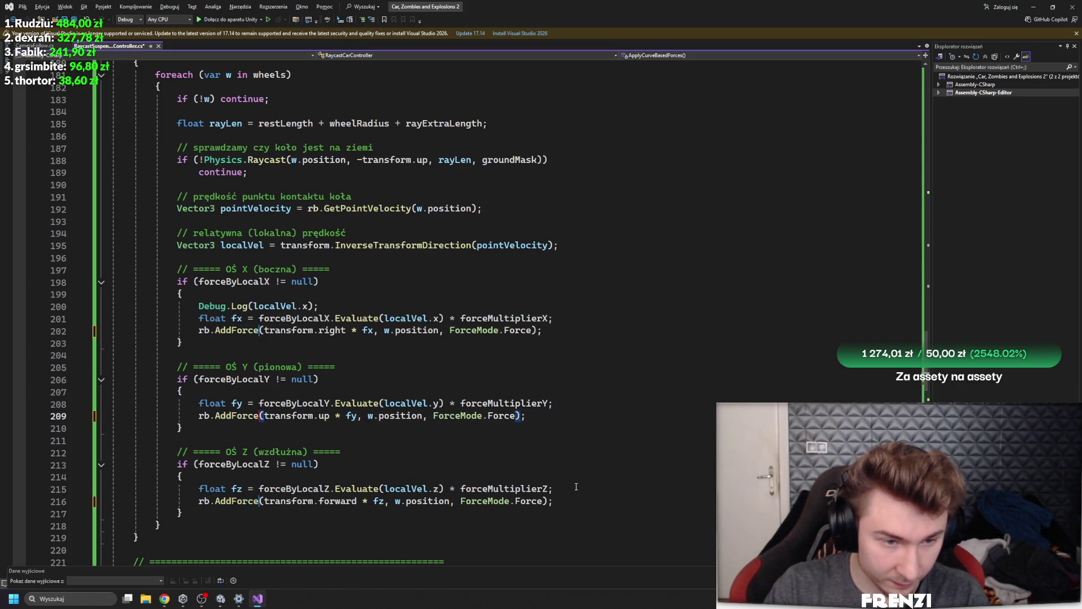
{"action": "left_click", "coordinate": [420, 417]}
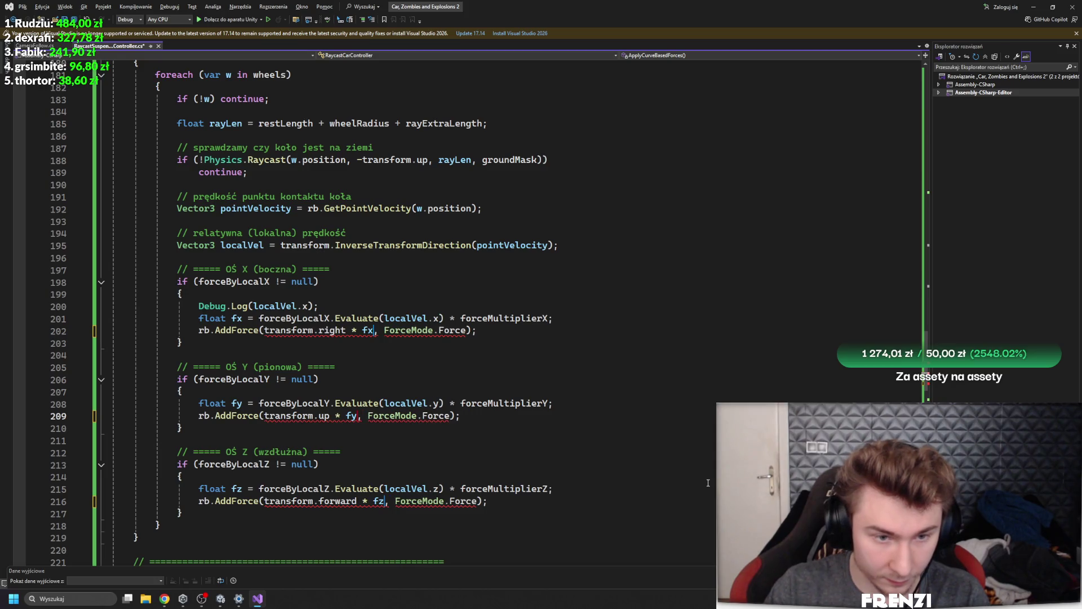
{"action": "left_click", "coordinate": [221, 597]}
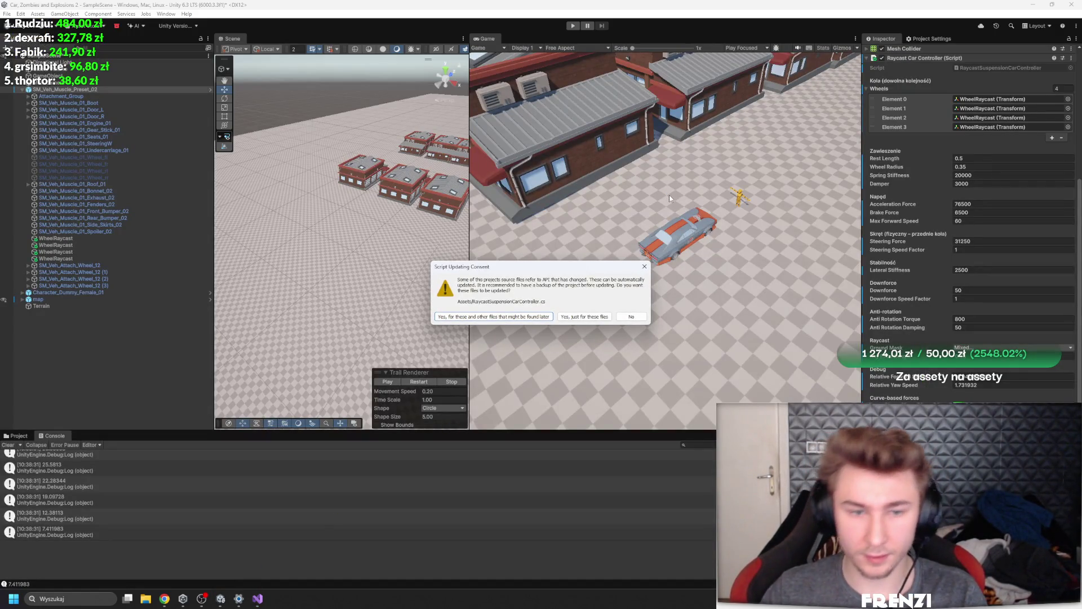
Accept the script update for these and other files, then start Play mode with the revised forces
{"action": "left_click", "coordinate": [546, 317]}
{"action": "key", "text": "alt+Tab"}
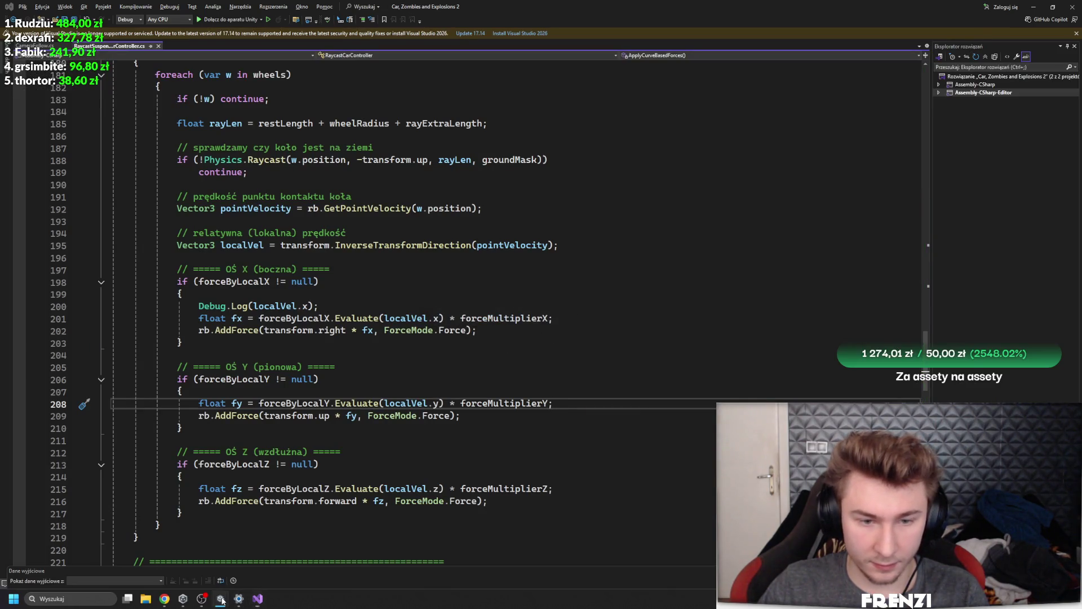
{"action": "mouse_move", "coordinate": [175, 560]}
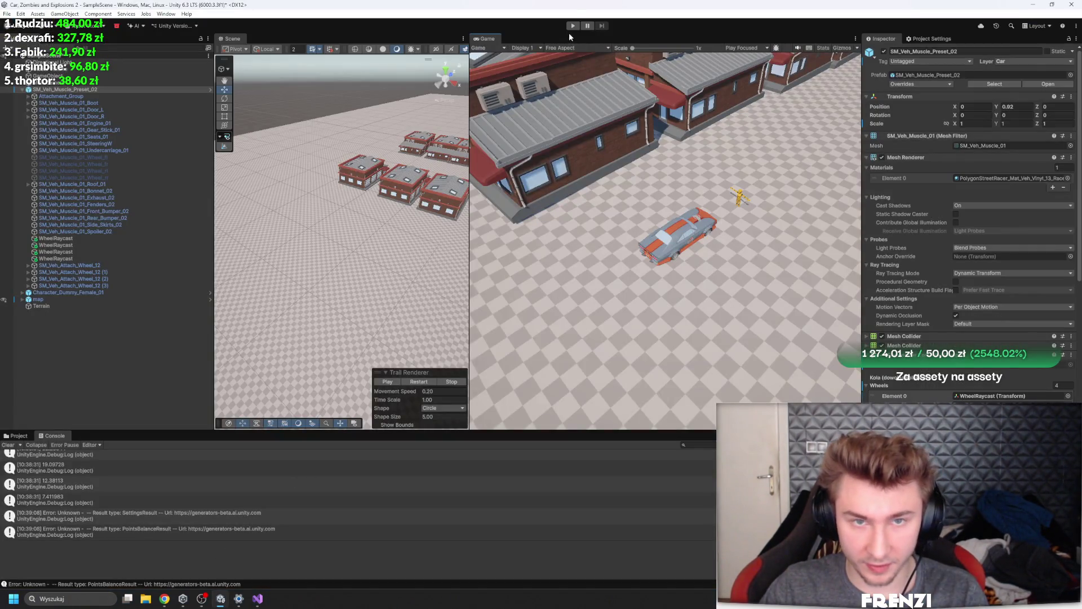
{"action": "left_click", "coordinate": [572, 26]}
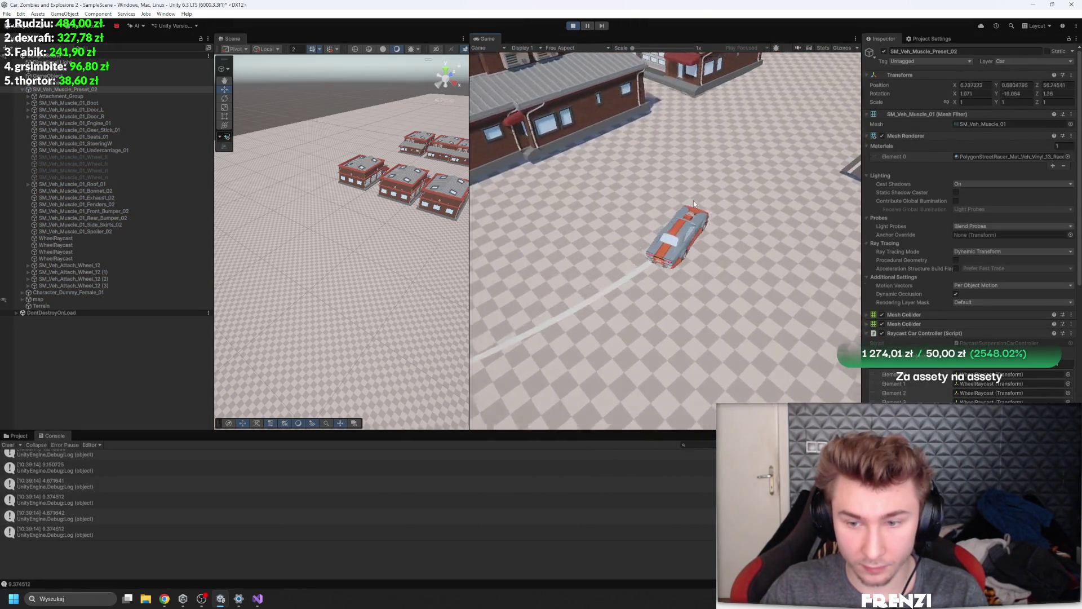
Stop the test drive and reopen the RaycastCarController script in Visual Studio
{"action": "scroll", "coordinate": [915, 282], "scroll_direction": "down", "scroll_amount": 5}
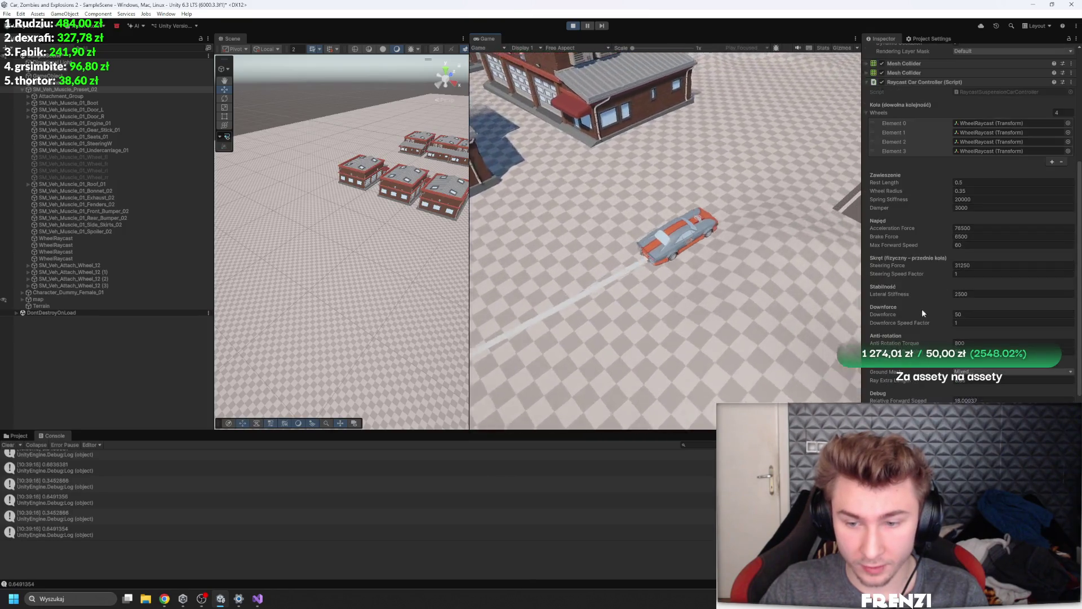
{"action": "left_click", "coordinate": [573, 27]}
{"action": "left_click", "coordinate": [257, 599]}
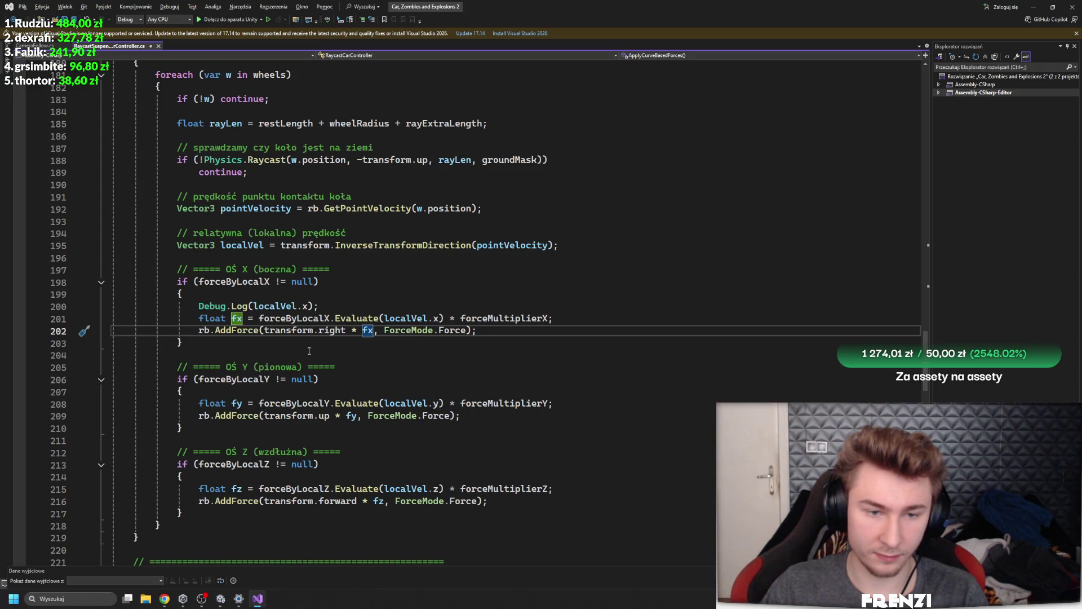
Back in Unity, briefly open and close the Force By Local X curve
{"action": "left_click", "coordinate": [223, 598]}
{"action": "left_click", "coordinate": [987, 315]}
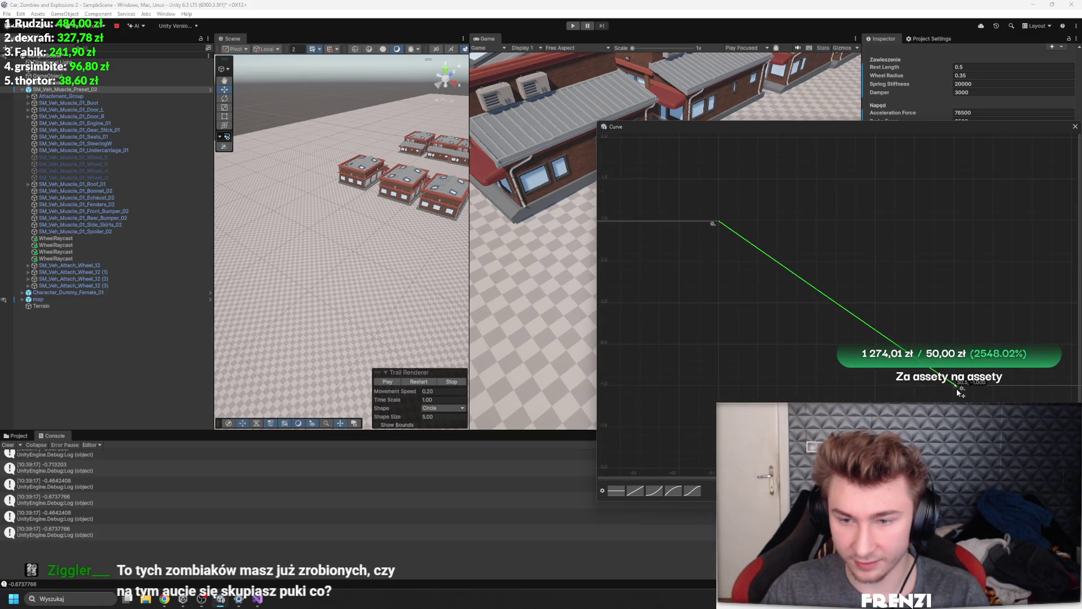
{"action": "left_click", "coordinate": [1075, 127]}
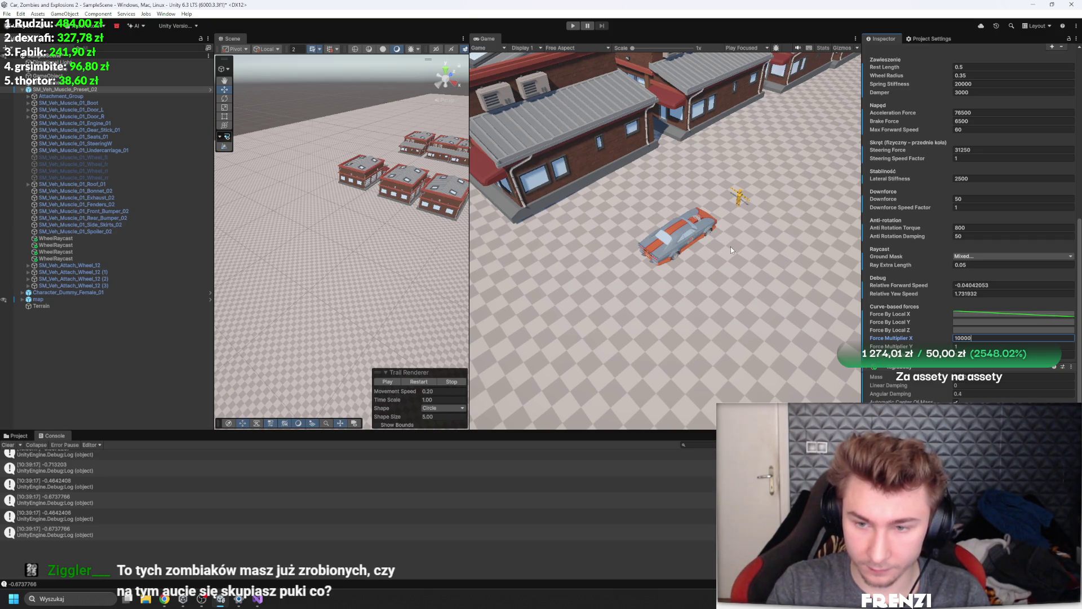
Start Play mode and drive the car forward, steering right and left
{"action": "key", "text": "ctrl+p"}
{"action": "key", "text": "w"}
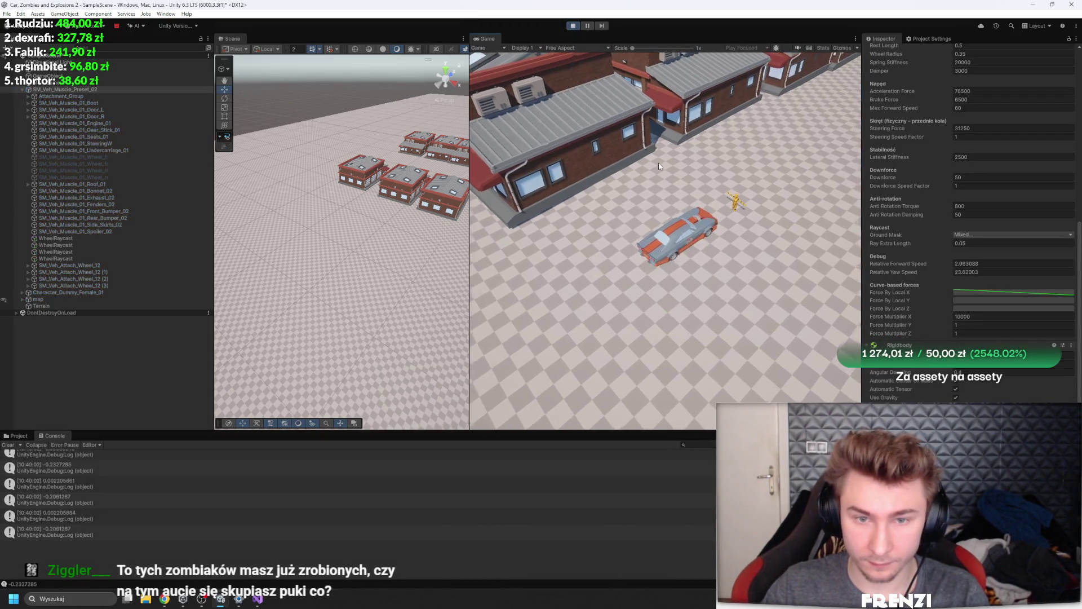
{"action": "key", "text": "d"}
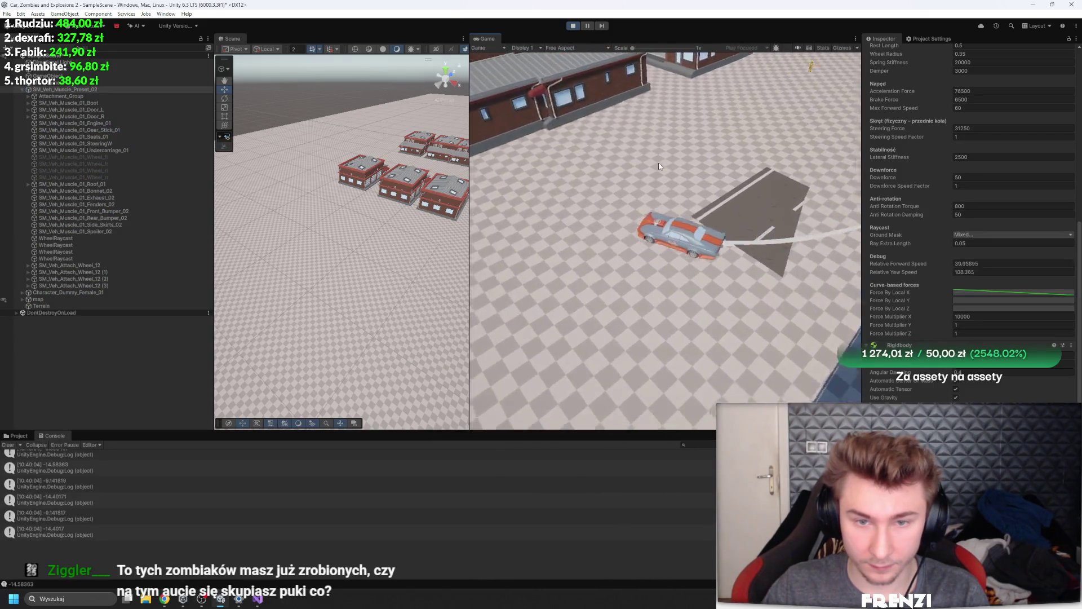
{"action": "key", "text": "a"}
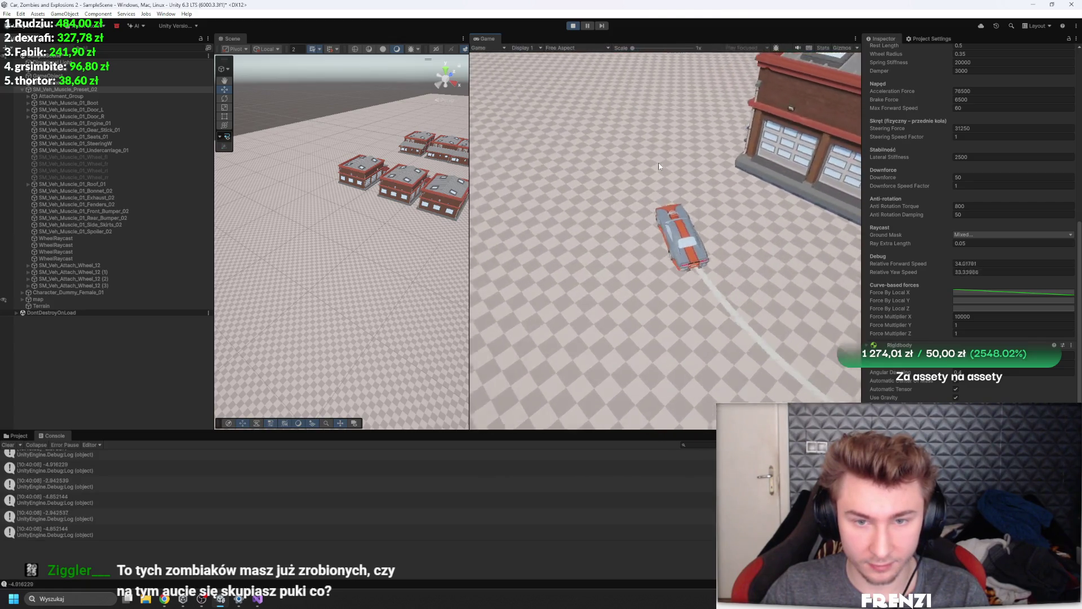
Set Force Multiplier X to 100000 and test-drive it with hard turns
{"action": "left_click", "coordinate": [971, 316]}
{"action": "type", "text": "100000"}
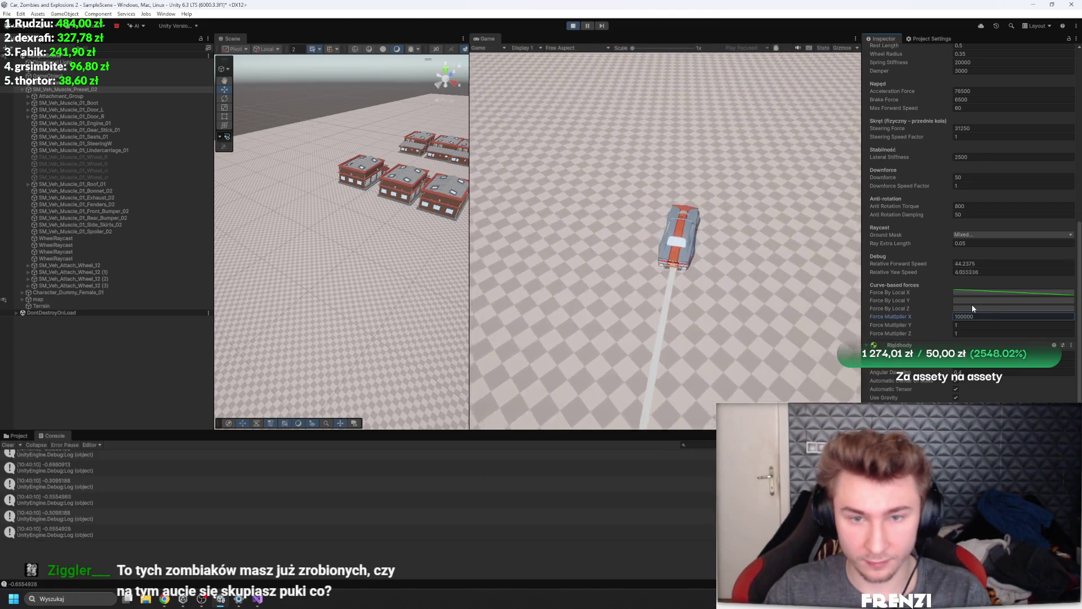
{"action": "left_click", "coordinate": [672, 229]}
{"action": "key", "text": "a"}
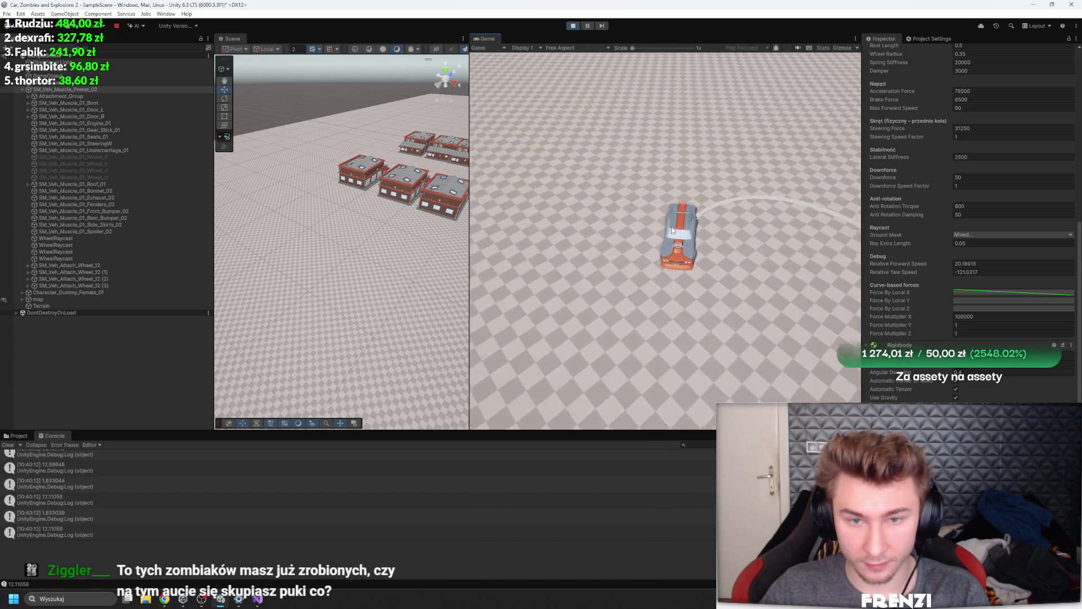
{"action": "key", "text": "w"}
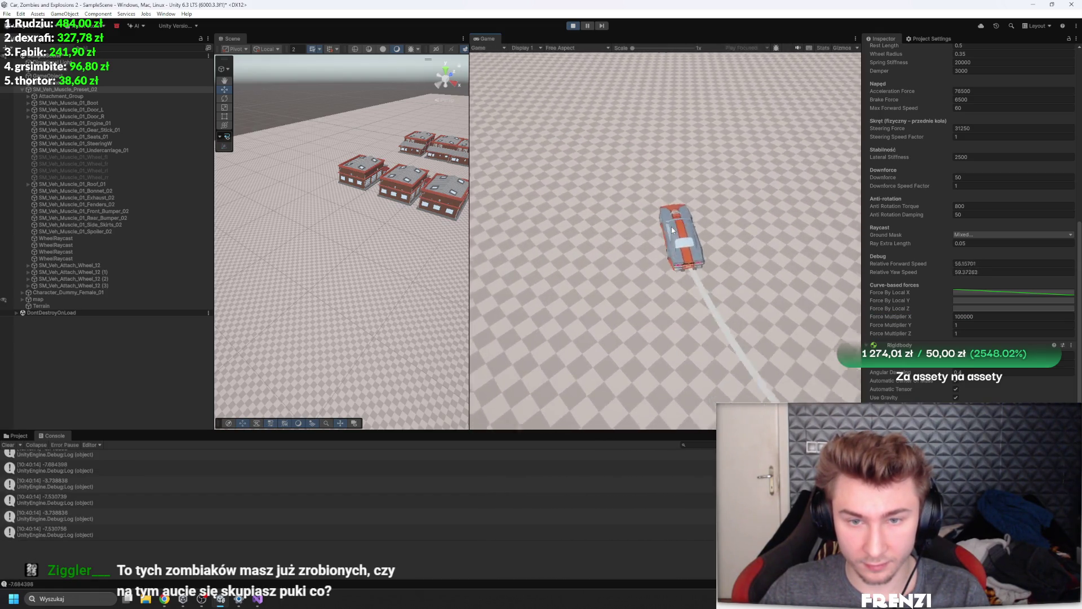
{"action": "key", "text": "d"}
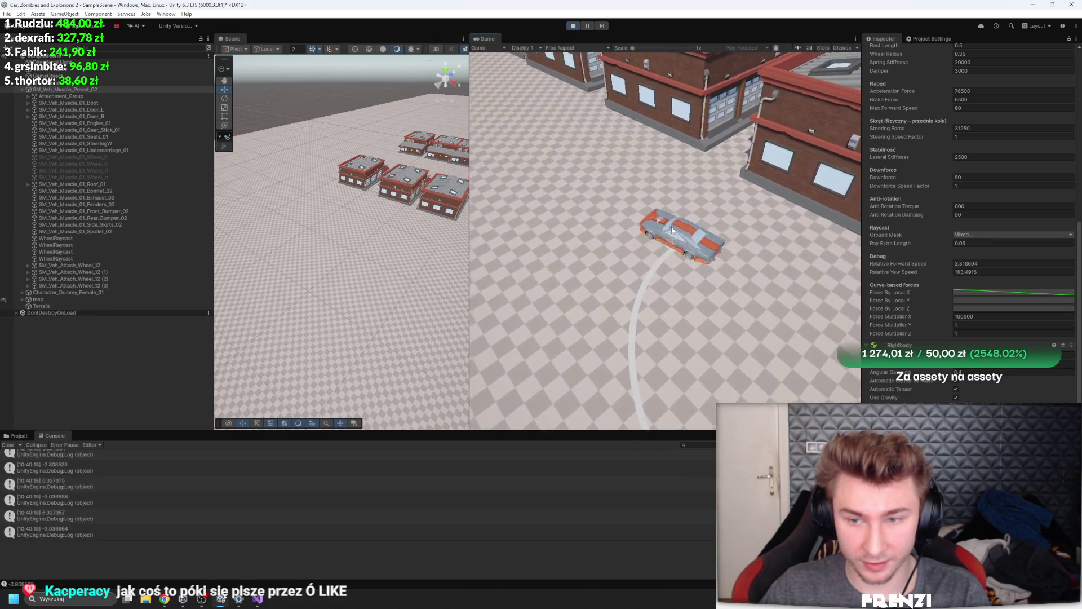
Lower Force Multiplier X to 10000 and steer to test it
{"action": "left_click", "coordinate": [979, 316]}
{"action": "key", "text": "BackSpace"}
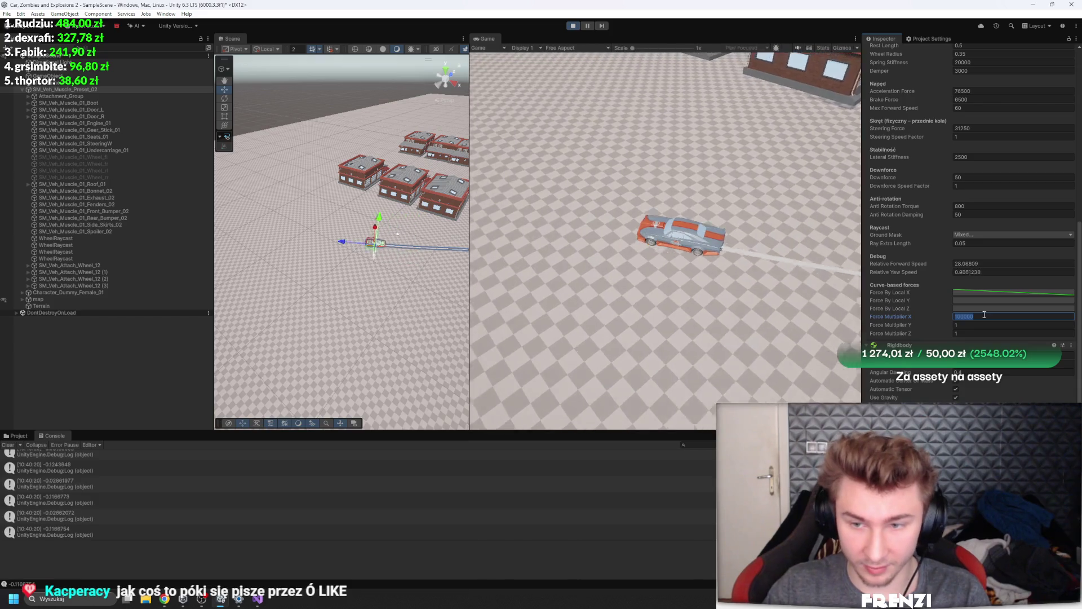
{"action": "left_click", "coordinate": [634, 274]}
{"action": "key", "text": "d"}
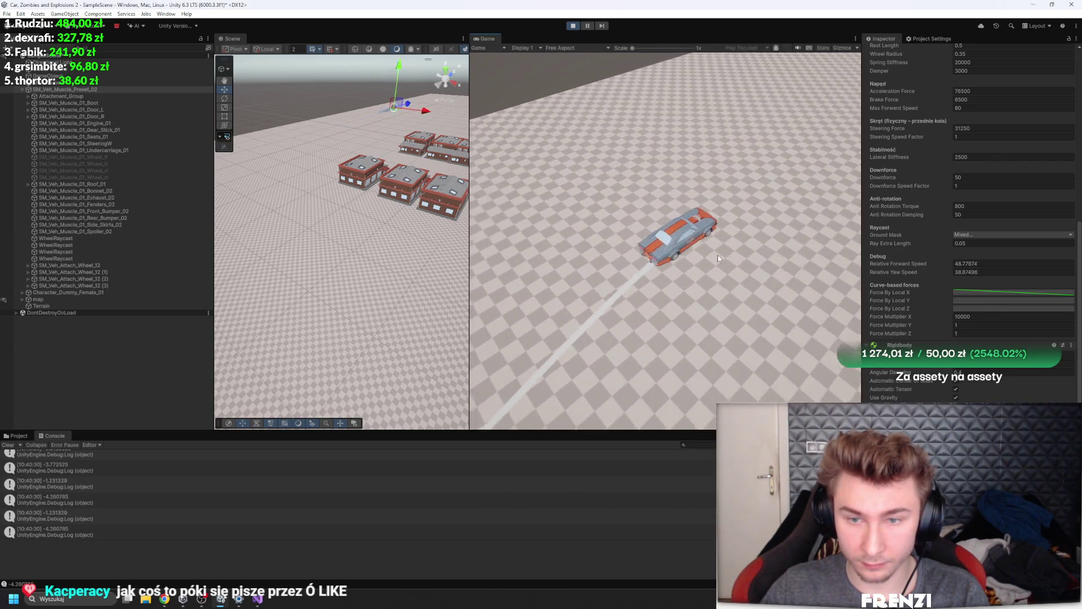
Set Force Multiplier X to 50000
{"action": "left_click", "coordinate": [1008, 319]}
{"action": "type", "text": "50000"}
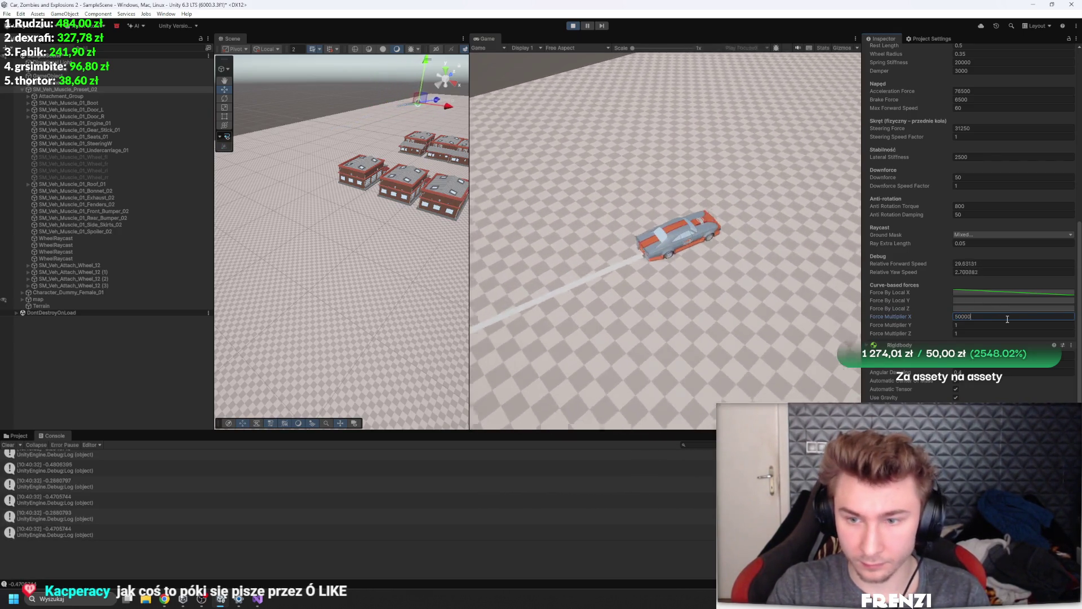
{"action": "left_click", "coordinate": [695, 295]}
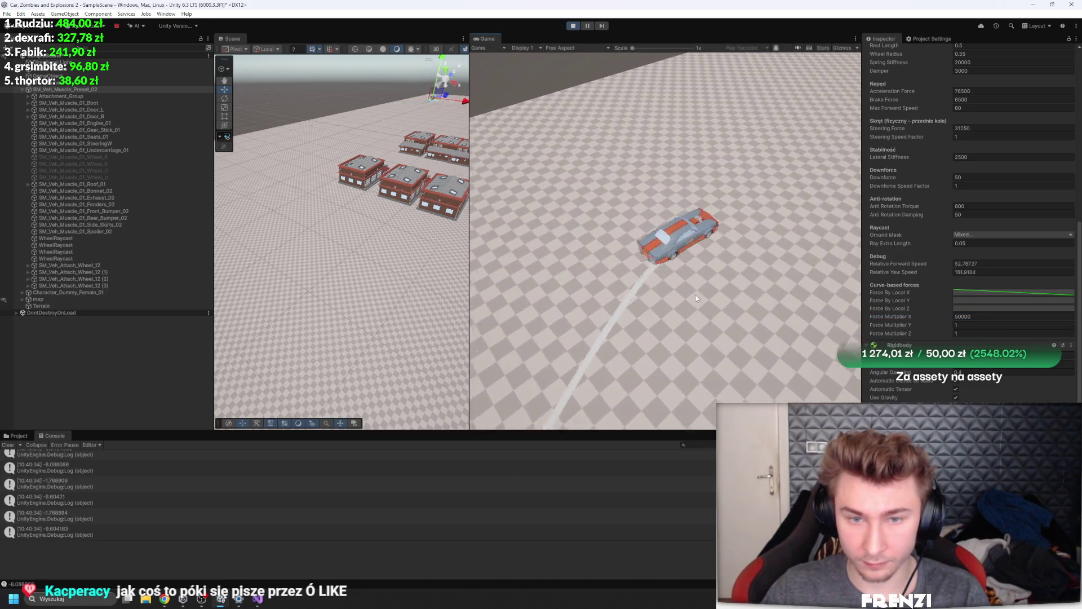
{"action": "scroll", "coordinate": [944, 282], "scroll_direction": "up", "scroll_amount": 3}
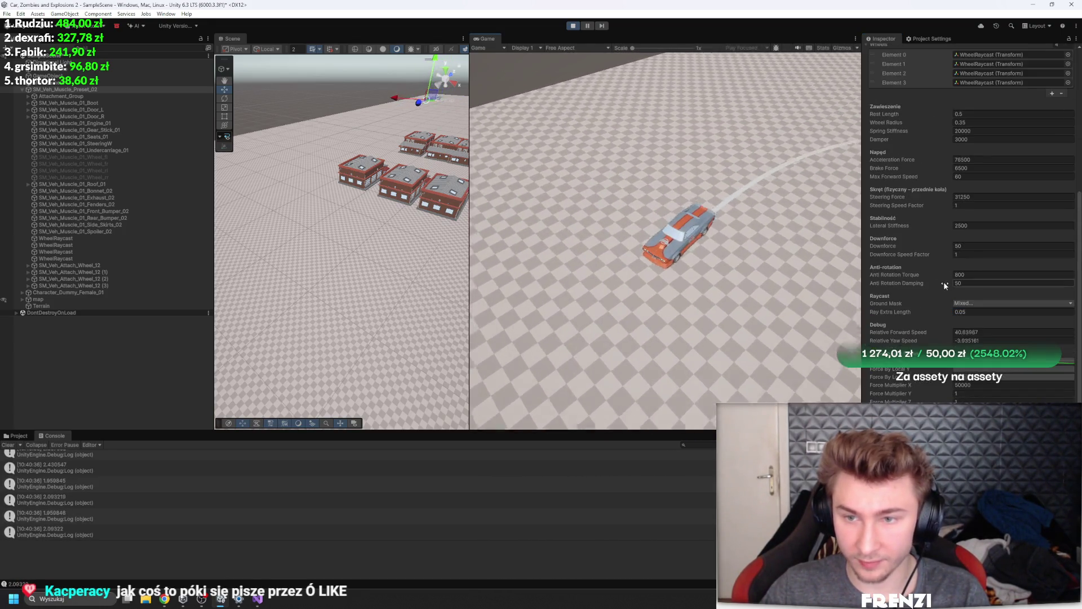
Reduce Steering Force to 31250*0.8 (25000)
{"action": "left_click", "coordinate": [980, 198]}
{"action": "left_click", "coordinate": [979, 198]}
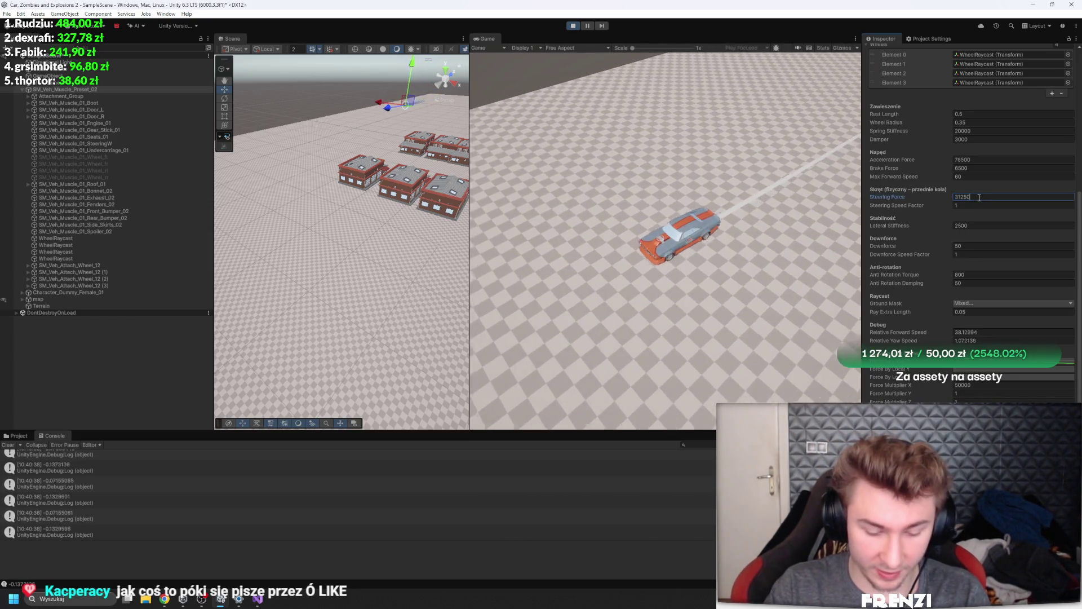
{"action": "type", "text": "*0."}
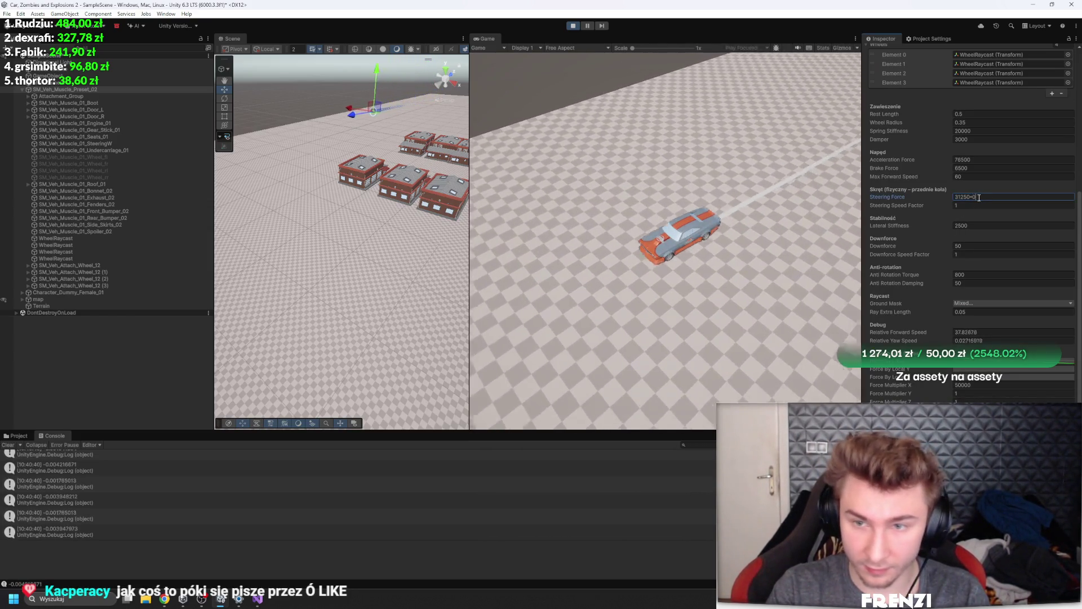
{"action": "type", "text": "8"}
{"action": "left_click", "coordinate": [724, 260]}
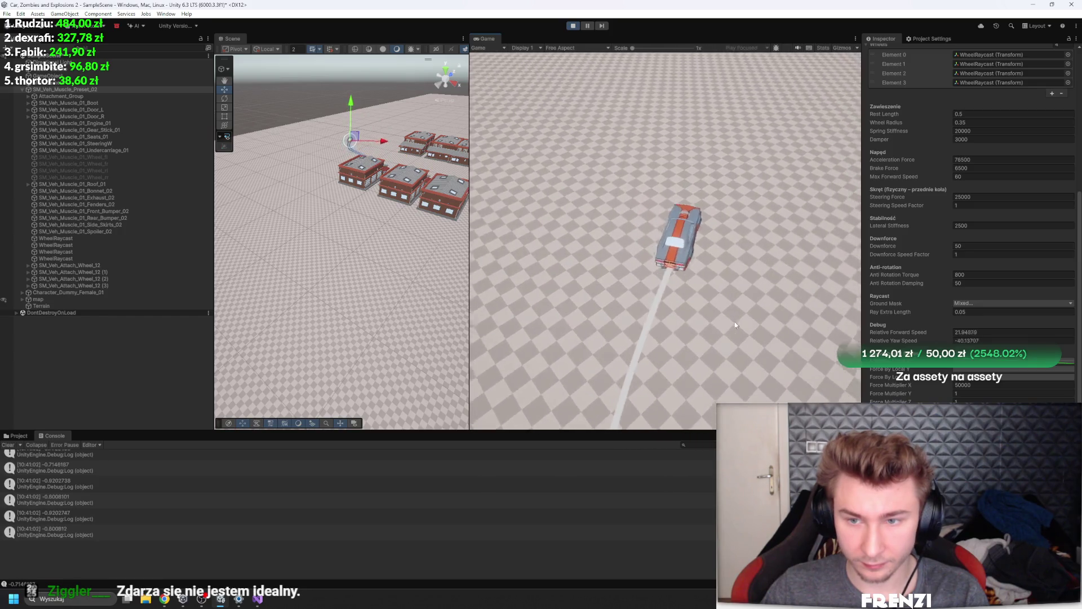
Try Lateral Stiffness at 25000, undo back to 2500, then enter 25007500
{"action": "left_click", "coordinate": [979, 226]}
{"action": "type", "text": "25000"}
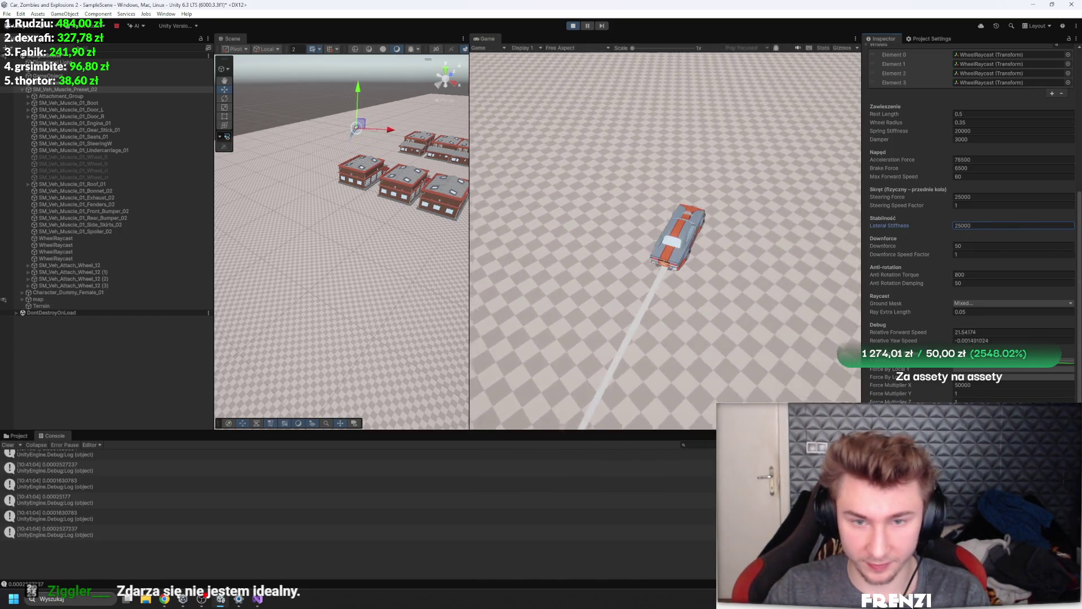
{"action": "key", "text": "Return"}
{"action": "key", "text": "ctrl+z"}
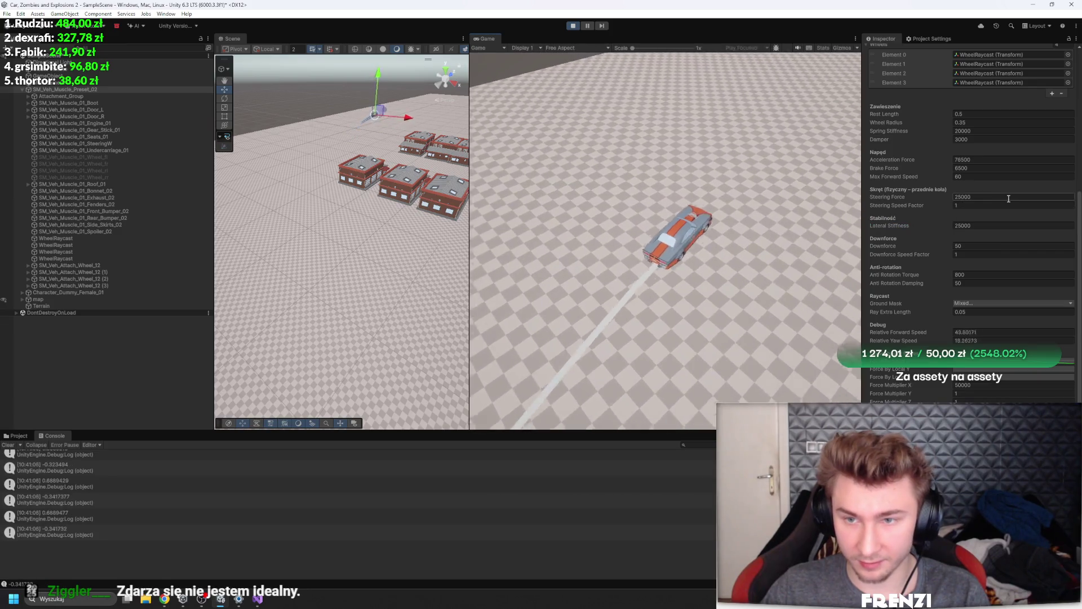
{"action": "left_click", "coordinate": [991, 227]}
{"action": "type", "text": "2500"}
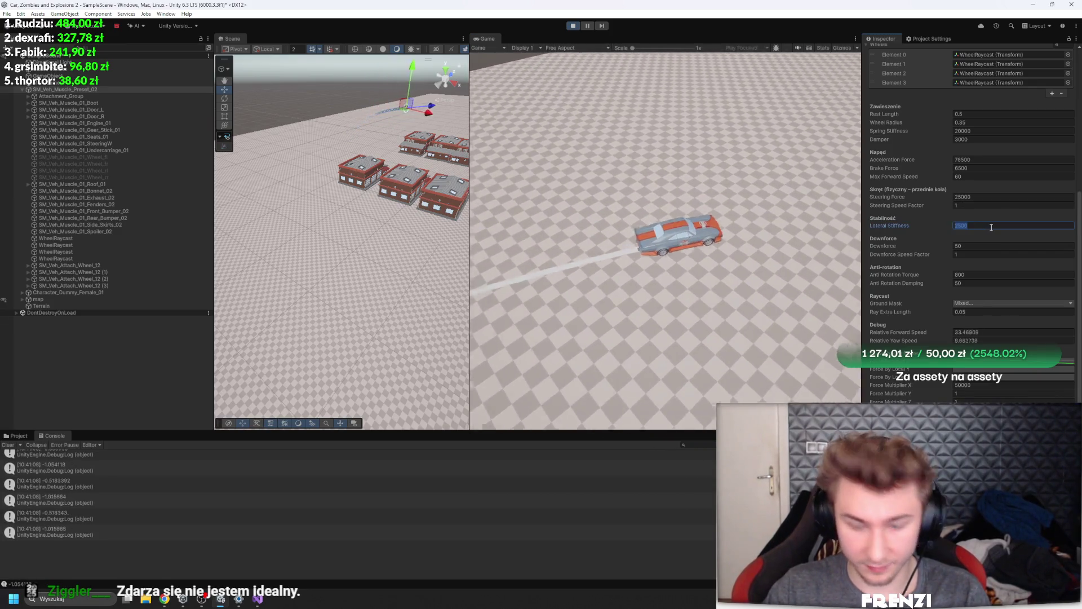
{"action": "type", "text": "7500"}
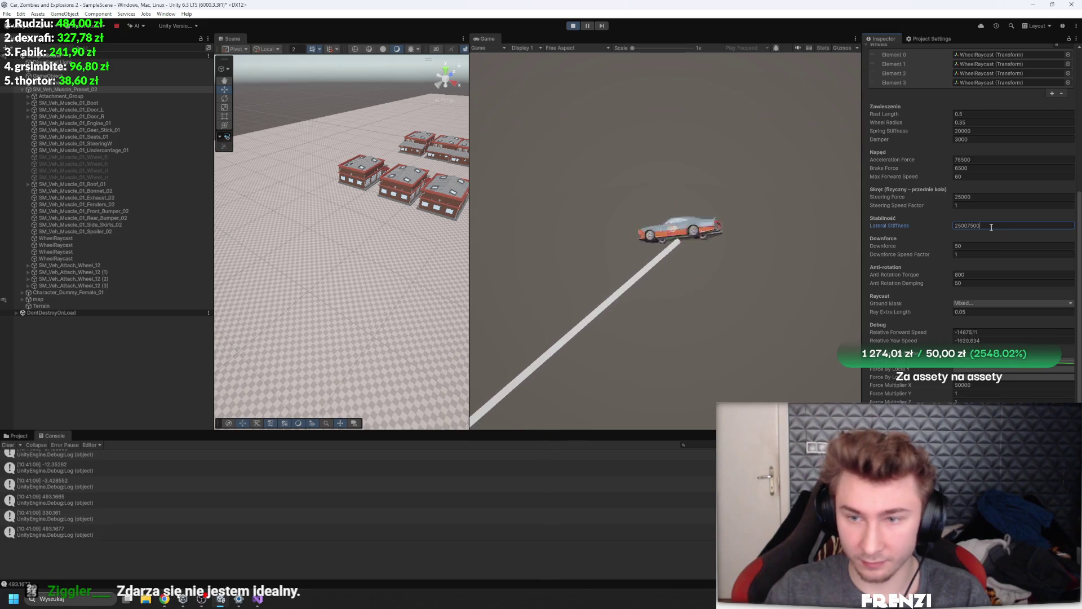
{"action": "scroll", "coordinate": [875, 97], "scroll_direction": "up", "scroll_amount": 5}
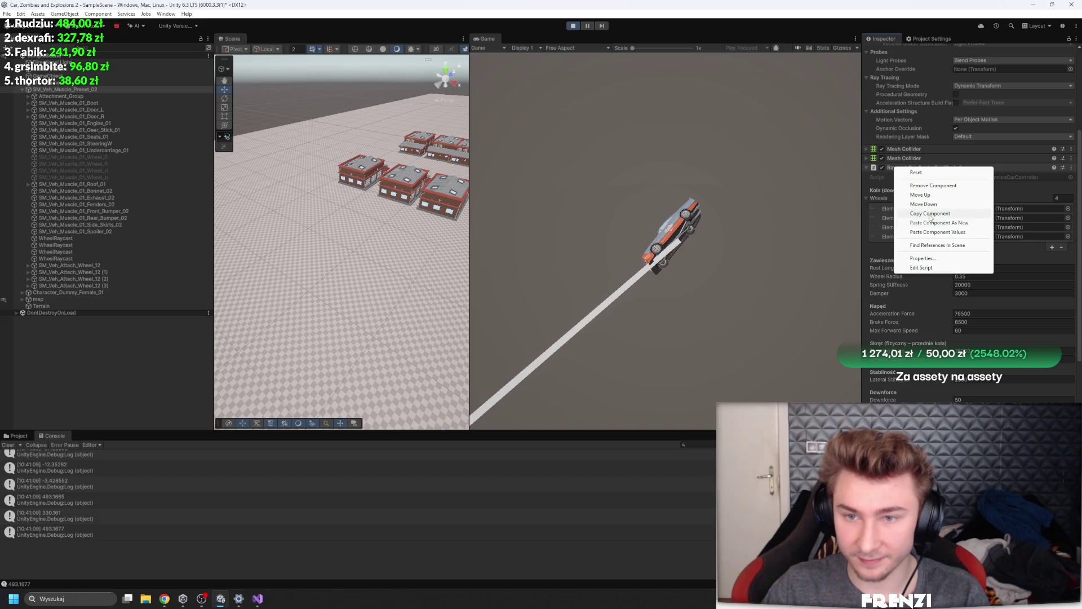
Copy the Raycast Car Controller values, restart Play, paste them back, then stop and replay
{"action": "left_click", "coordinate": [573, 26]}
{"action": "left_click", "coordinate": [573, 26]}
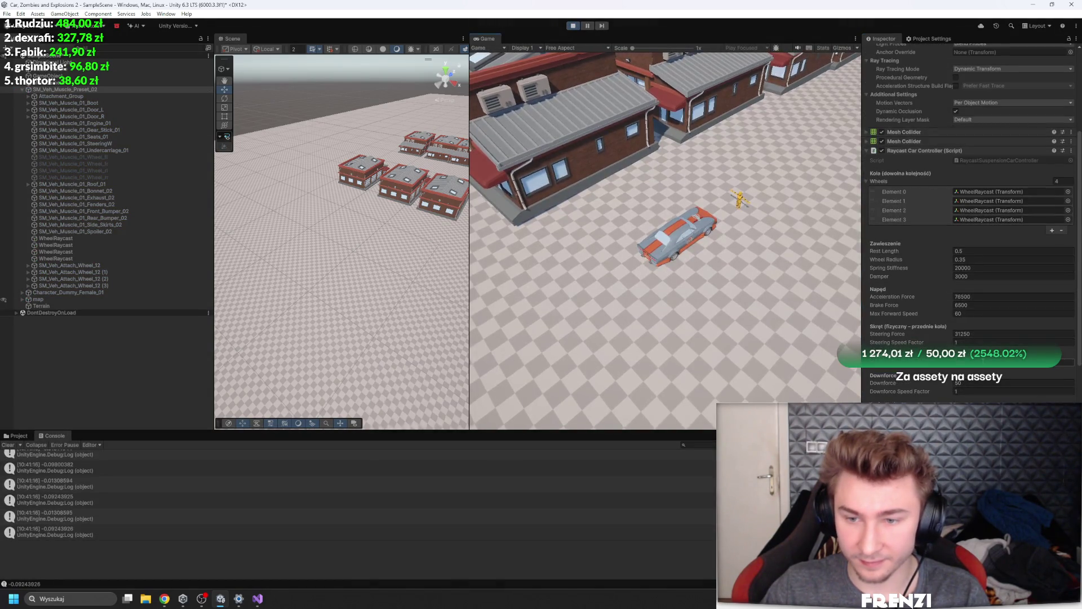
{"action": "left_click", "coordinate": [959, 215]}
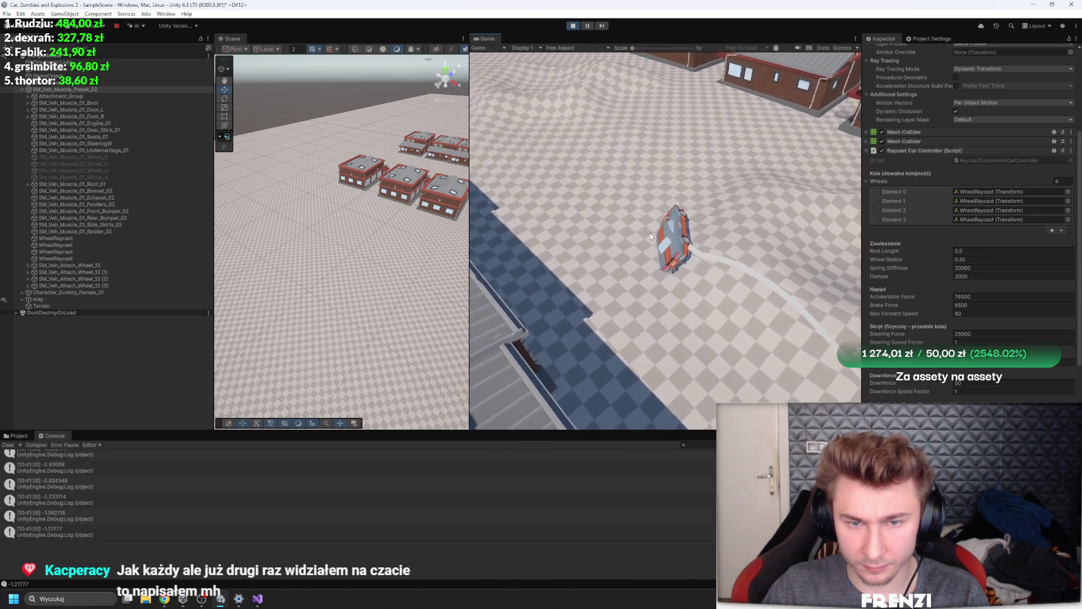
{"action": "left_click", "coordinate": [572, 26]}
{"action": "left_click", "coordinate": [571, 27]}
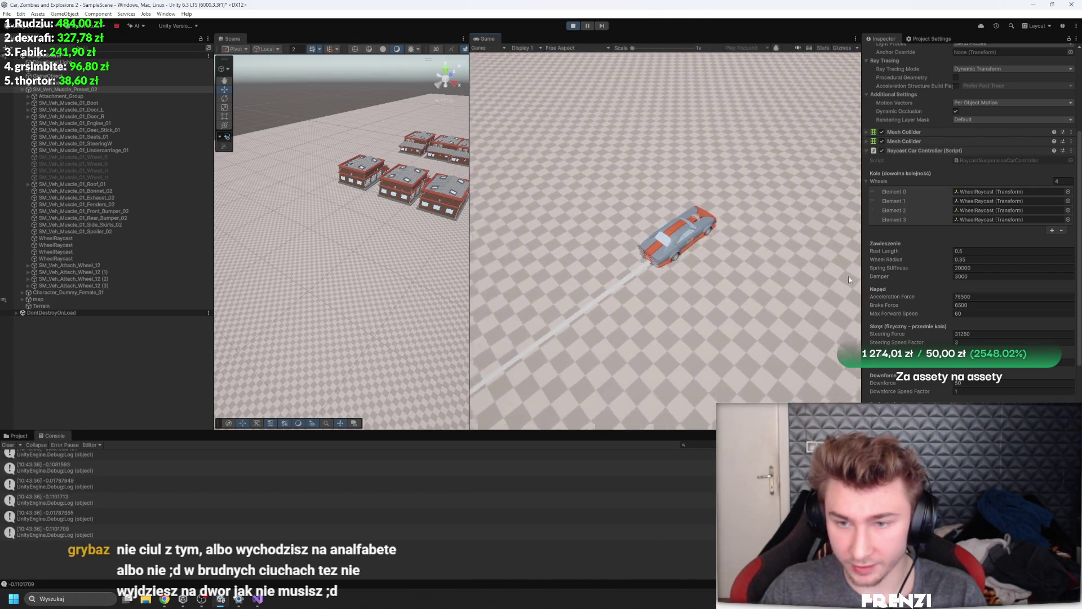
After test-driving, select the Steering Speed Factor field in the Inspector
{"action": "left_click", "coordinate": [975, 342]}
Set Steering Speed Factor to 1555, then bring up the controller script in Visual Studio
{"action": "type", "text": "1555"}
{"action": "left_click", "coordinate": [770, 256]}
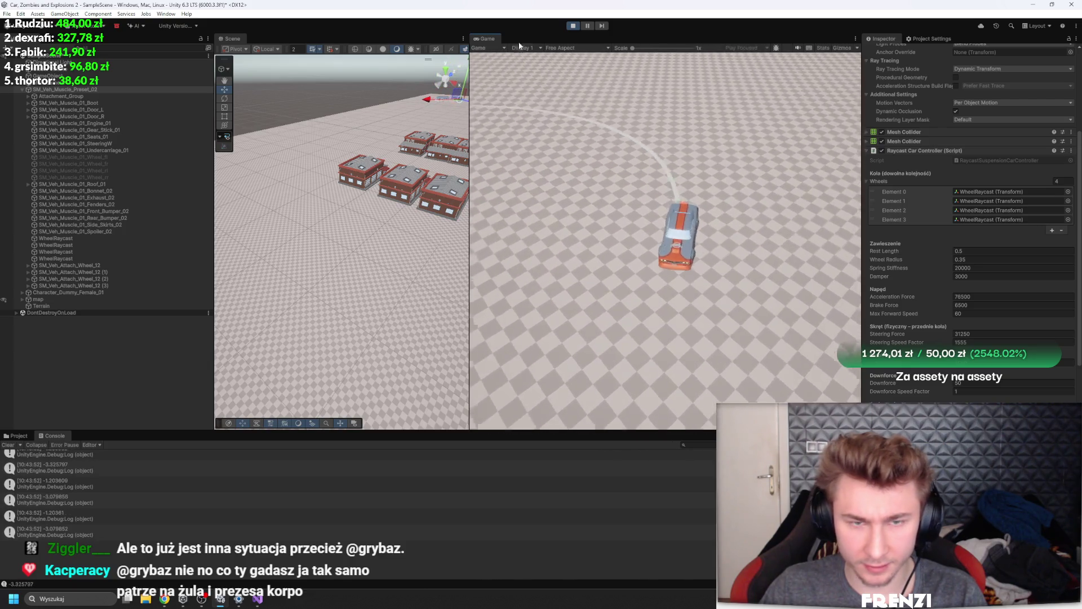
{"action": "left_click", "coordinate": [257, 599]}
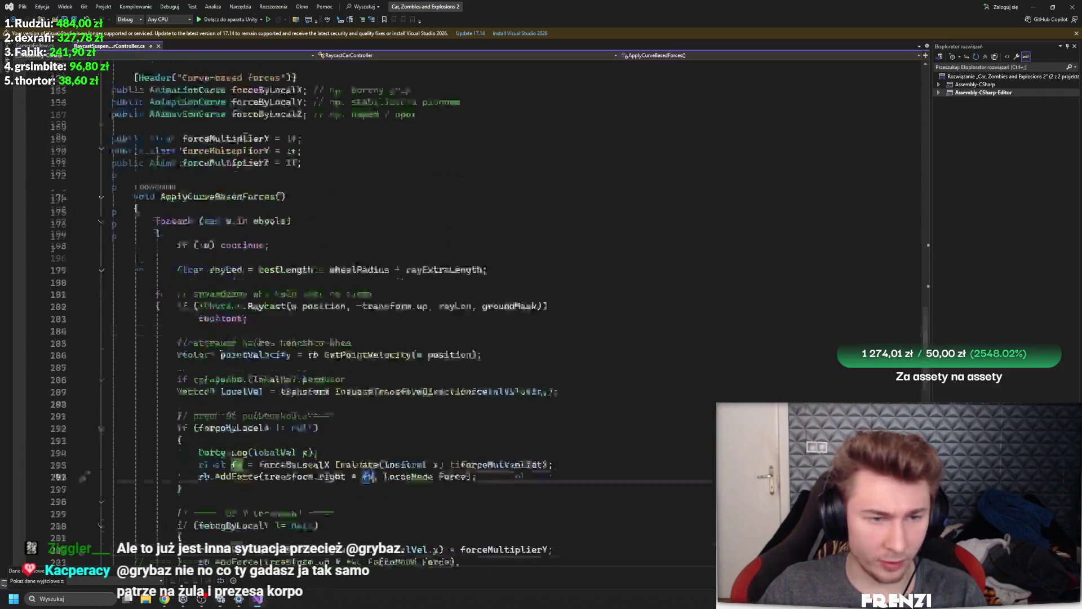
{"action": "scroll", "coordinate": [282, 266], "scroll_direction": "up", "scroll_amount": 20}
{"action": "scroll", "coordinate": [282, 265], "scroll_direction": "down", "scroll_amount": 7}
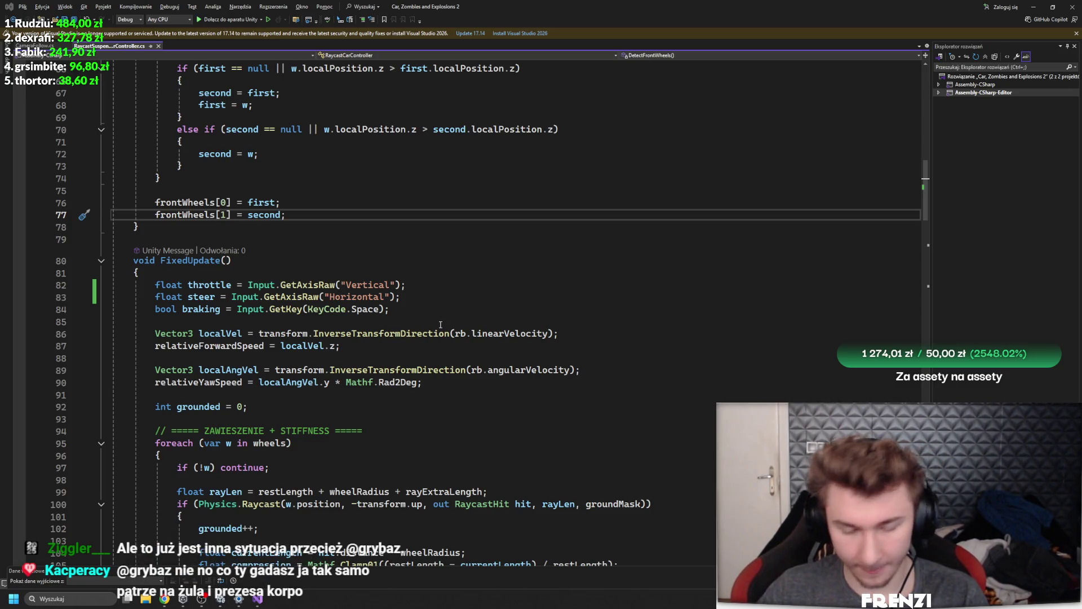
{"action": "key", "text": "alt+Tab"}
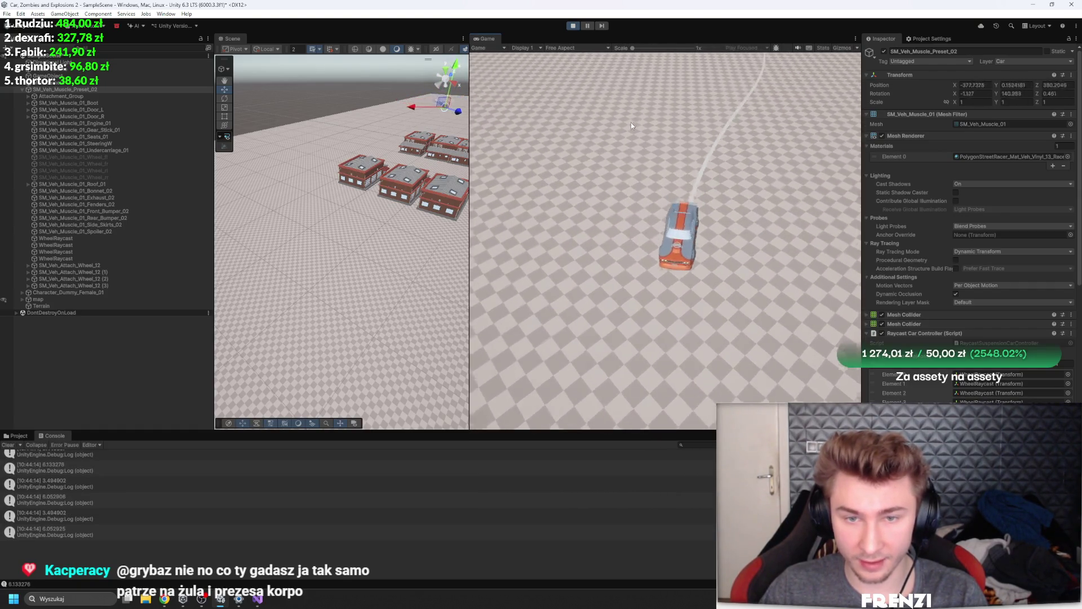
Drive the car in continuous tight circles, spinning it left then right to test steering
{"action": "scroll", "coordinate": [935, 330], "scroll_direction": "down", "scroll_amount": 3}
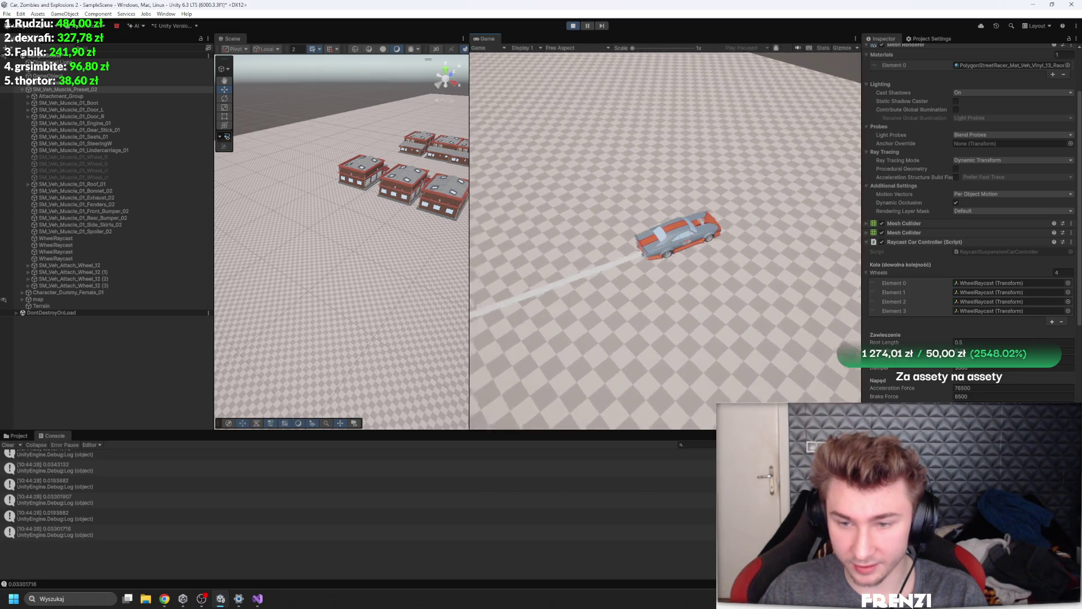
{"action": "scroll", "coordinate": [945, 285], "scroll_direction": "down", "scroll_amount": 3}
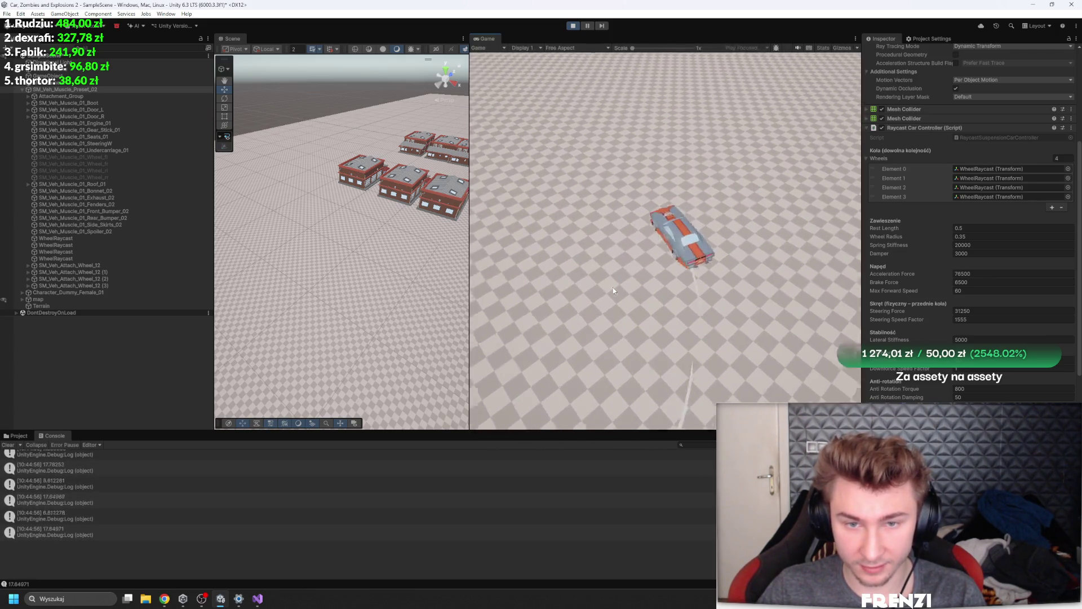
{"action": "key", "text": "a"}
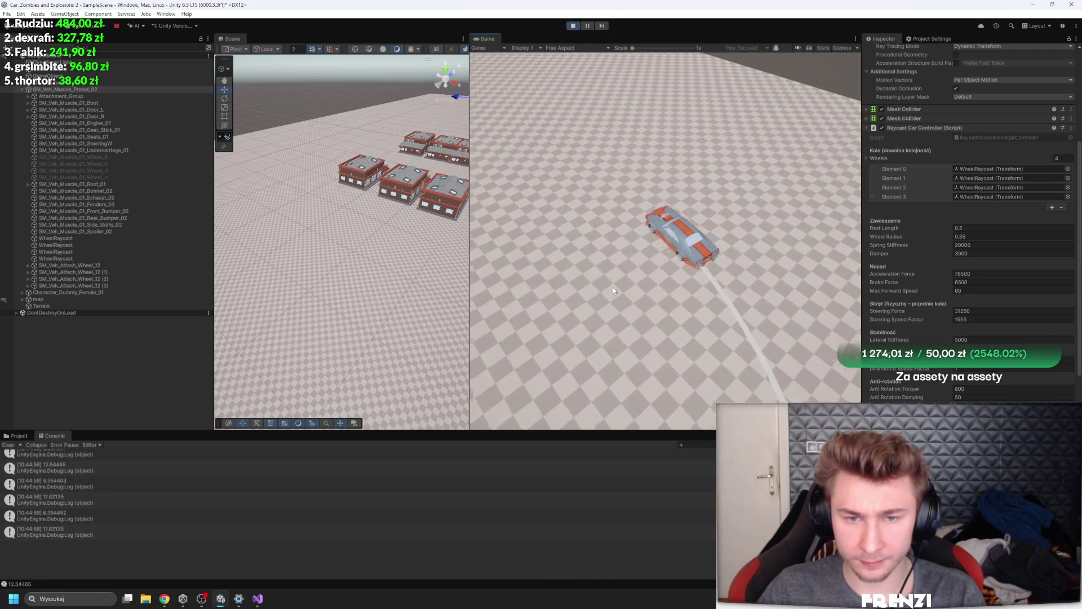
{"action": "key", "text": "a"}
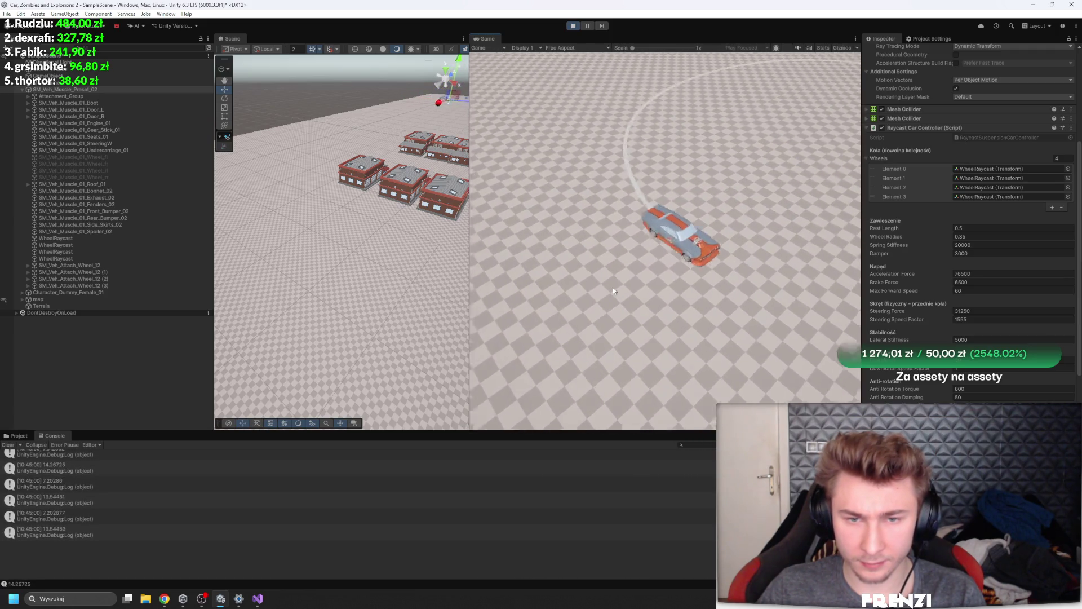
{"action": "key", "text": "d"}
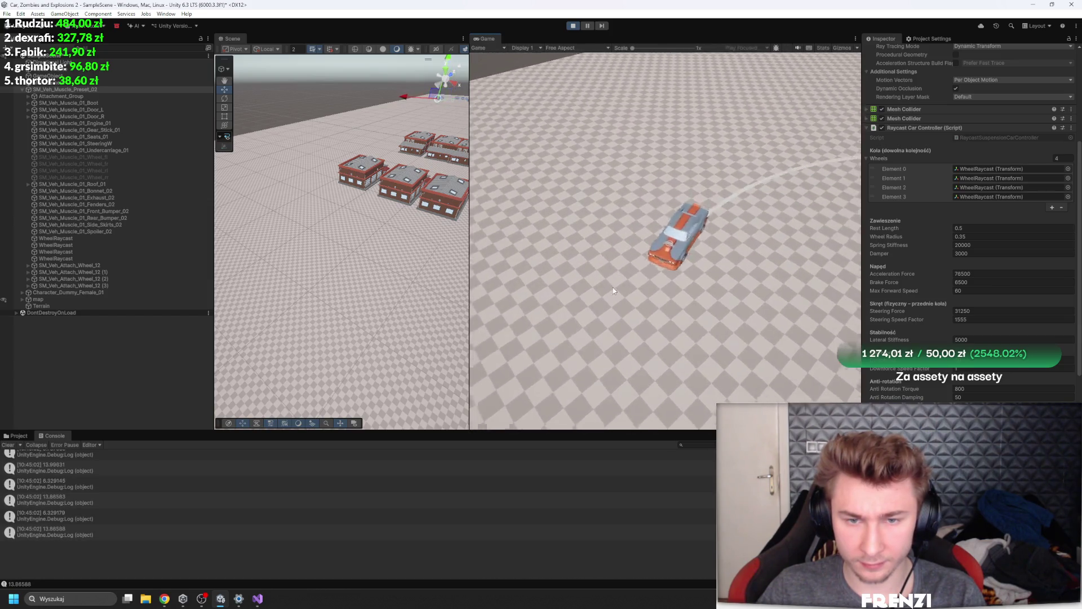
{"action": "key", "text": "d"}
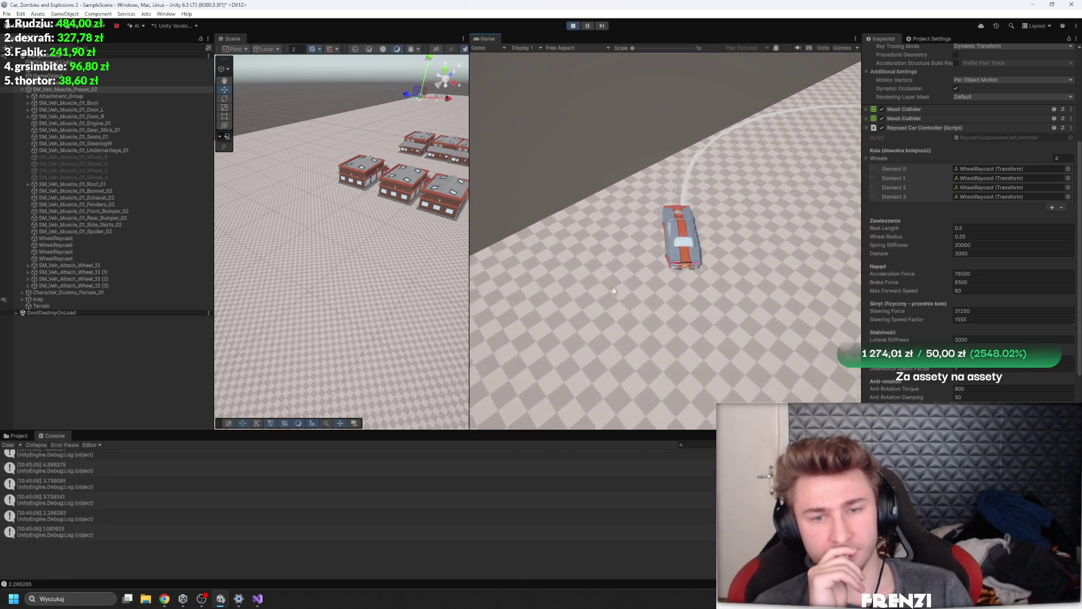
{"action": "key", "text": "d"}
{"action": "key", "text": "d"}
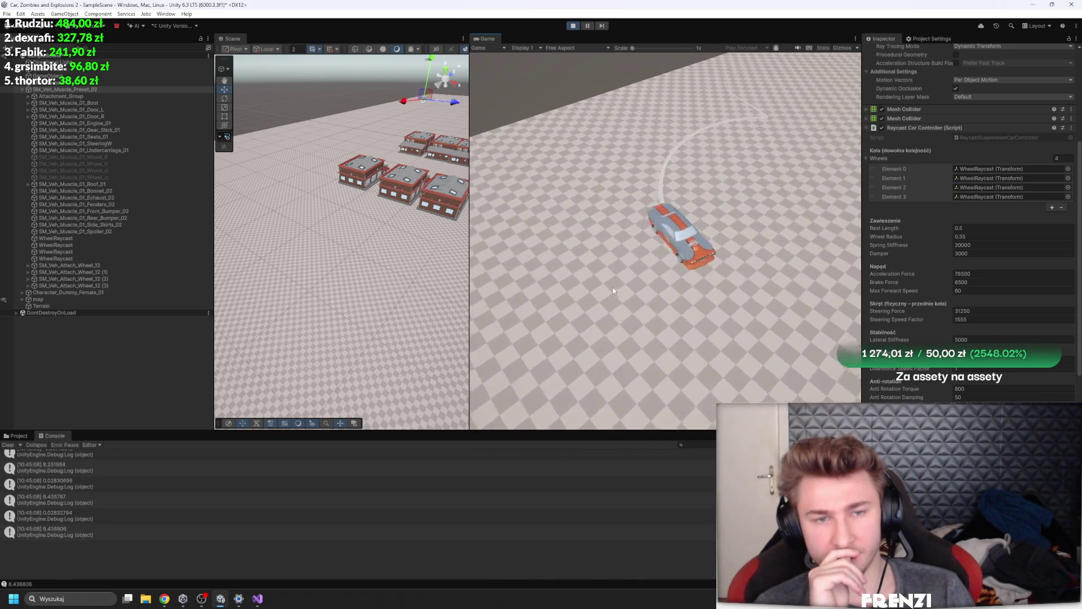
{"action": "key", "text": "d"}
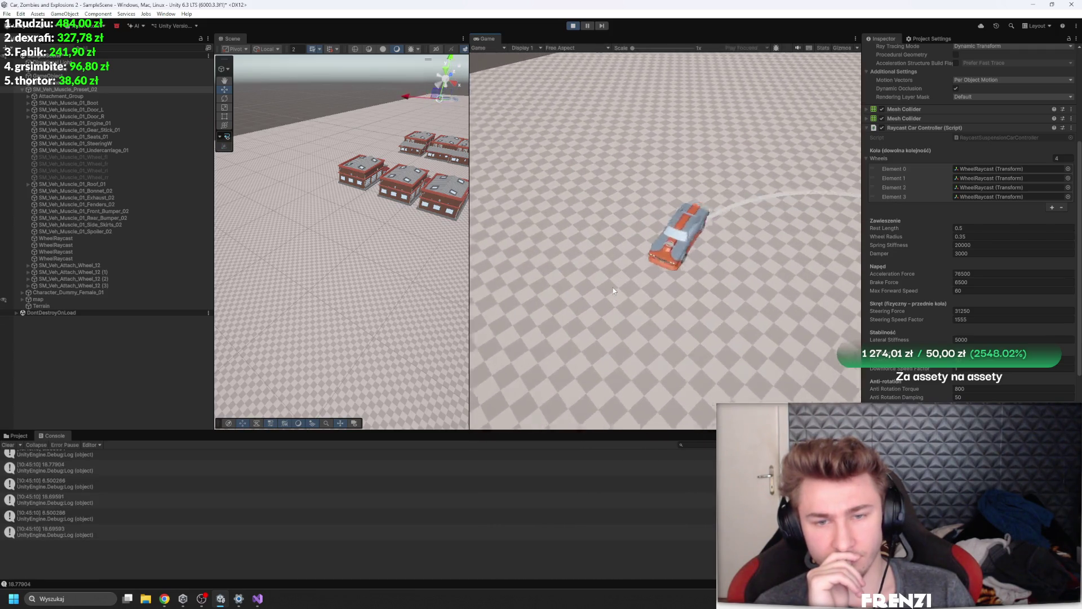
{"action": "key", "text": "d"}
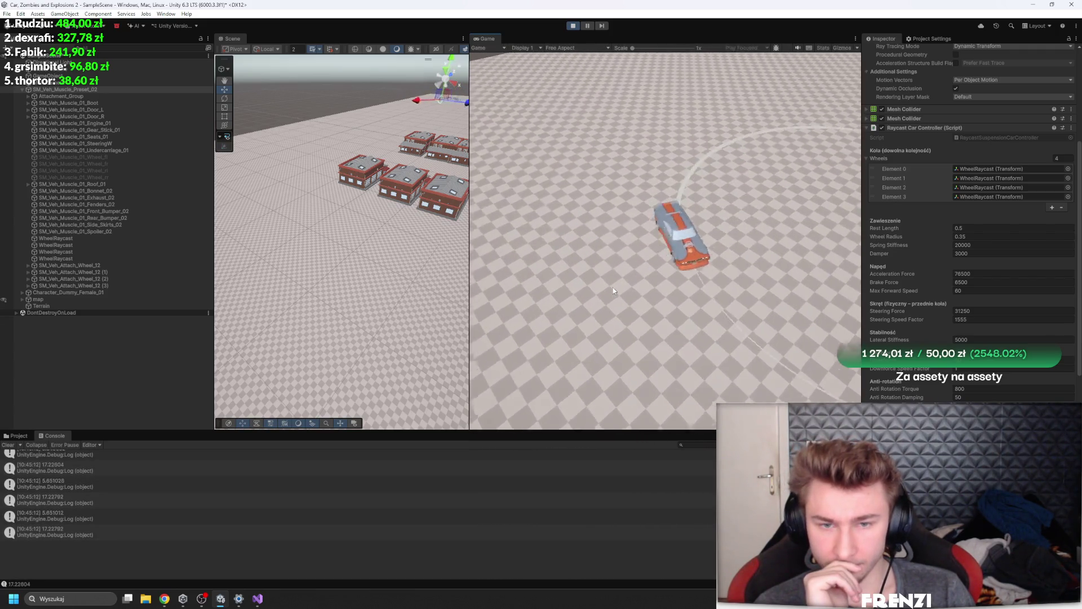
{"action": "key", "text": "d"}
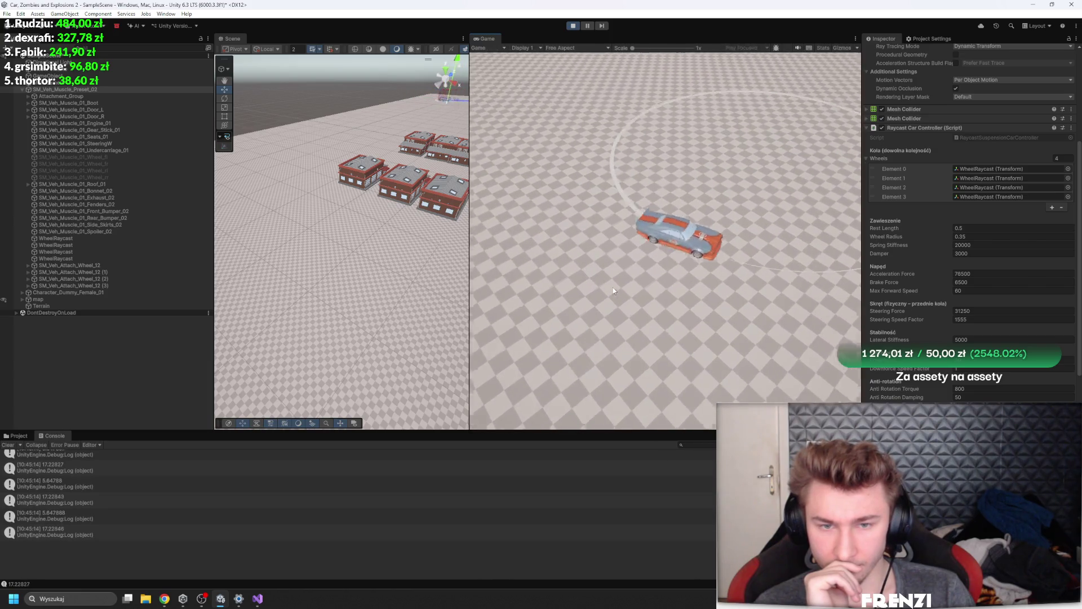
{"action": "key", "text": "d"}
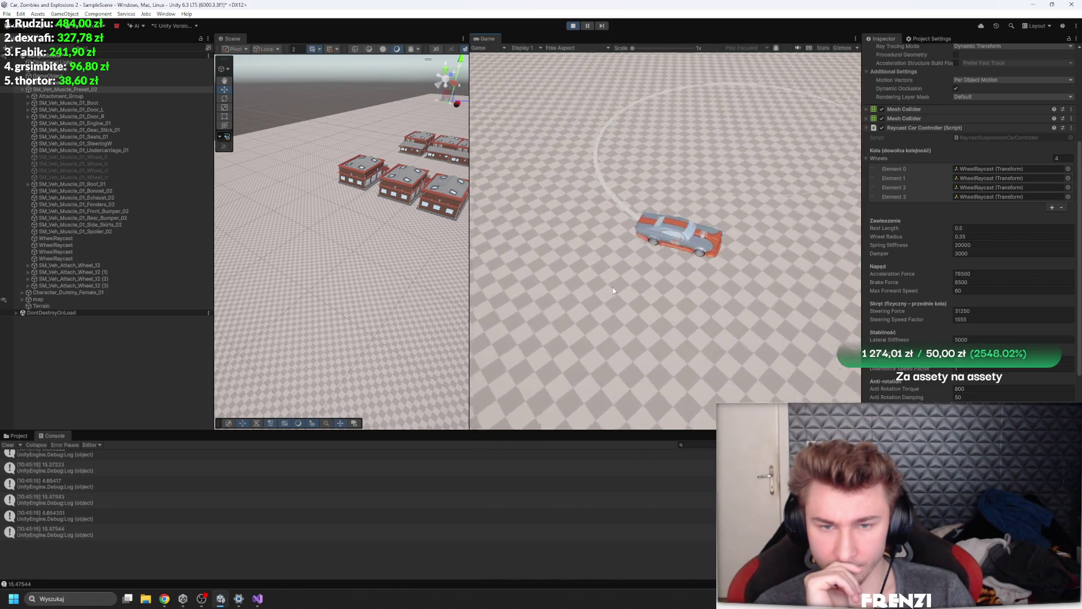
{"action": "key", "text": "d"}
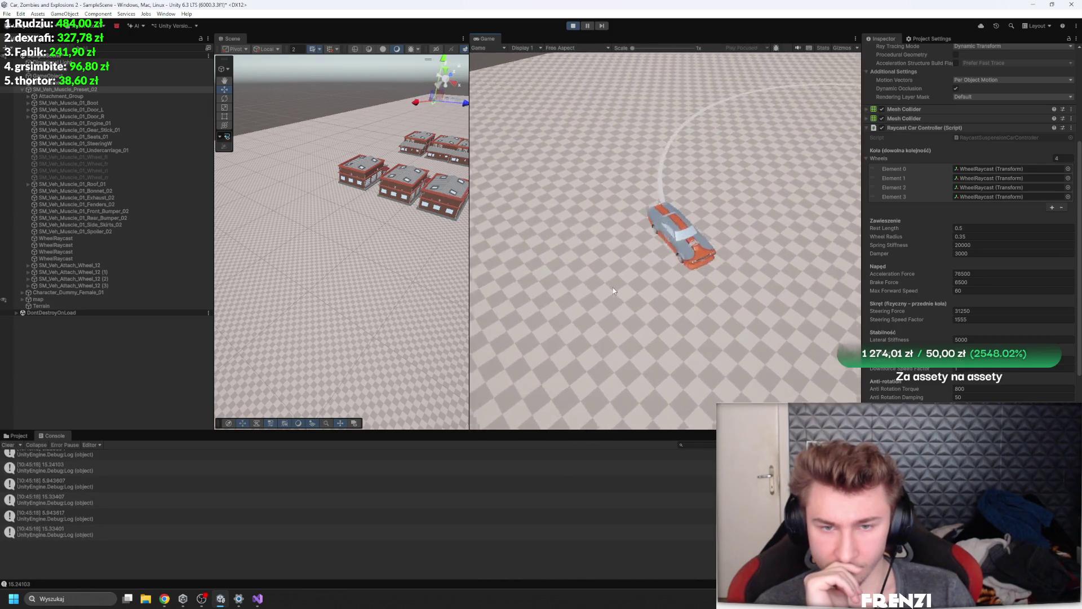
{"action": "key", "text": "d"}
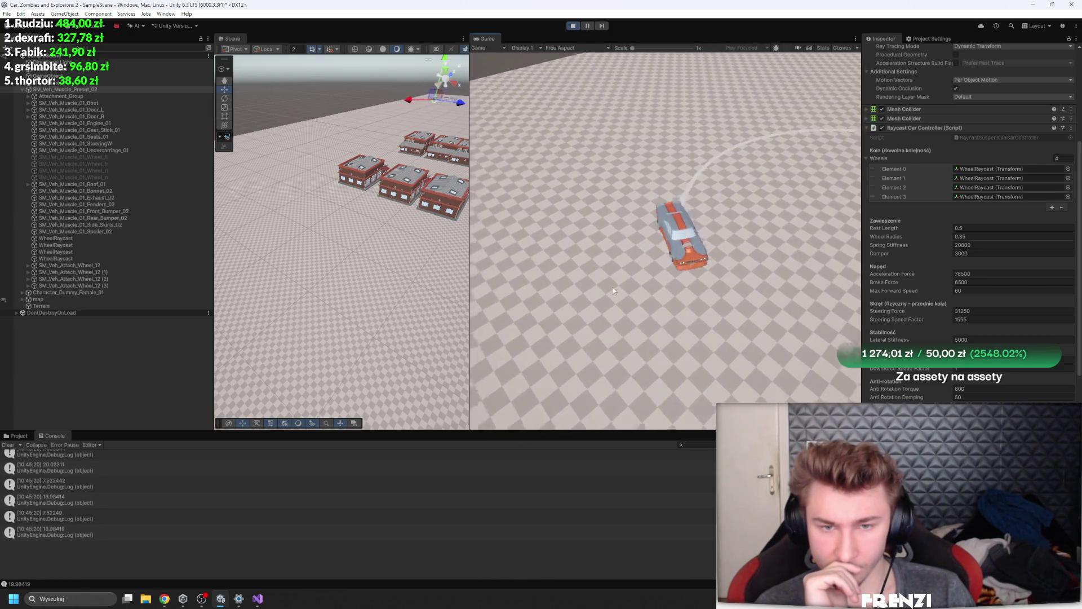
{"action": "key", "text": "d"}
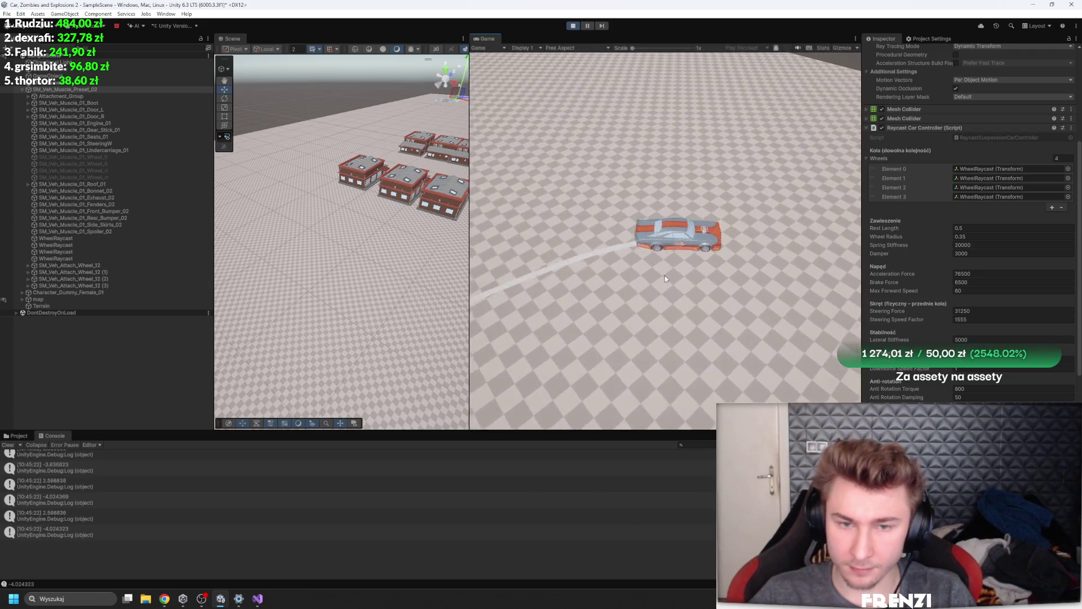
{"action": "key", "text": "d"}
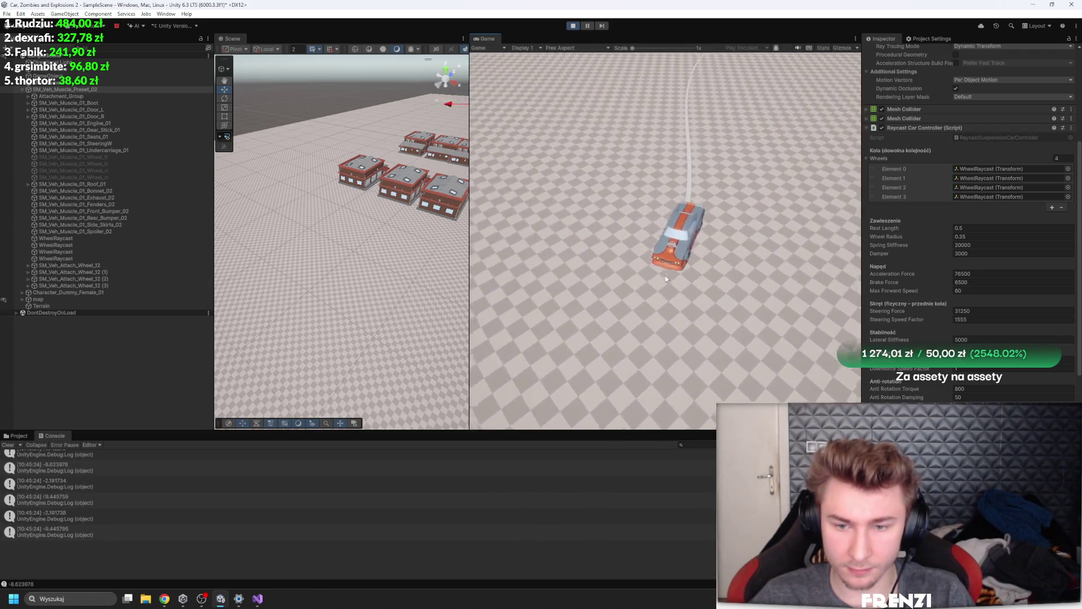
Alternate short straight runs with sharp left and right loops, leaving curved skid trails
{"action": "key", "text": "w"}
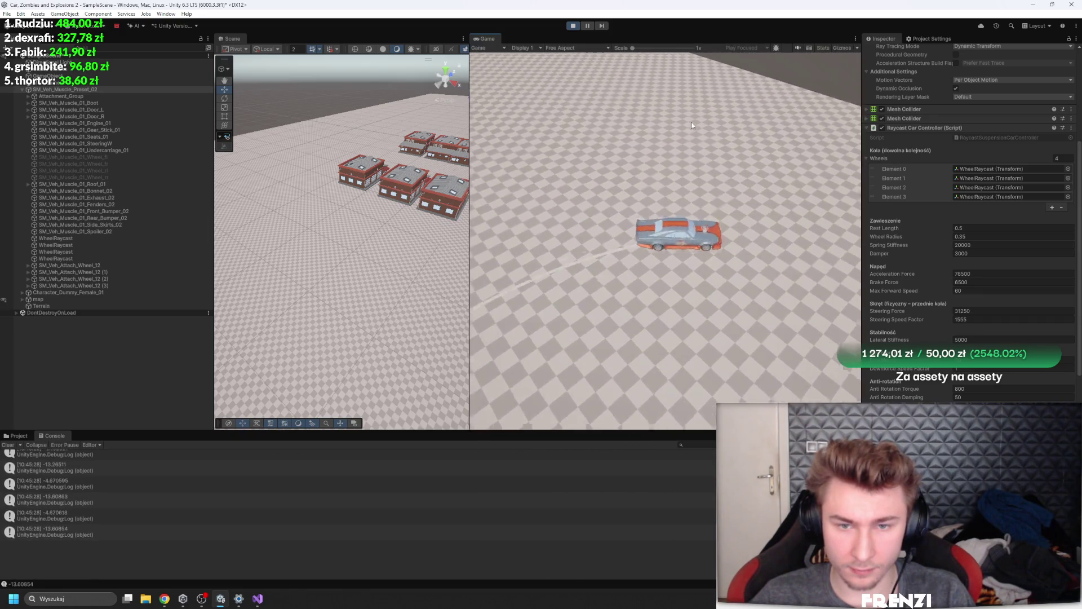
{"action": "key", "text": "a"}
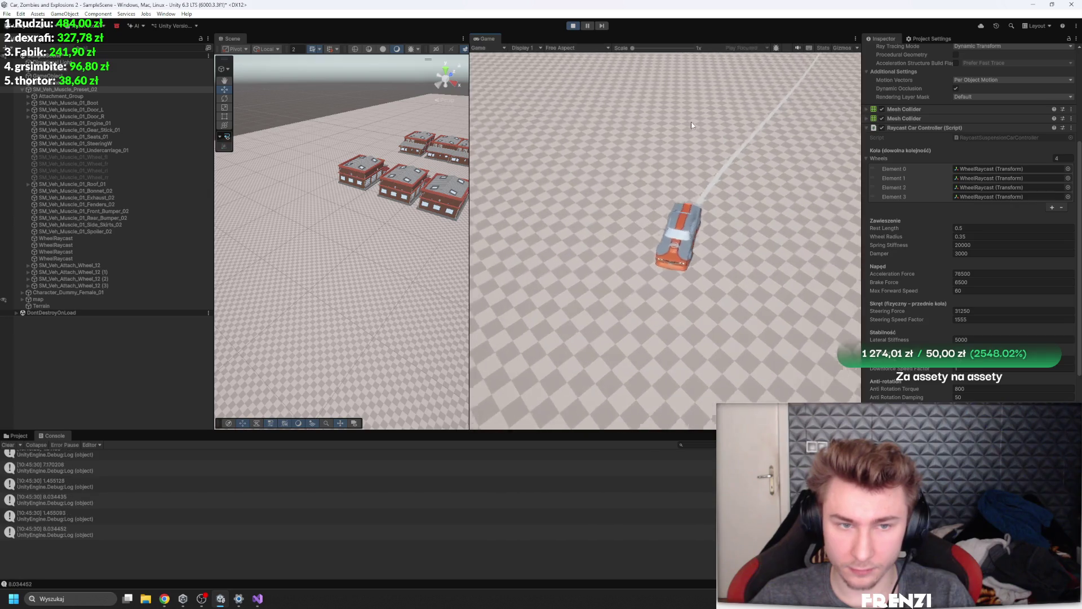
{"action": "key", "text": "a"}
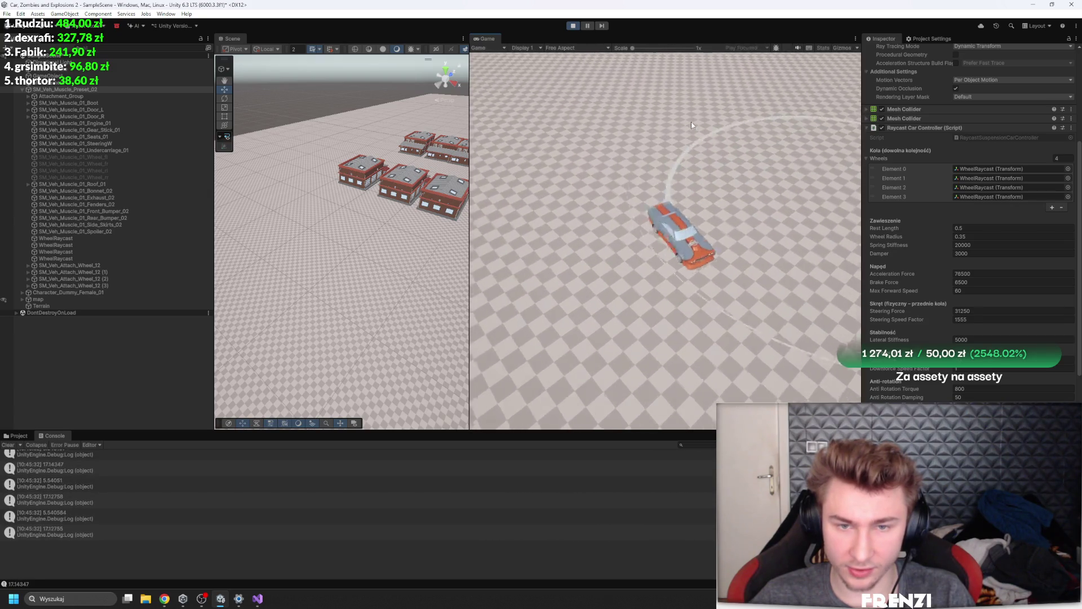
{"action": "key", "text": "w"}
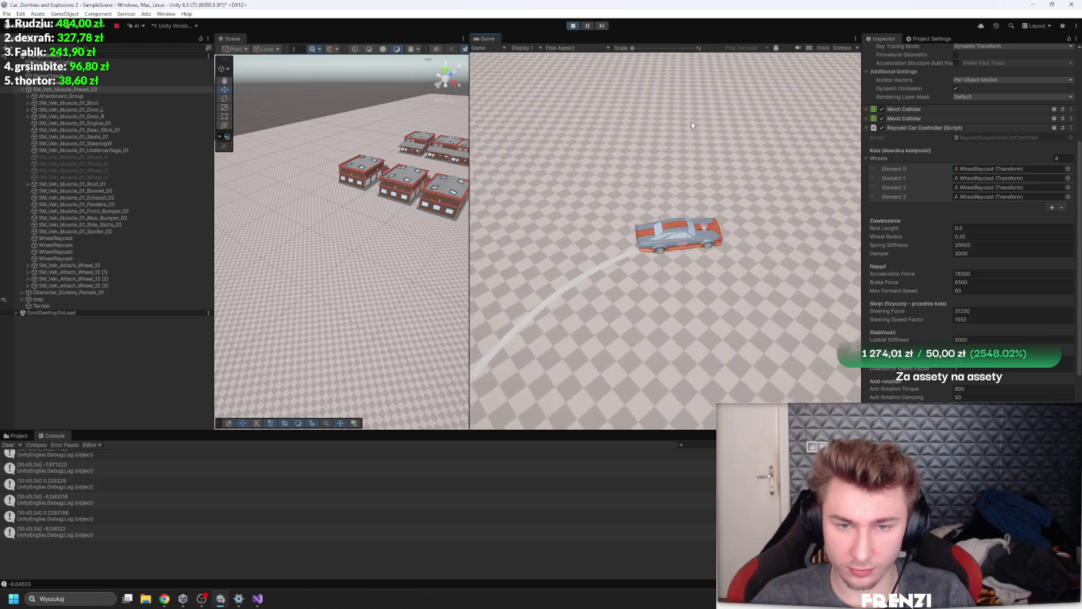
{"action": "key", "text": "d"}
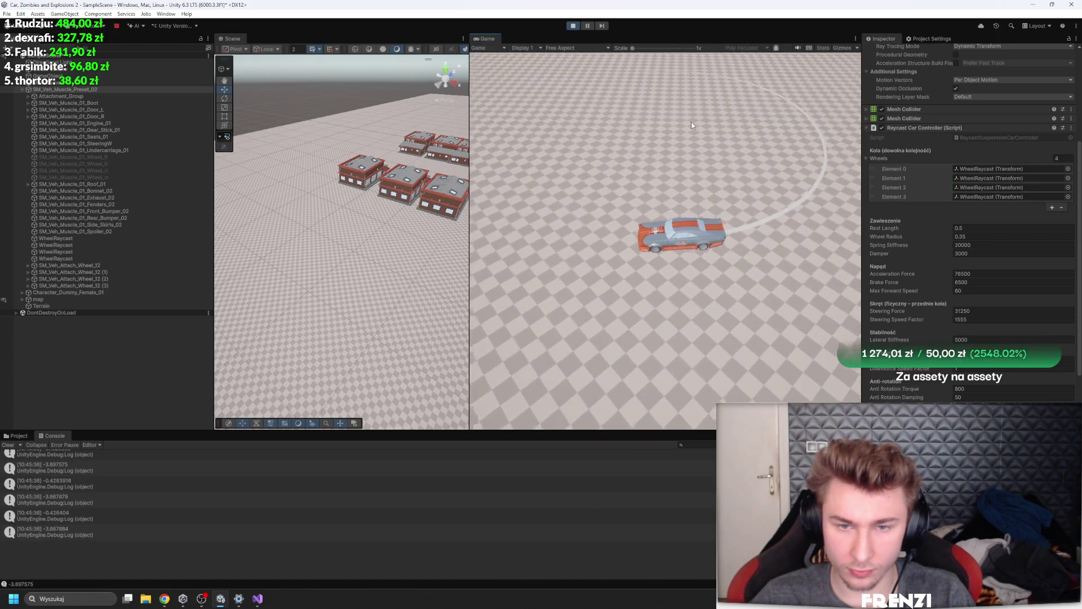
{"action": "key", "text": "a"}
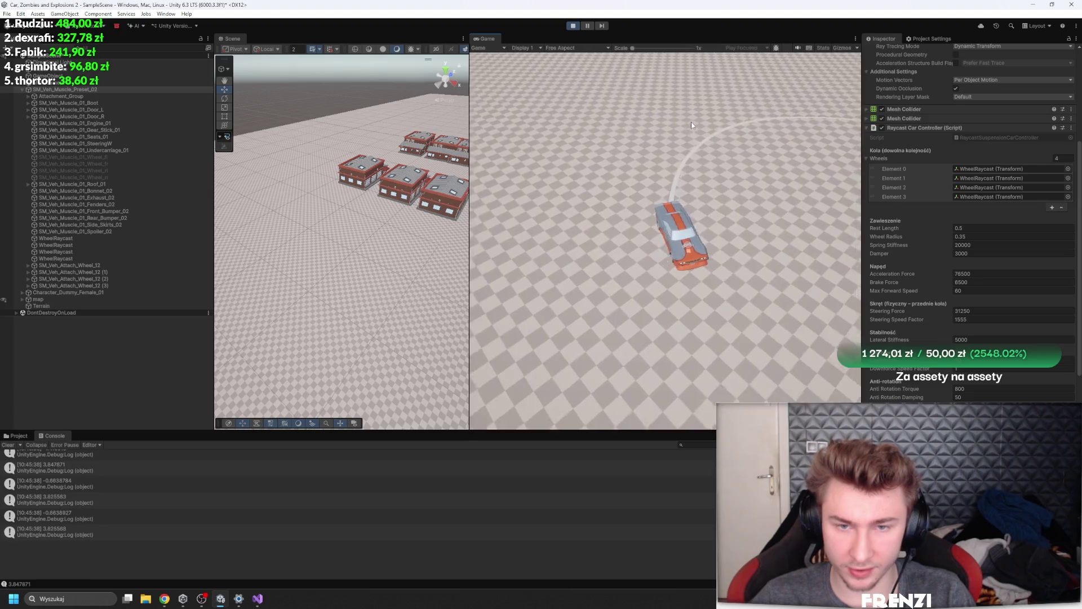
{"action": "key", "text": "a"}
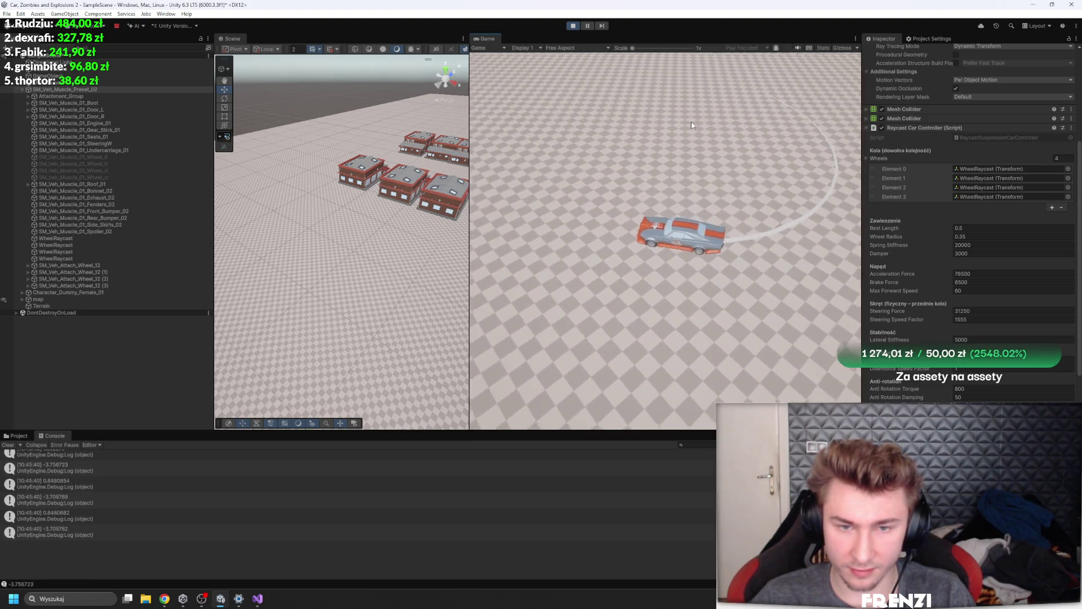
{"action": "key", "text": "d"}
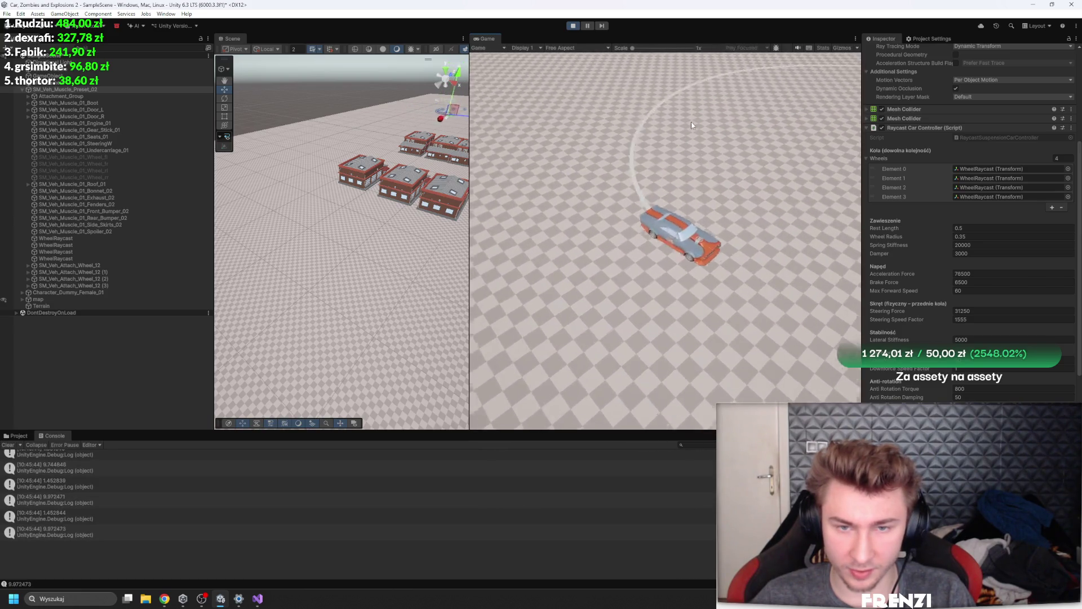
{"action": "key", "text": "a"}
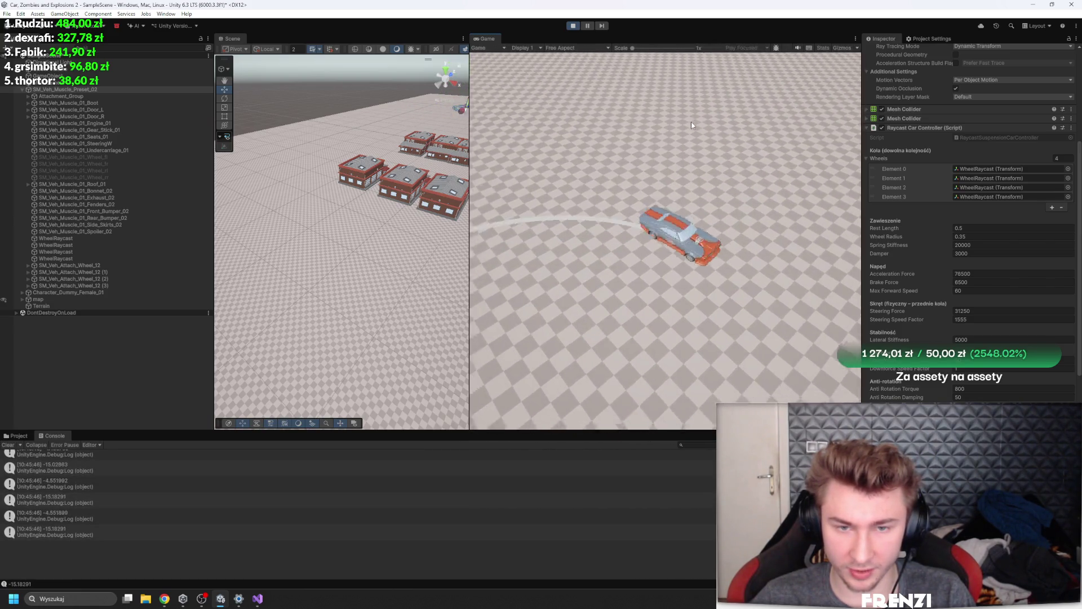
{"action": "key", "text": "d"}
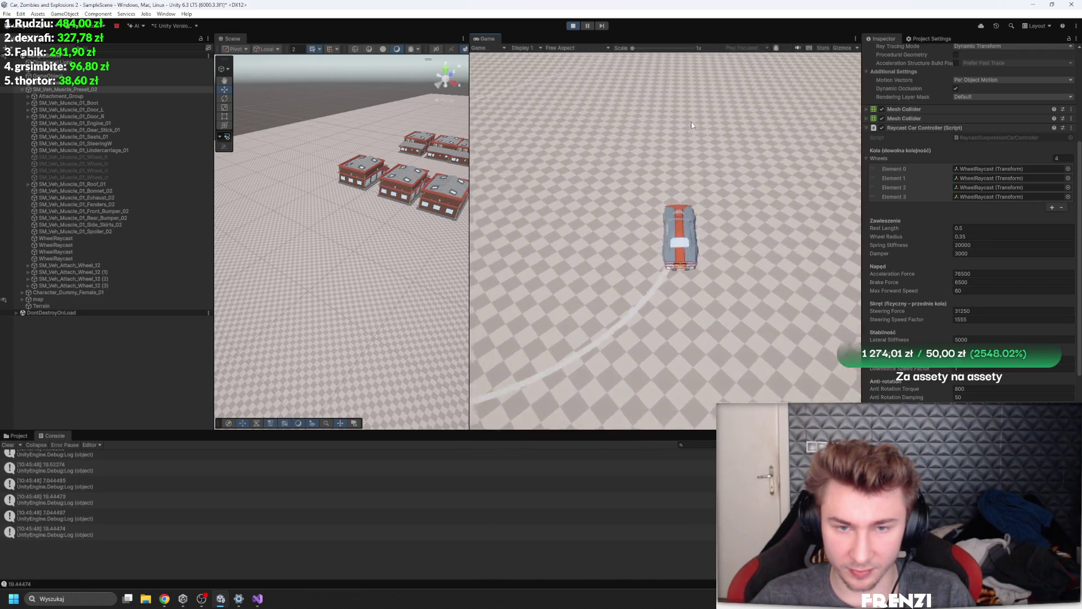
{"action": "key", "text": "a"}
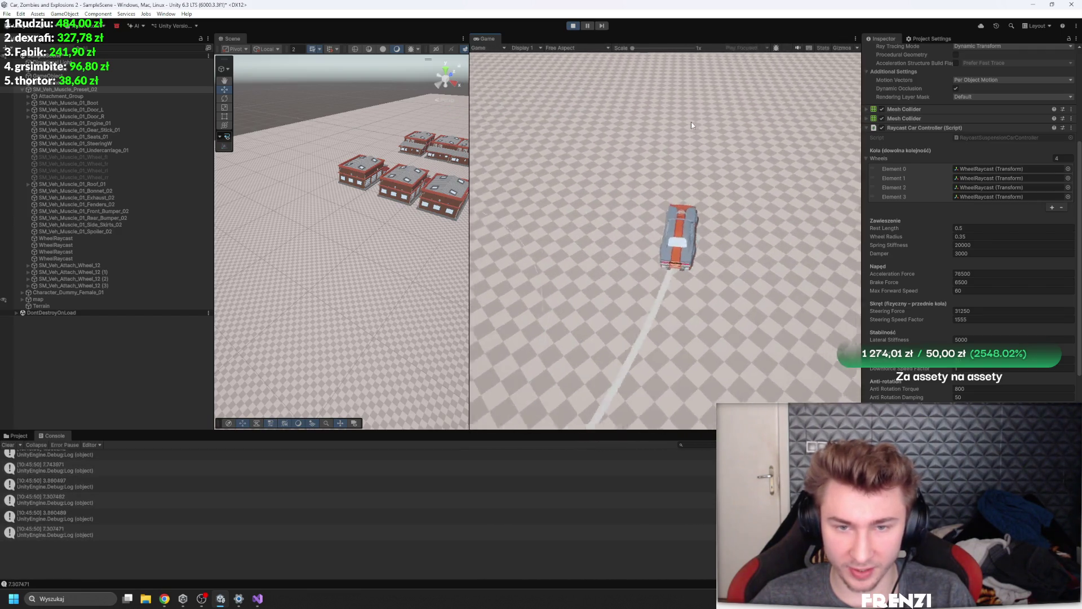
{"action": "key", "text": "d"}
{"action": "key", "text": "d"}
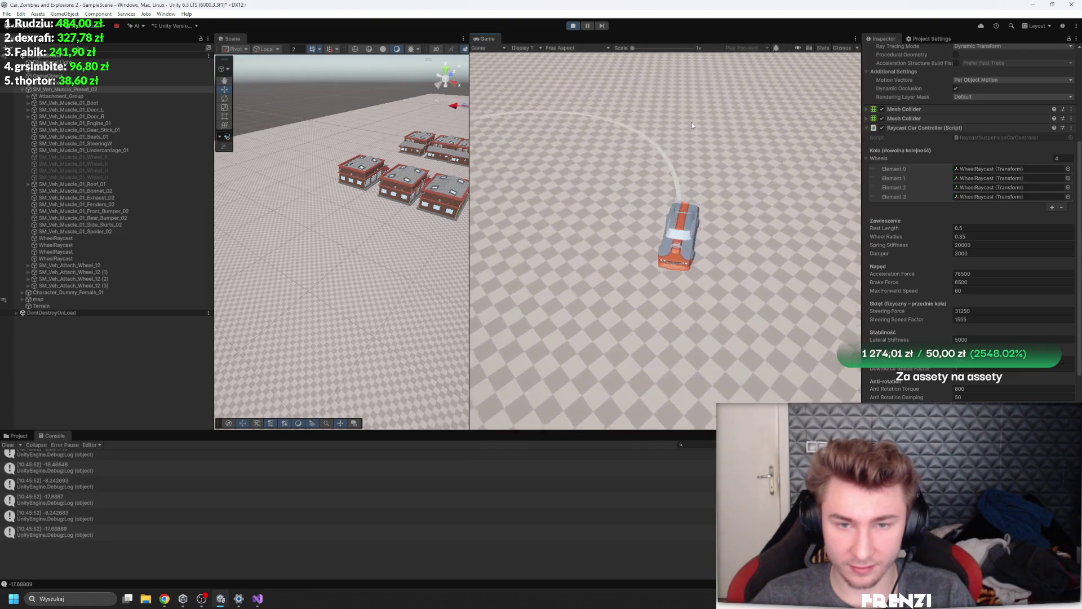
{"action": "key", "text": "d"}
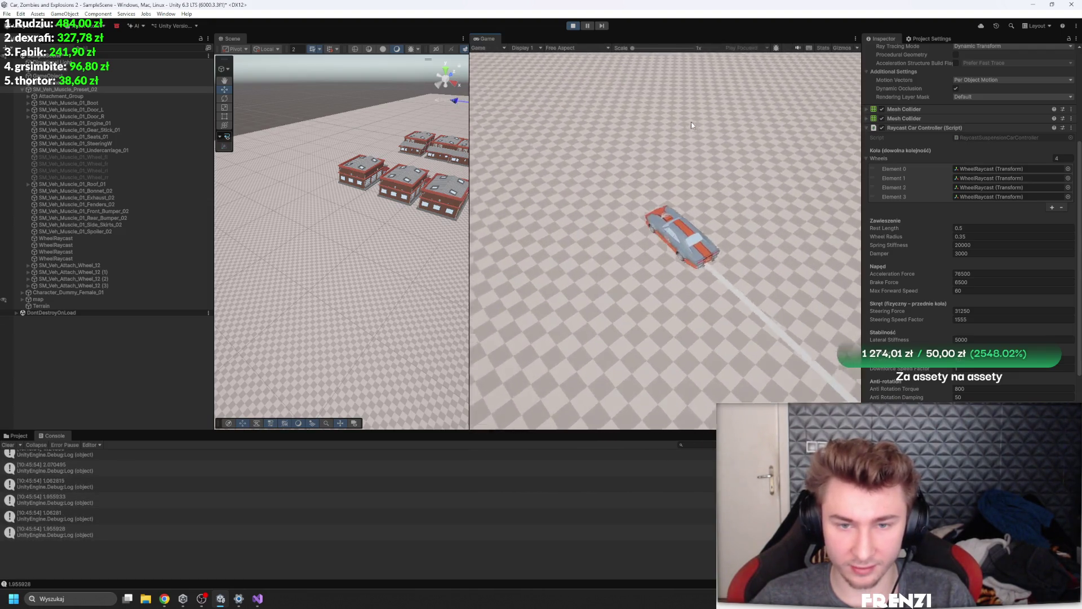
{"action": "key", "text": "d"}
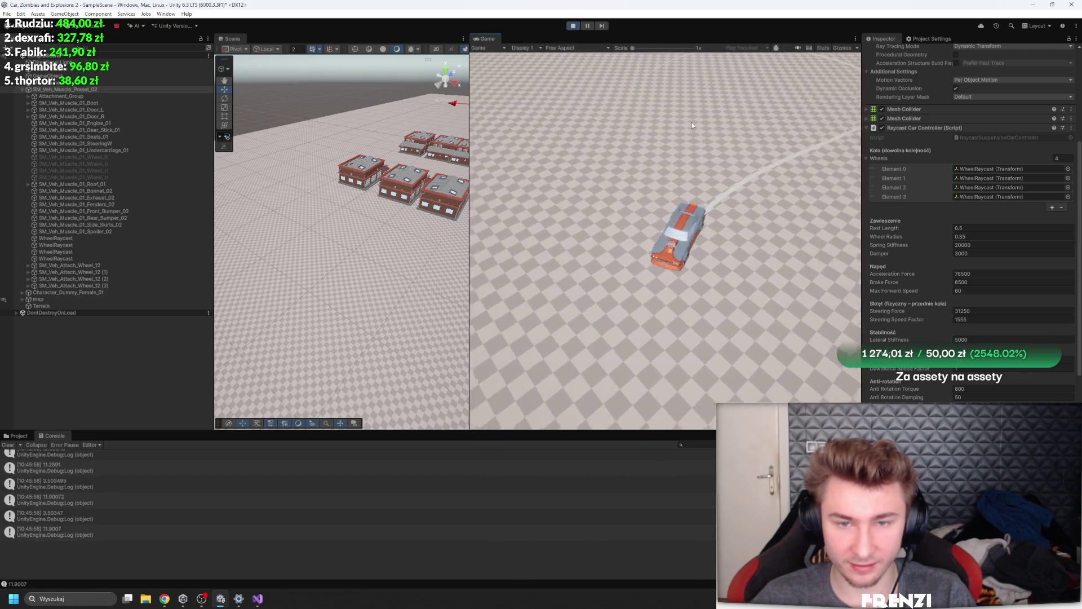
{"action": "key", "text": "d"}
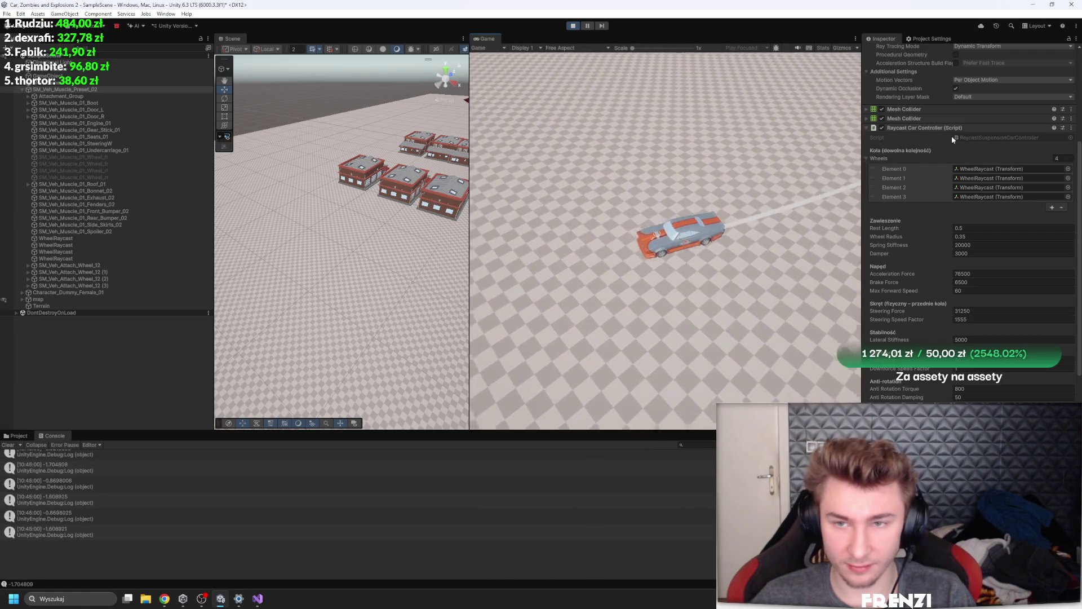
Copy the Raycast Car Controller component's tuned values and restart Play mode
{"action": "right_click", "coordinate": [962, 128]}
{"action": "left_click", "coordinate": [1010, 173]}
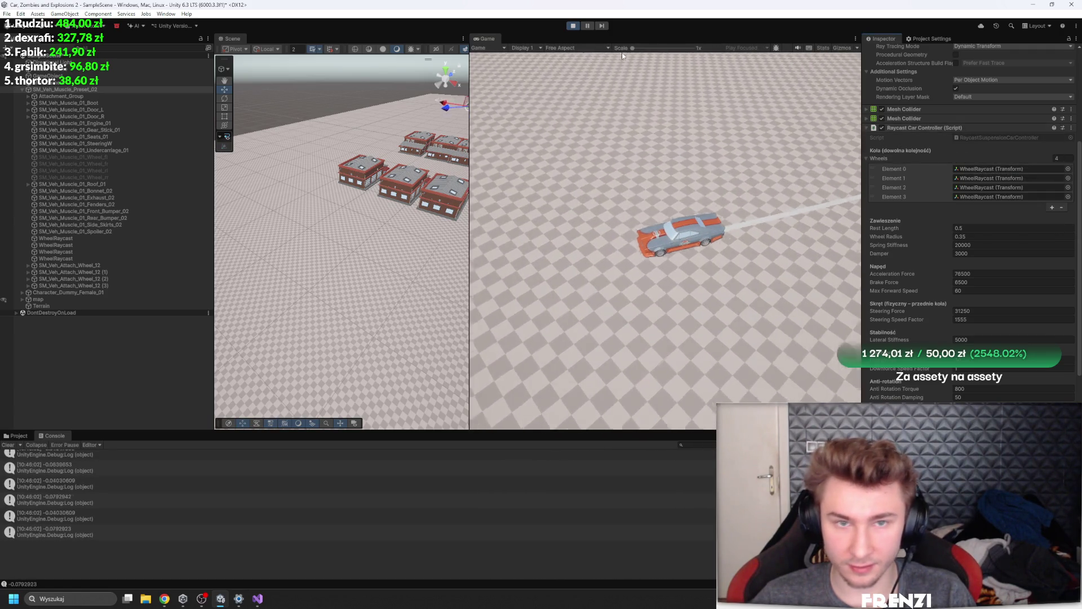
{"action": "left_click", "coordinate": [573, 25]}
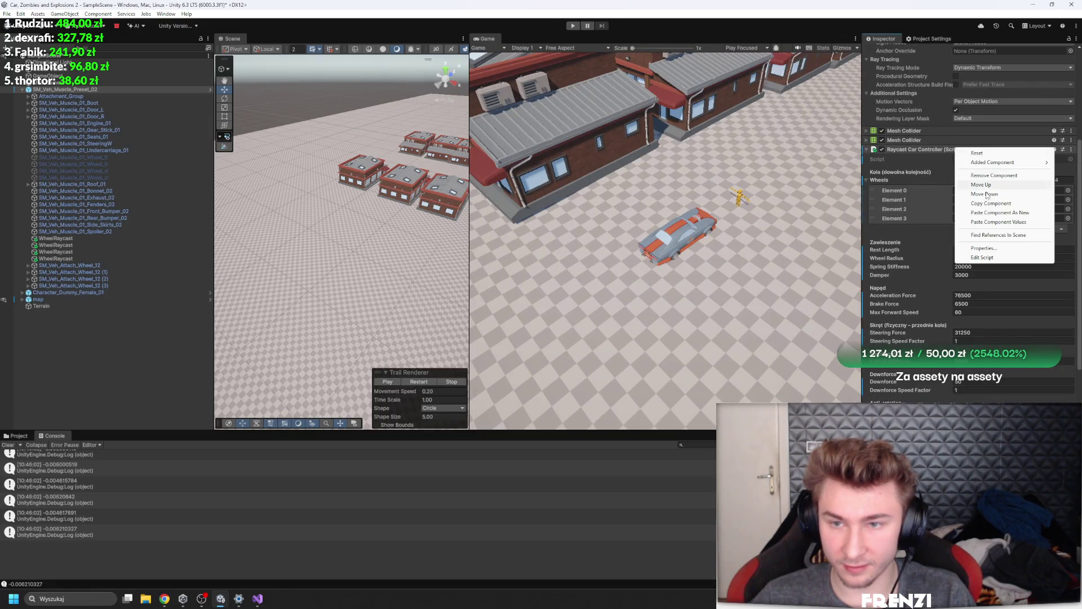
{"action": "left_click", "coordinate": [573, 25]}
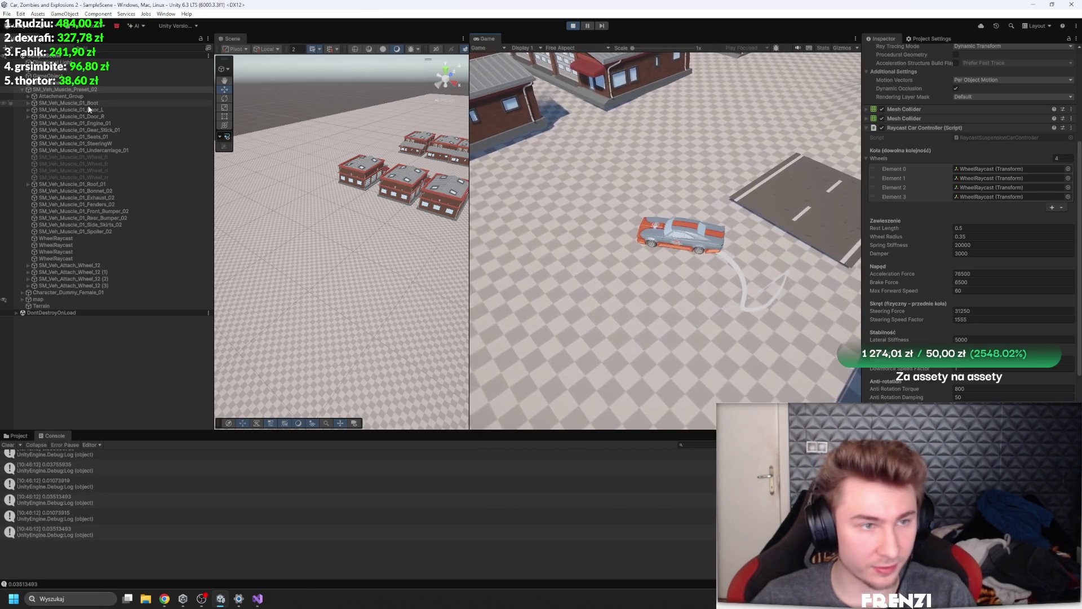
Select and frame SM_Veh_Muscle_Preset_02, orbiting the Scene view to see it from behind
{"action": "left_click", "coordinate": [107, 89]}
{"action": "double_click", "coordinate": [107, 90]}
{"action": "left_click_drag", "start_coordinate": [366, 169], "coordinate": [380, 95]}
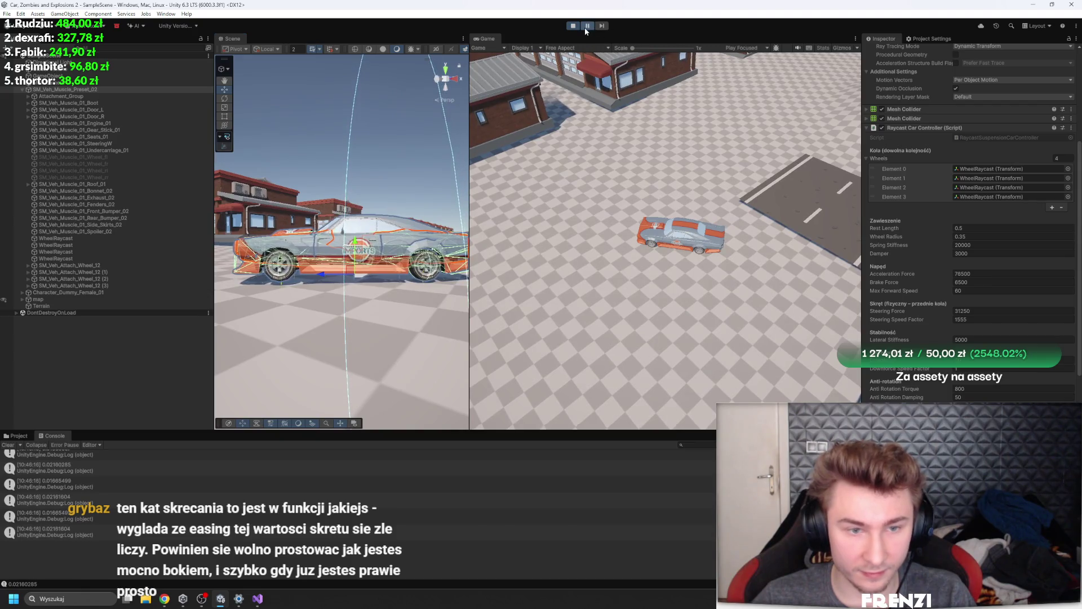
{"action": "mouse_move", "coordinate": [423, 169]}
{"action": "left_mouse_down"}
{"action": "mouse_move", "coordinate": [437, 186]}
{"action": "mouse_move", "coordinate": [403, 183]}
{"action": "left_mouse_up"}
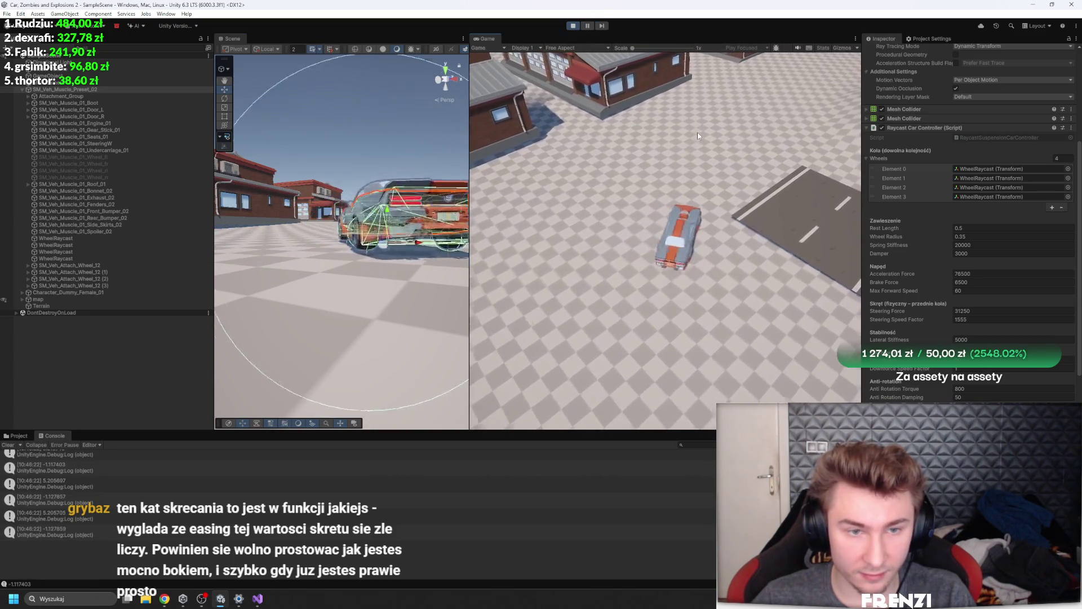
{"action": "left_click_drag", "start_coordinate": [388, 218], "coordinate": [414, 212]}
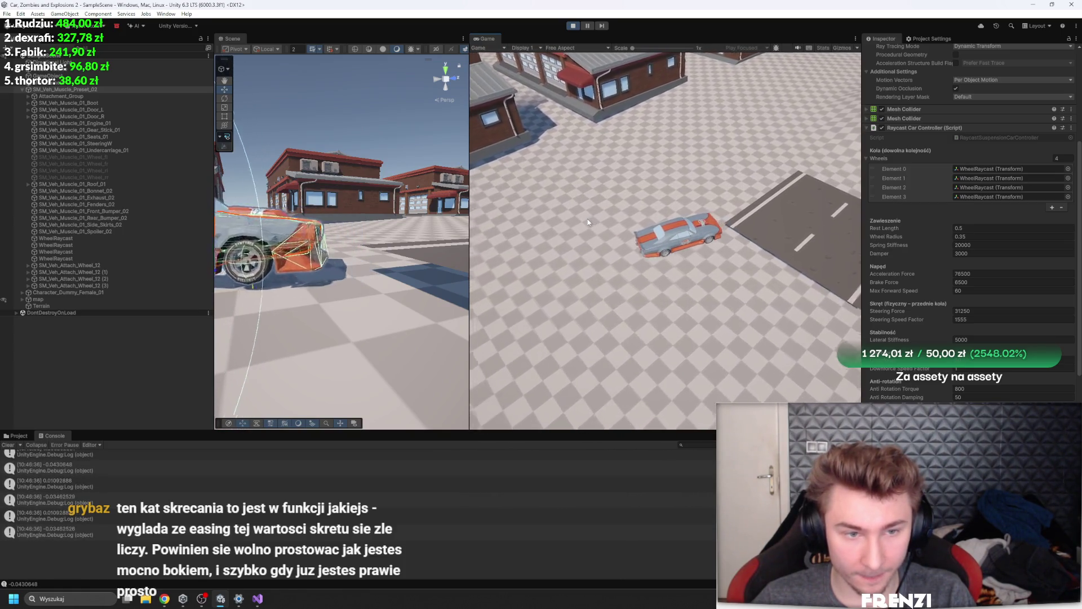
Drive forward, swerve between the buildings and the road, then turn back toward the road
{"action": "key", "text": "w"}
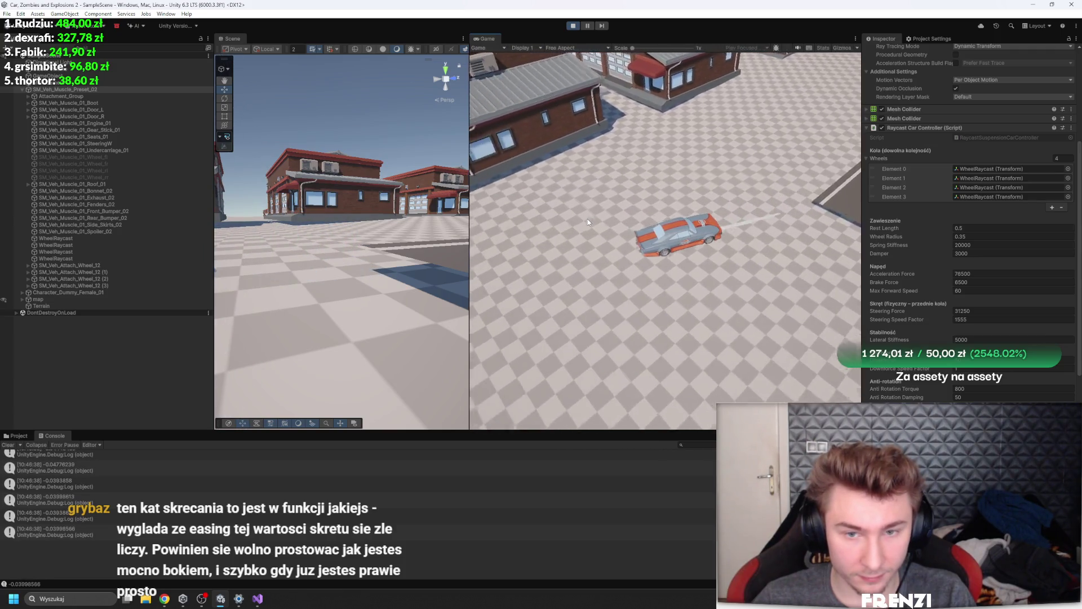
{"action": "key", "text": "a"}
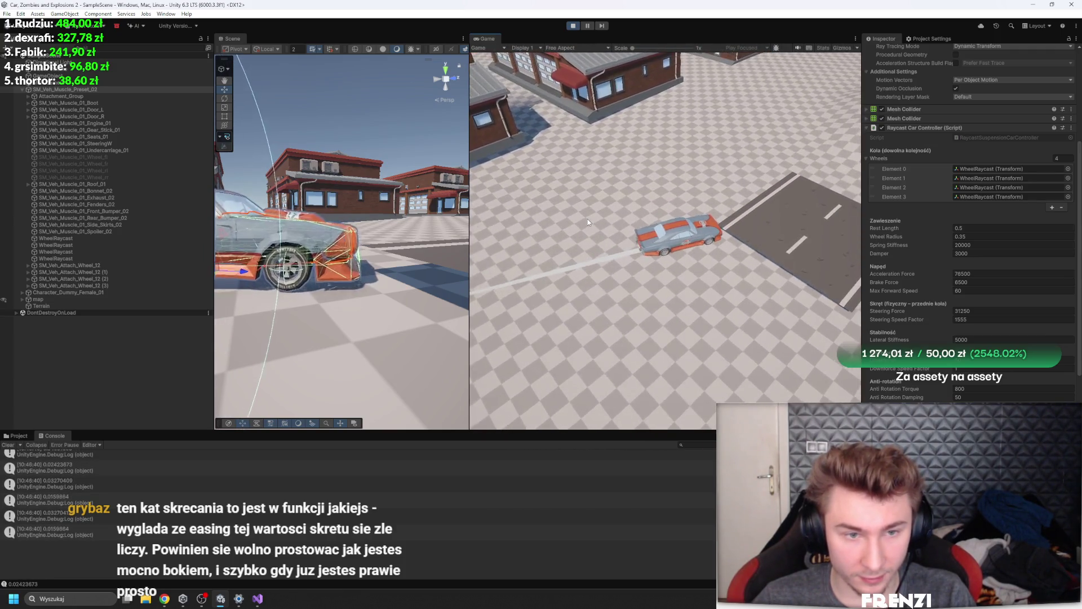
{"action": "key", "text": "d"}
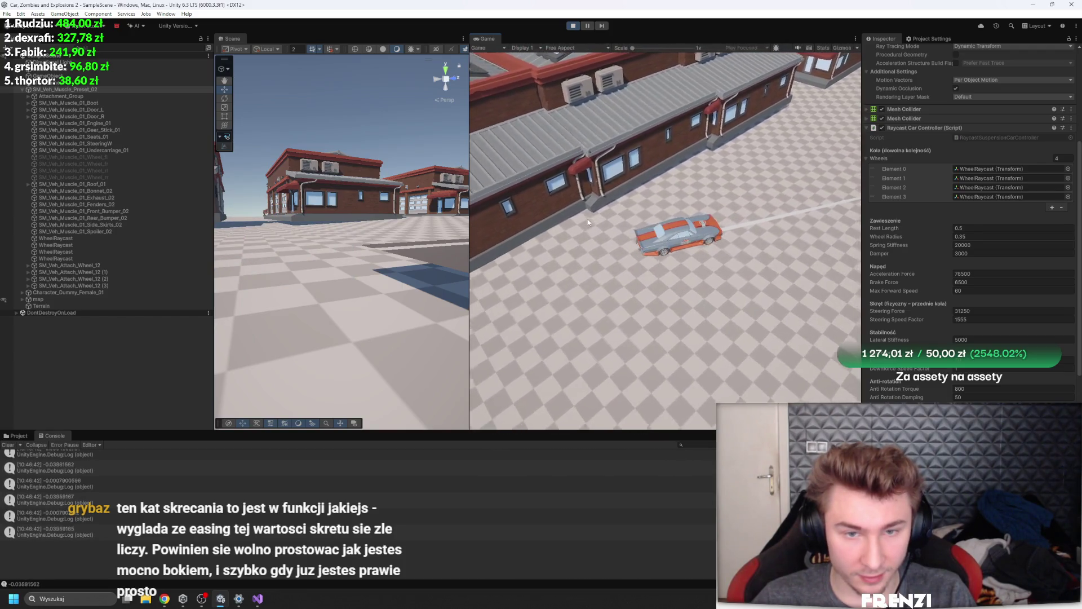
{"action": "key", "text": "a"}
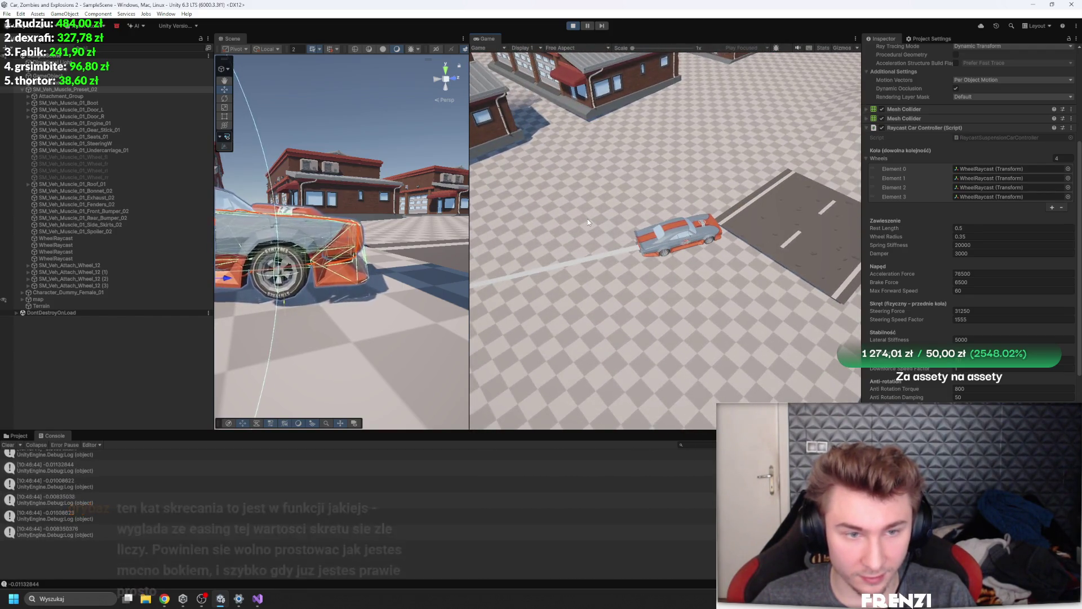
{"action": "key", "text": "d"}
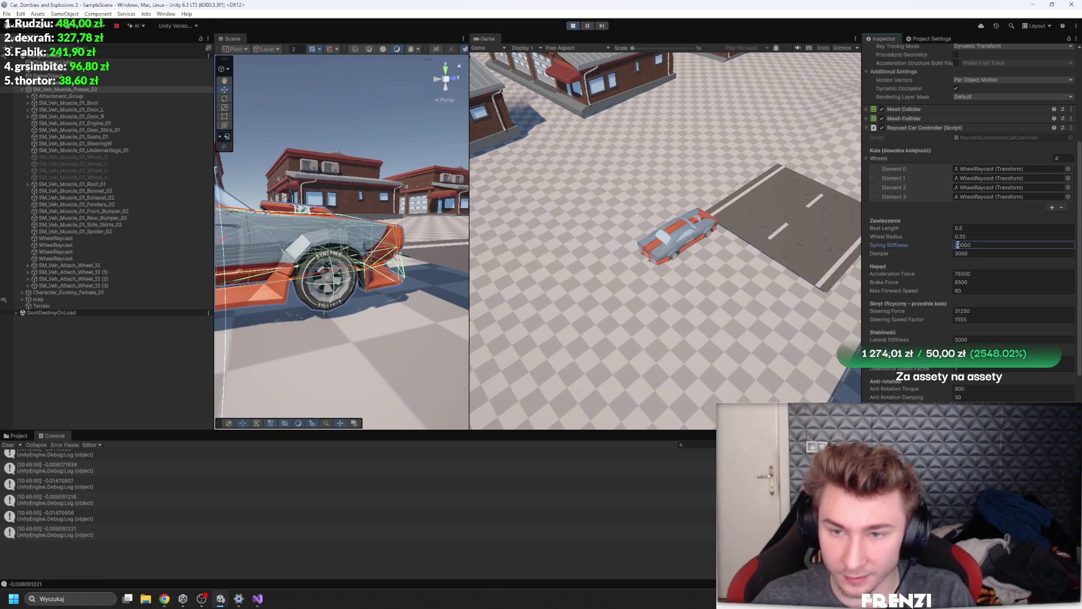
Set Spring Stiffness to 40000 and test-drive forward with a right-hand curve
{"action": "type", "text": "4"}
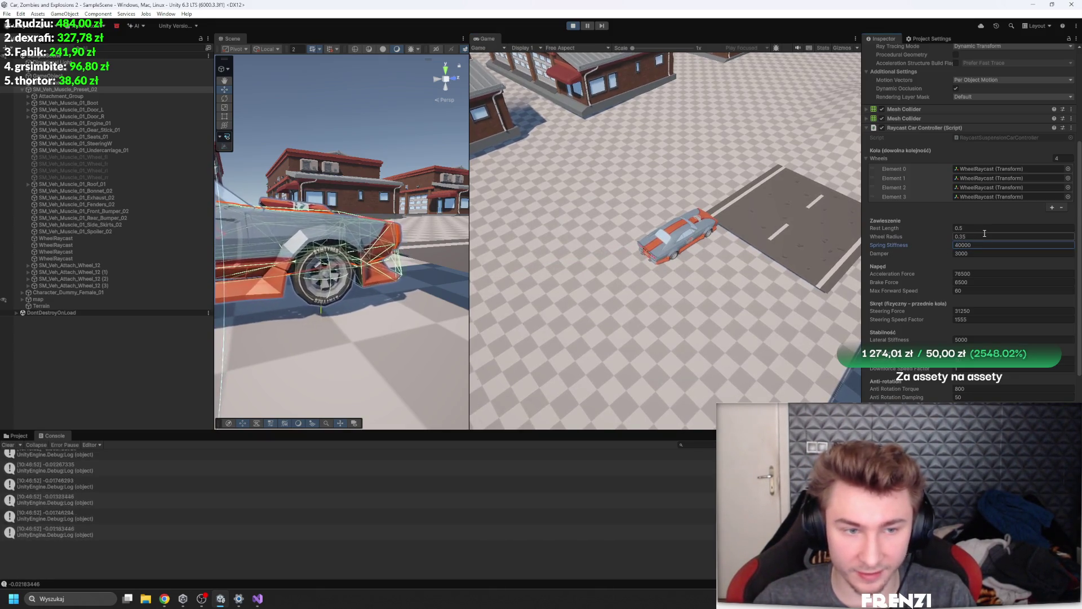
{"action": "left_click", "coordinate": [623, 197]}
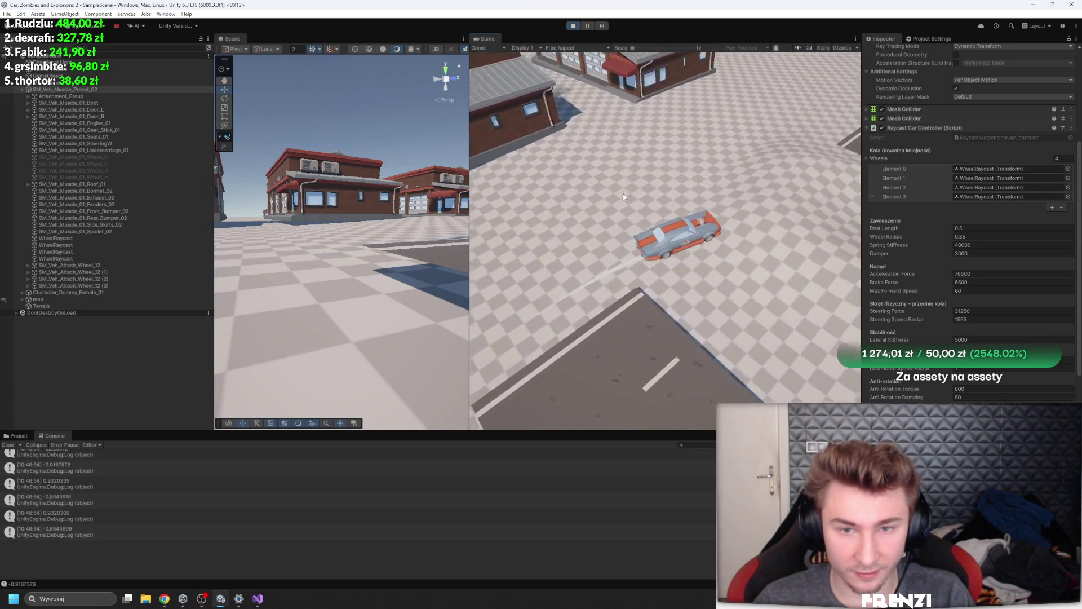
{"action": "key", "text": "w"}
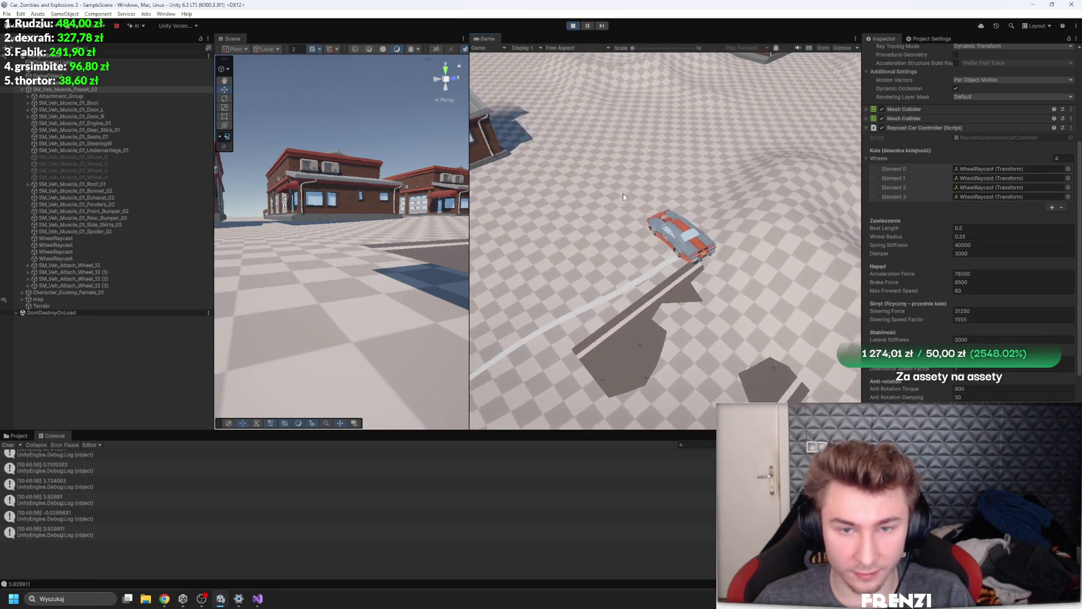
{"action": "key", "text": "d"}
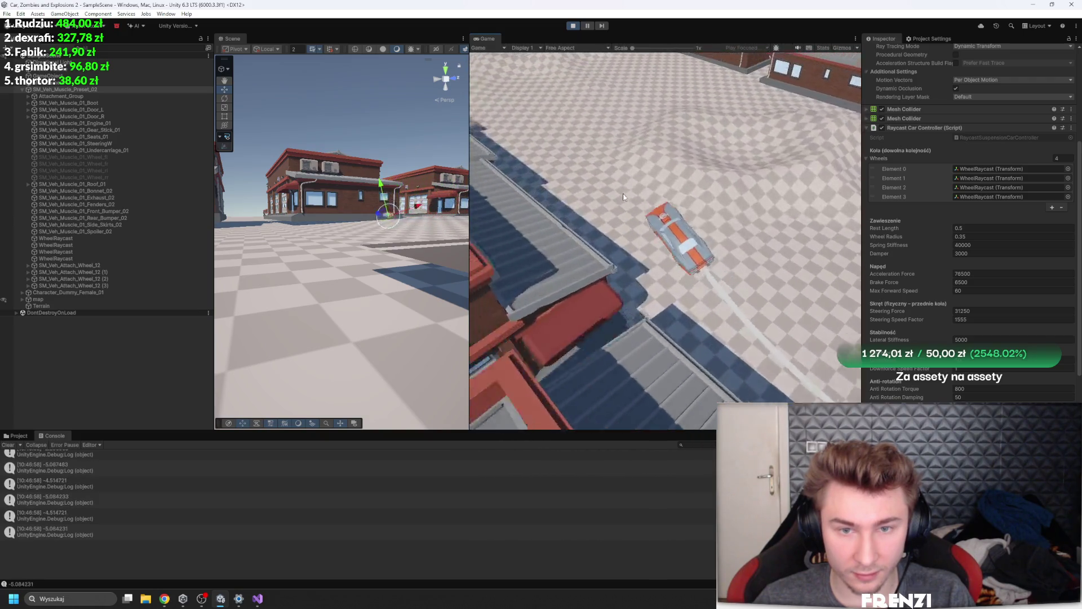
{"action": "key", "text": "w"}
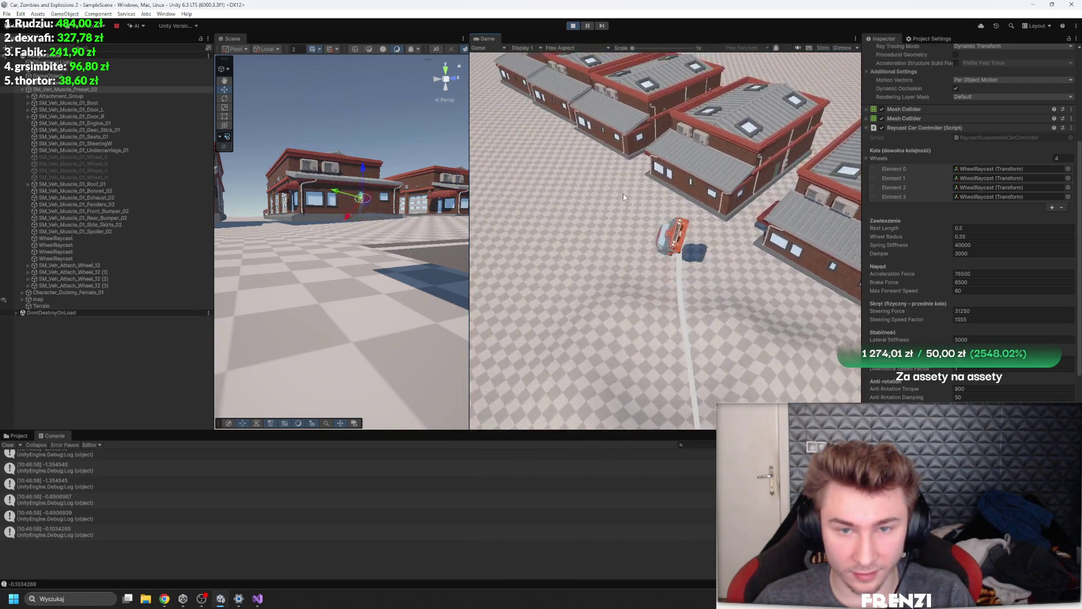
{"action": "key", "text": "w"}
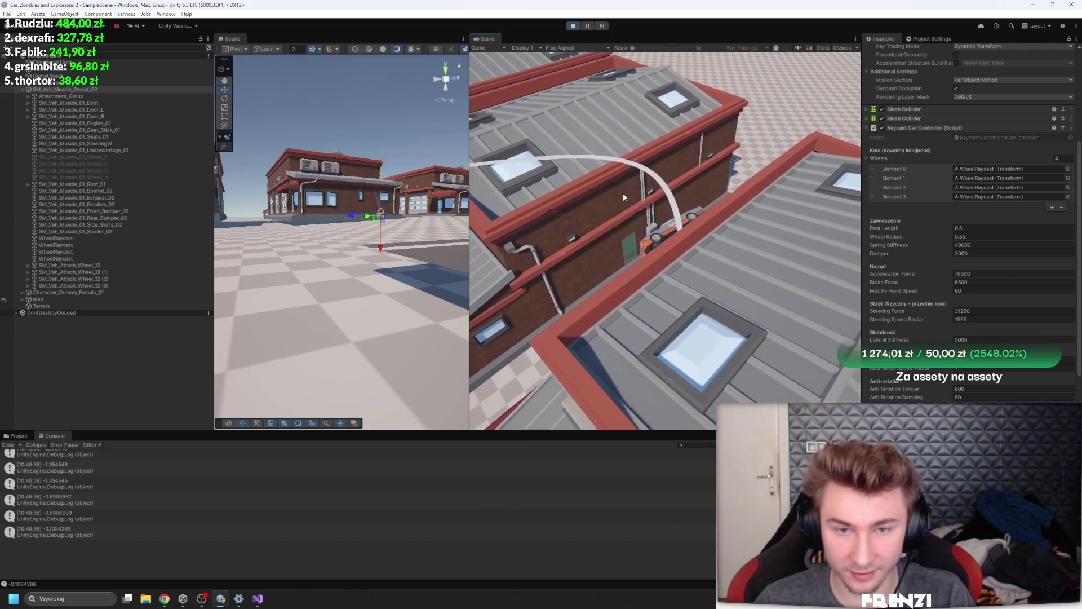
Restart Play mode, re-enter Spring Stiffness 40000, and drift the car across the grid
{"action": "left_click", "coordinate": [574, 26]}
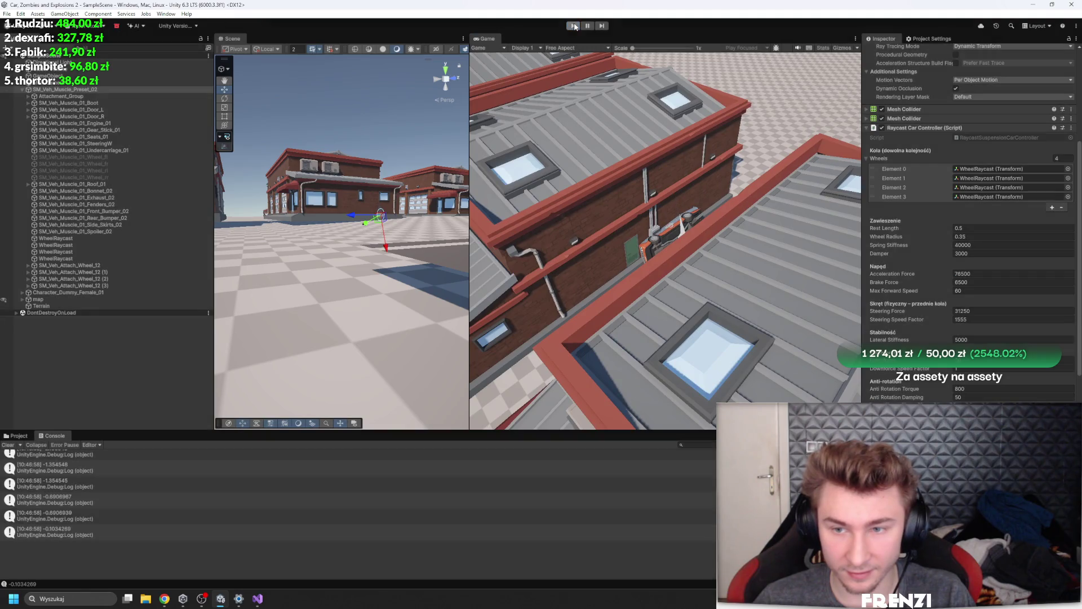
{"action": "left_click", "coordinate": [574, 26]}
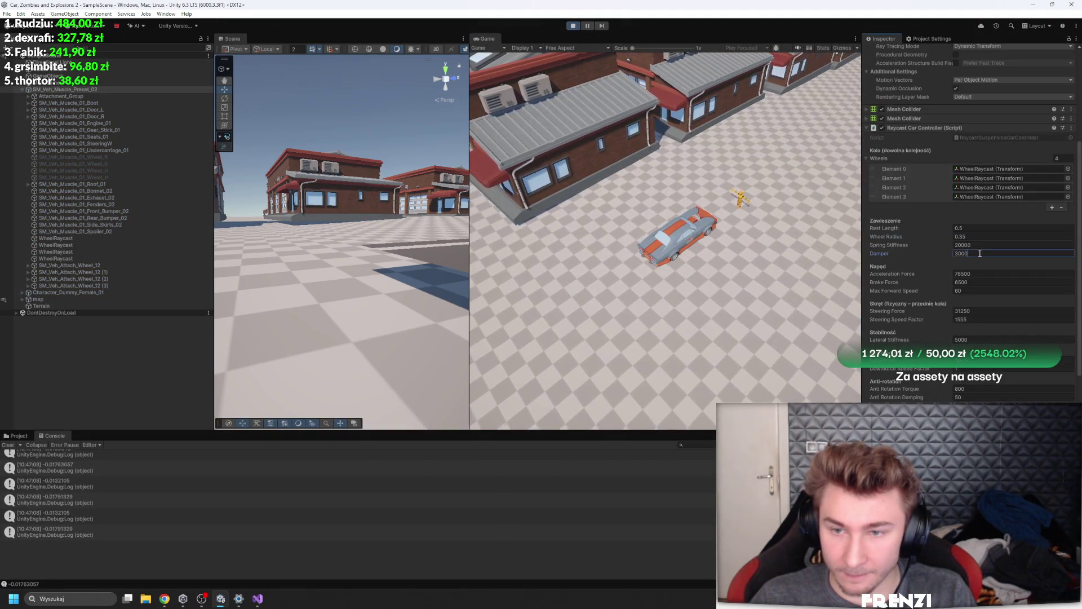
{"action": "type", "text": "0"}
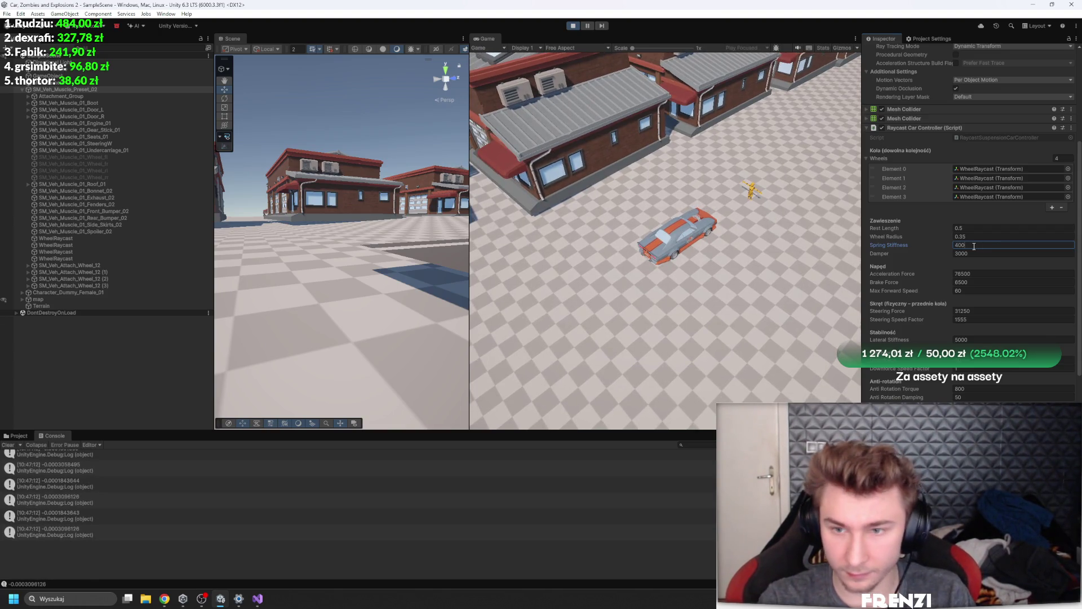
{"action": "type", "text": "00"}
{"action": "left_click", "coordinate": [756, 283]}
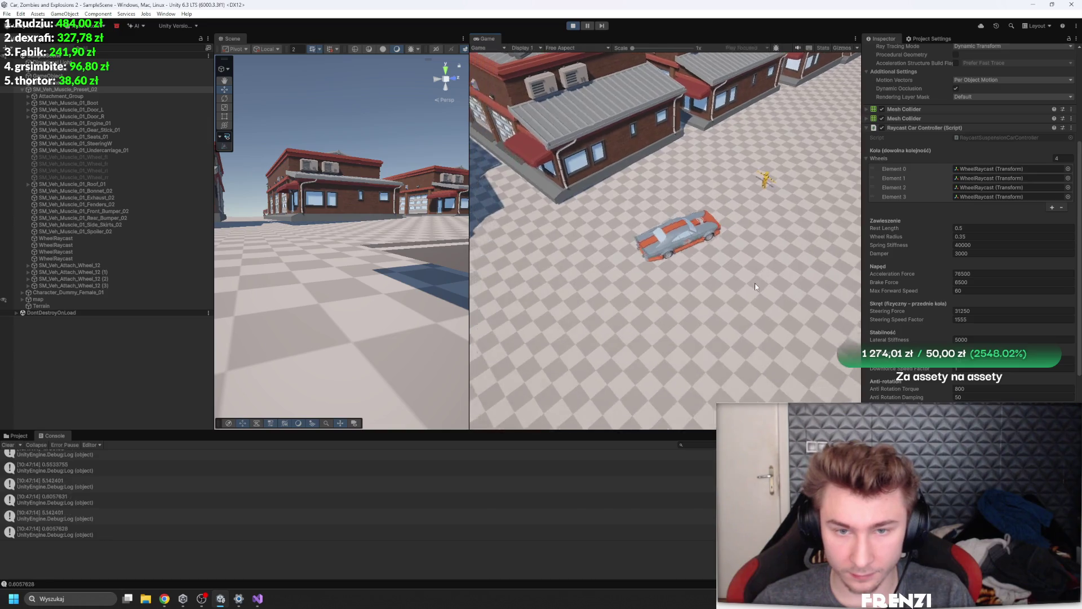
{"action": "key", "text": "w"}
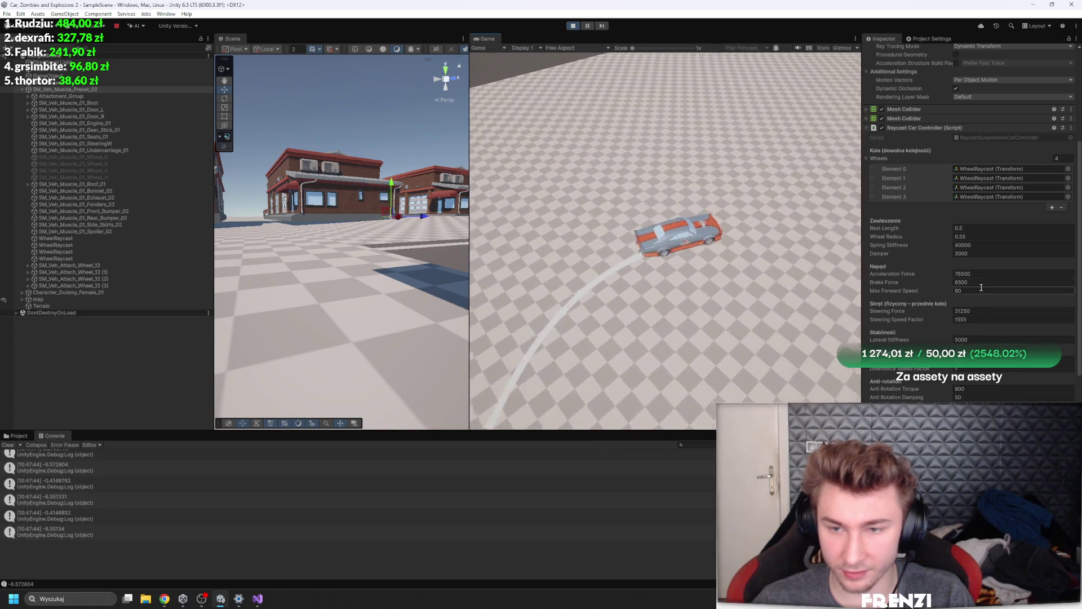
{"action": "left_click", "coordinate": [981, 288]}
{"action": "left_click", "coordinate": [654, 234]}
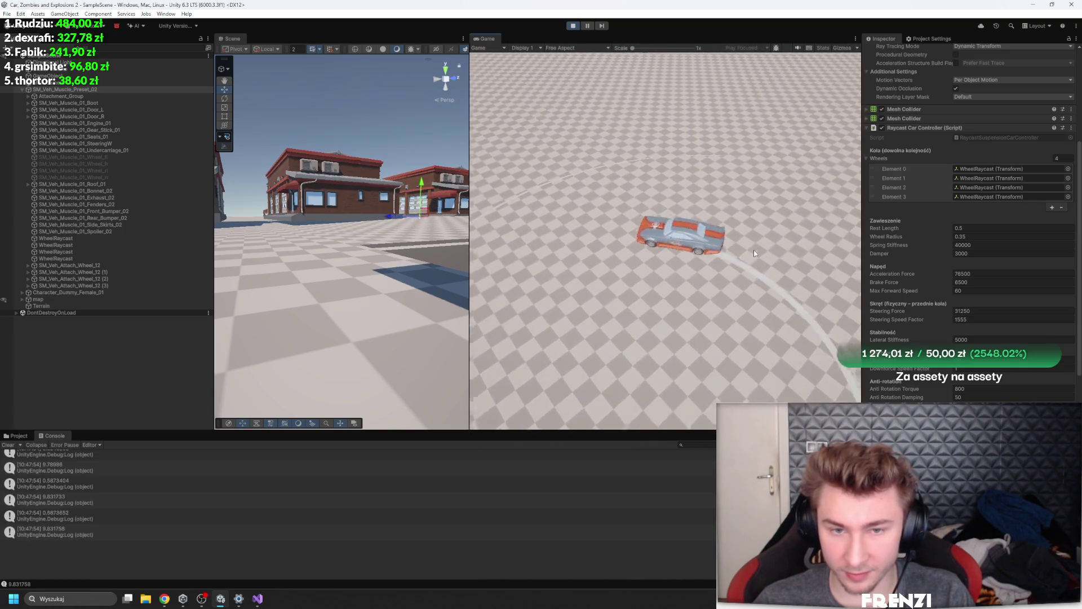
{"action": "right_click", "coordinate": [915, 129]}
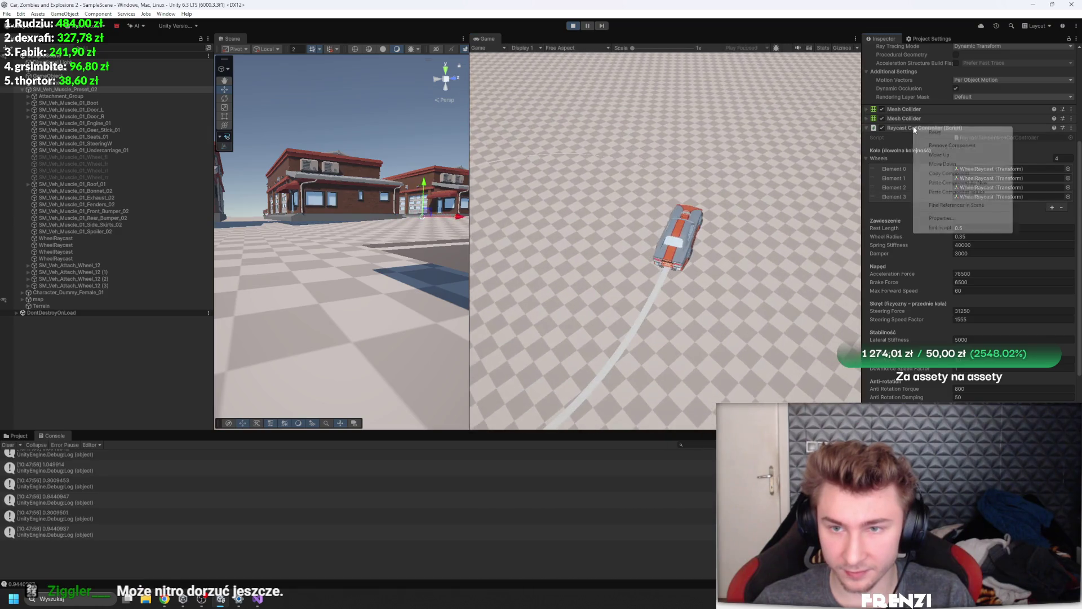
Copy the tuned Raycast Car Controller component, stop Play mode, and switch to Visual Studio
{"action": "left_click", "coordinate": [958, 173]}
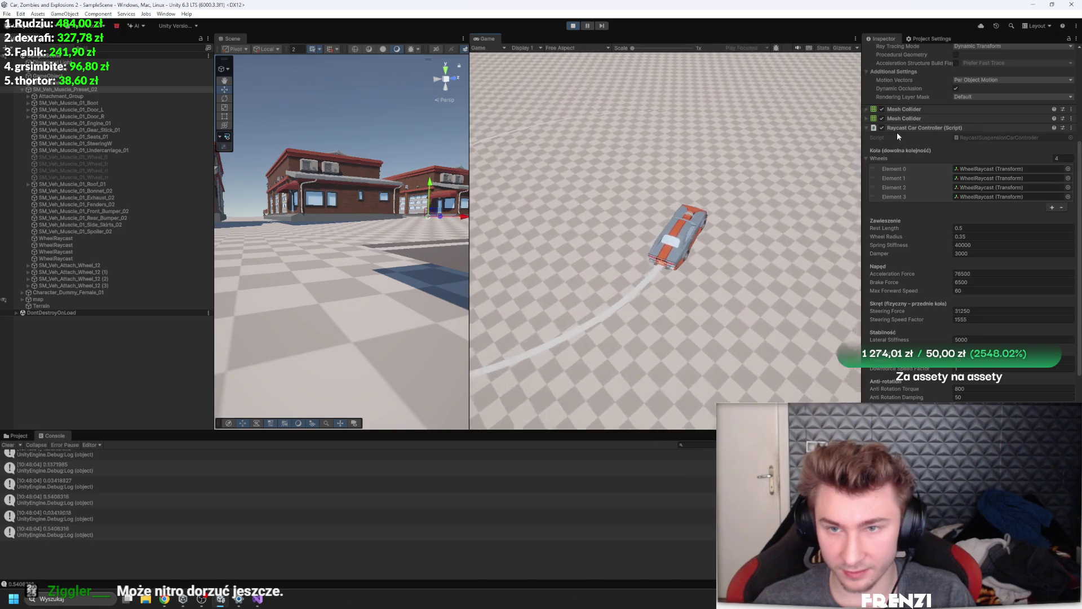
{"action": "left_click", "coordinate": [572, 25]}
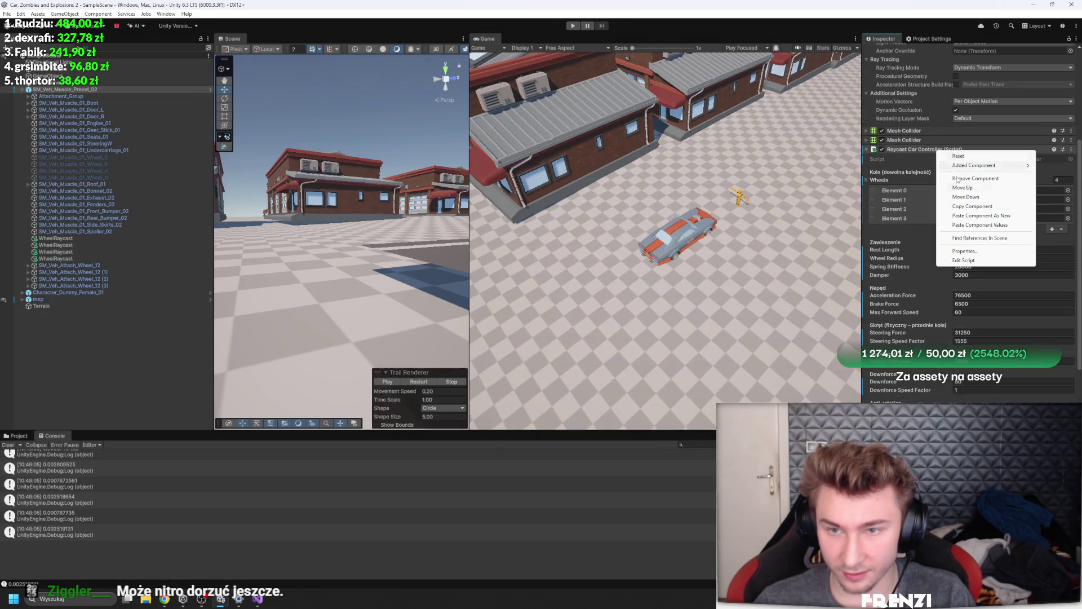
{"action": "key", "text": "alt+Tab"}
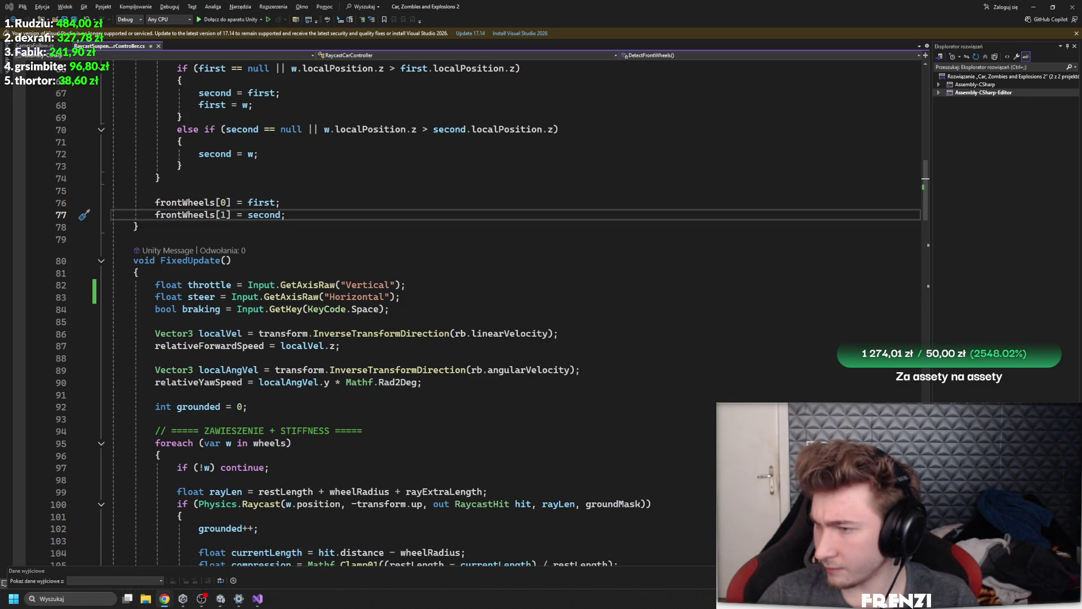
{"action": "scroll", "coordinate": [284, 333], "scroll_direction": "up", "scroll_amount": 3}
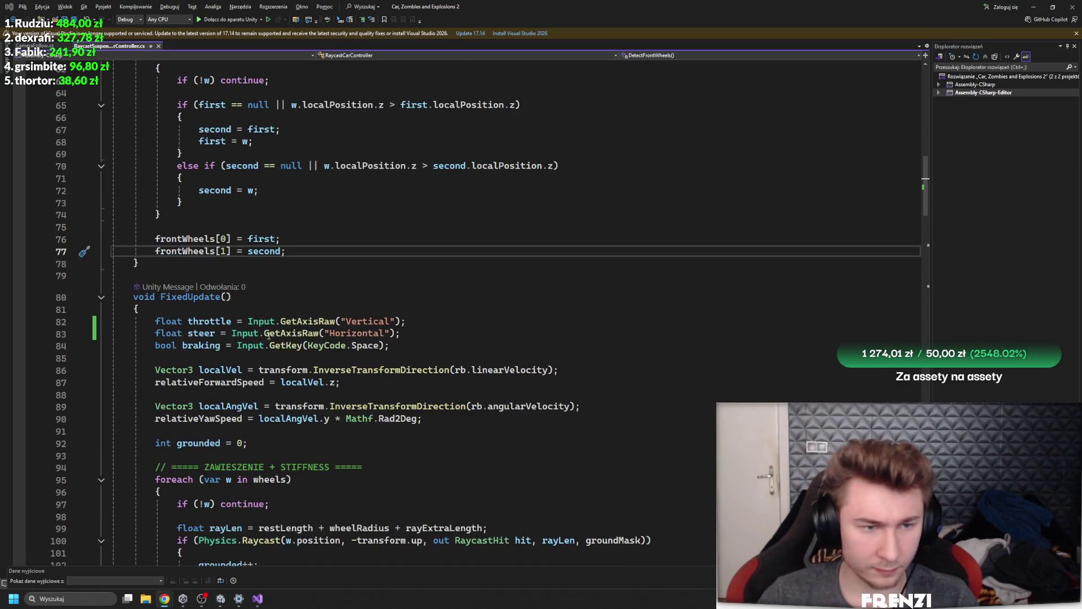
Paste the Airborne logarithmic growth fields and UpdateAirborneLogarithmicValue method after FixedUpdate
{"action": "scroll", "coordinate": [322, 356], "scroll_direction": "down", "scroll_amount": 15}
{"action": "scroll", "coordinate": [263, 260], "scroll_direction": "down", "scroll_amount": 11}
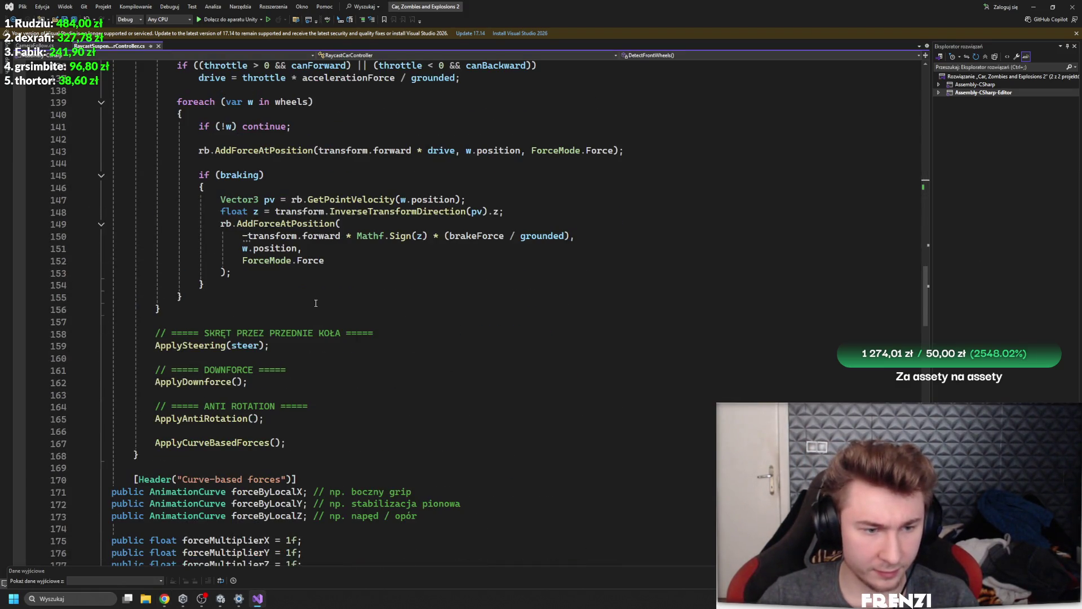
{"action": "left_click", "coordinate": [141, 285]}
{"action": "left_click", "coordinate": [139, 309]}
{"action": "key", "text": "ctrl+v"}
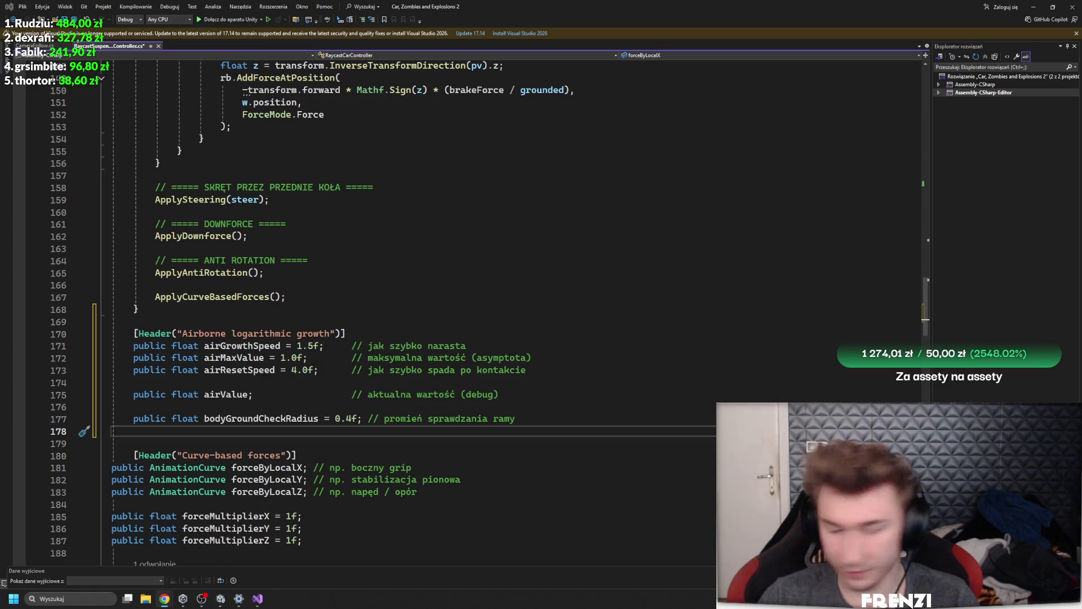
{"action": "key", "text": "Return"}
{"action": "key", "text": "Return"}
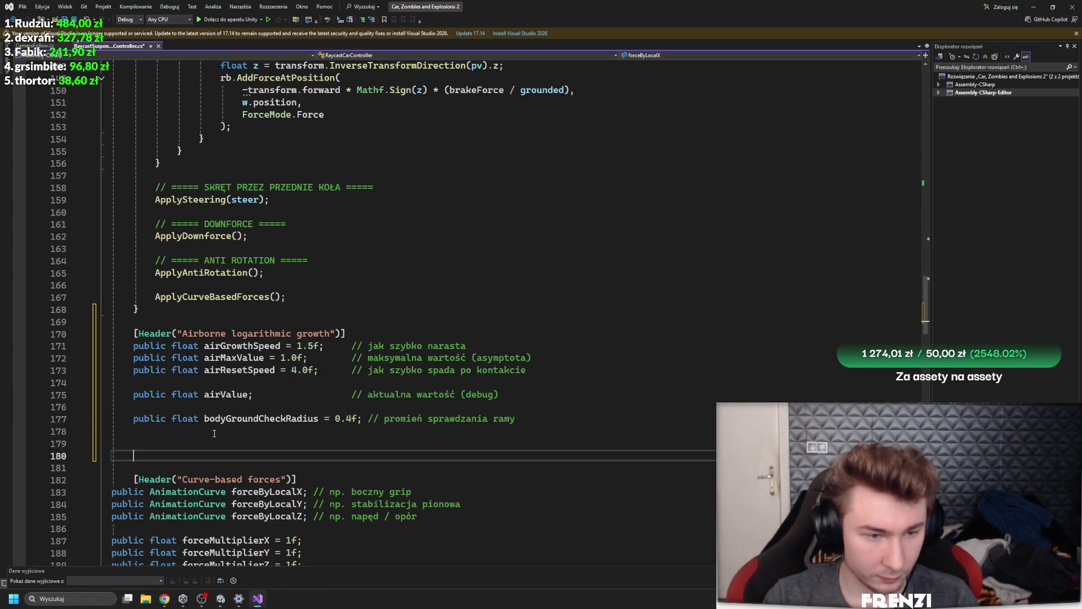
{"action": "type", "text": "void UpdateAirborneLogarithmicValue()         {             bool anyWheelGrounded = false;              // --- sprawdzenie kół ---             foreach (var w in wheels)             {                 if (!w) continue;                  float rayLen = restLength + wheelRadius + rayExtraLength;                 if (Physics.Raycast(w.position, -transform.up, rayLen, groundMask))                 {                     anyWheelGrounded = true;                     break;                 }             }              // --- sprawdzenie ramy (sphere check) ---             bool bodyGrounded = Physics.CheckSphere(                 transform.position,                 bodyGroundCheckRadius,                 groundMask,                 QueryTriggerInteraction.Ignore             );              bool airborne = !anyWheelGrounded && !bodyGrounded;              // --- logarytmiczne narastanie ---             if (airborne)             {                 // asymptotyczne zbliżanie się do max                 airValue += (airMaxValue - airValue) * airGrowthSpeed * Time.fixedDeltaTime;             }             else             {                 // szybki powrót do zera po lądowaniu                 airValue = Mathf.MoveTowards(                     airValue,                     0f,                     airResetSpeed * Time.fixedDeltaTime                 );             }         }"}
Add an UpdateAirborneLogarithmicValue(); call right after ApplyCurveBasedForces() in FixedUpdate
{"action": "scroll", "coordinate": [319, 373], "scroll_direction": "up", "scroll_amount": 5}
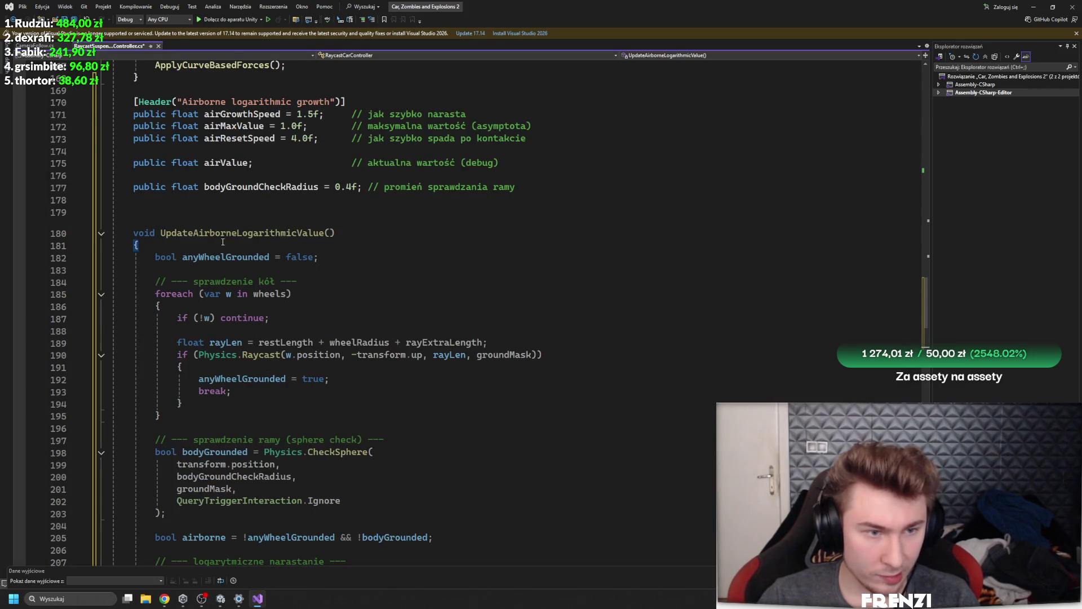
{"action": "scroll", "coordinate": [380, 241], "scroll_direction": "up", "scroll_amount": 8}
{"action": "left_click", "coordinate": [341, 349]}
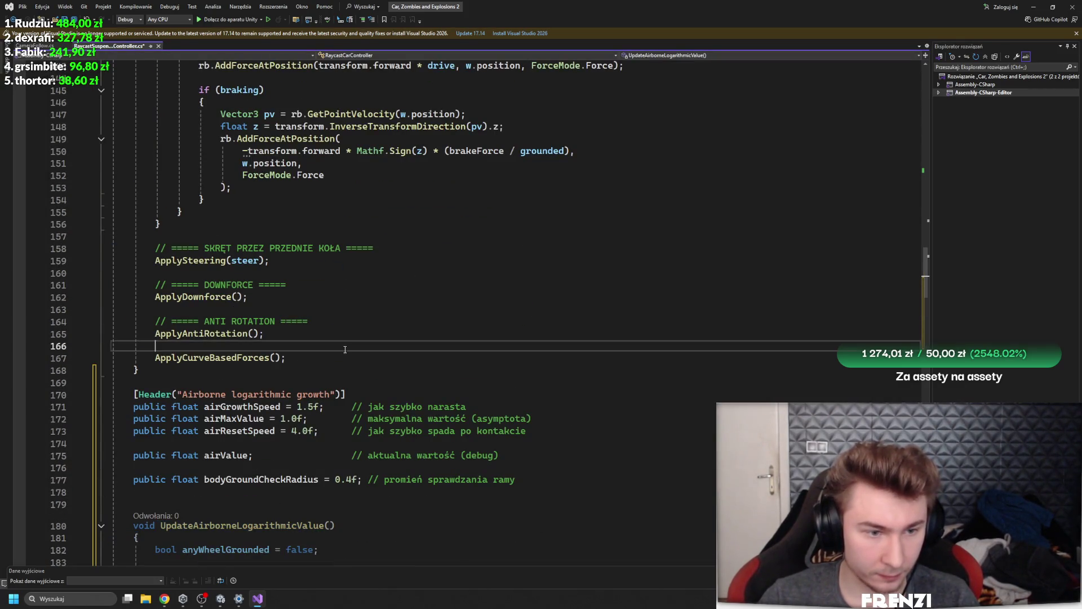
{"action": "key", "text": "Down"}
{"action": "key", "text": "End"}
{"action": "key", "text": "Return"}
{"action": "key", "text": "Return"}
{"action": "type", "text": "UpdateAirborneLogarithmicValue() {"}
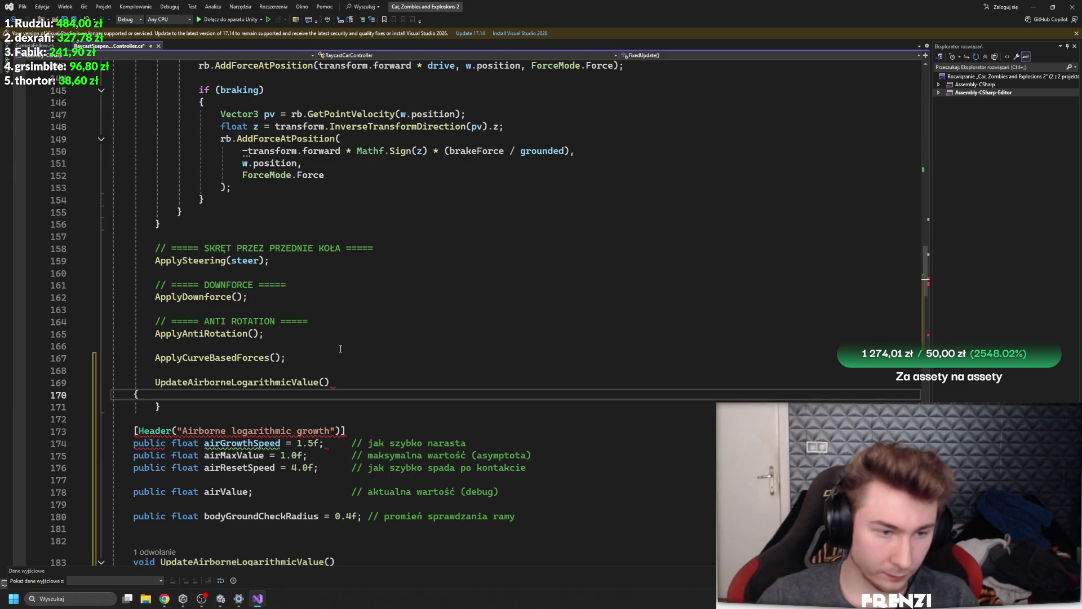
{"action": "left_click", "coordinate": [359, 381]}
{"action": "type", "text": ";"}
Return from Visual Studio to the Unity editor
{"action": "left_click", "coordinate": [366, 307]}
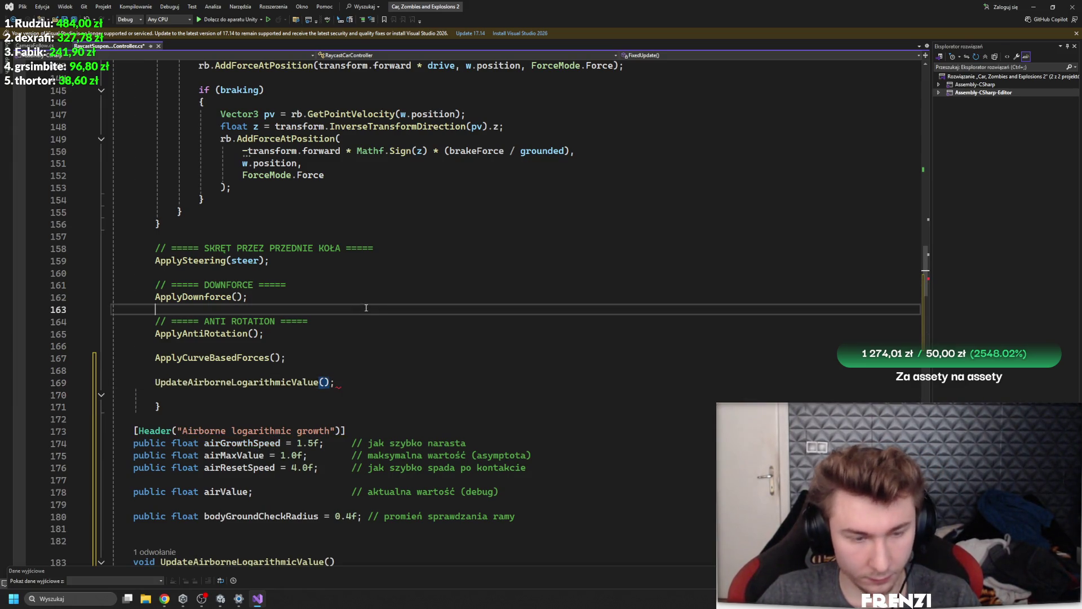
{"action": "scroll", "coordinate": [377, 313], "scroll_direction": "down", "scroll_amount": 11}
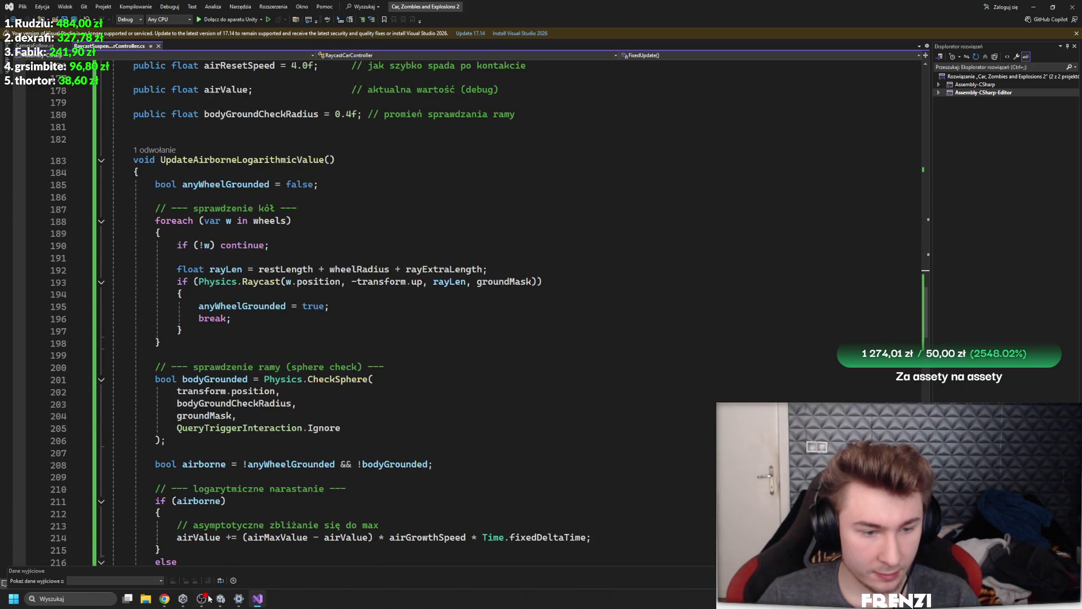
{"action": "mouse_move", "coordinate": [224, 601]}
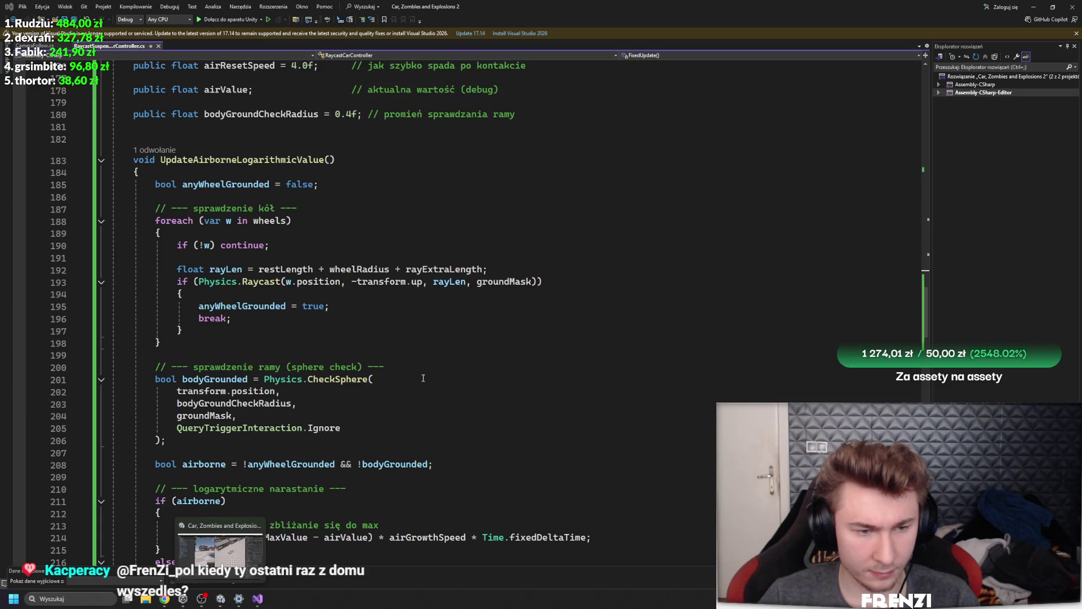
{"action": "left_click", "coordinate": [227, 550]}
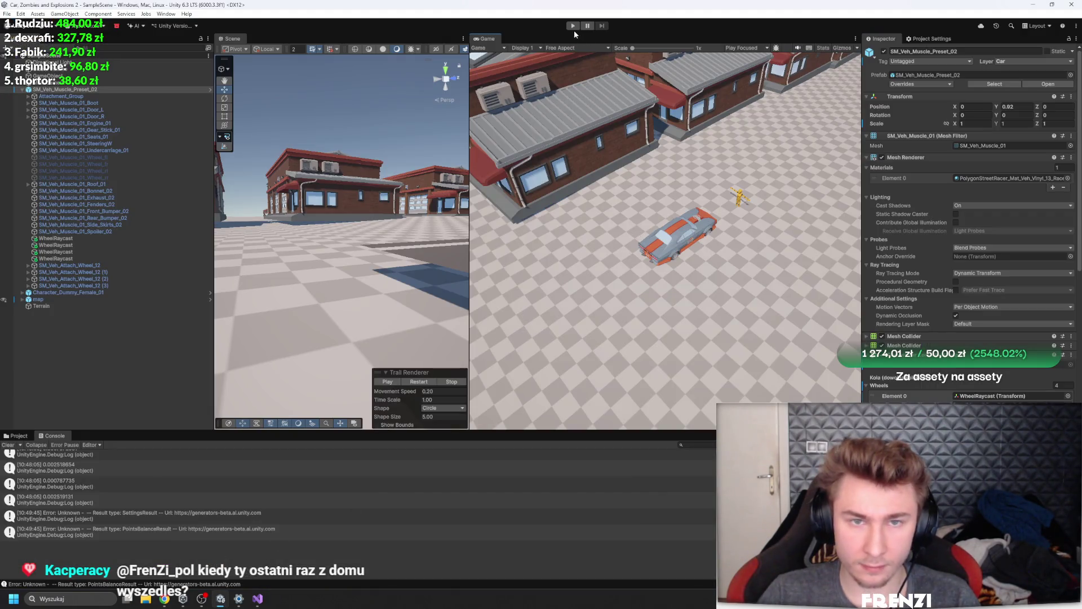
Start Play mode with the updated script, then restart it to respawn the car
{"action": "left_click", "coordinate": [573, 27]}
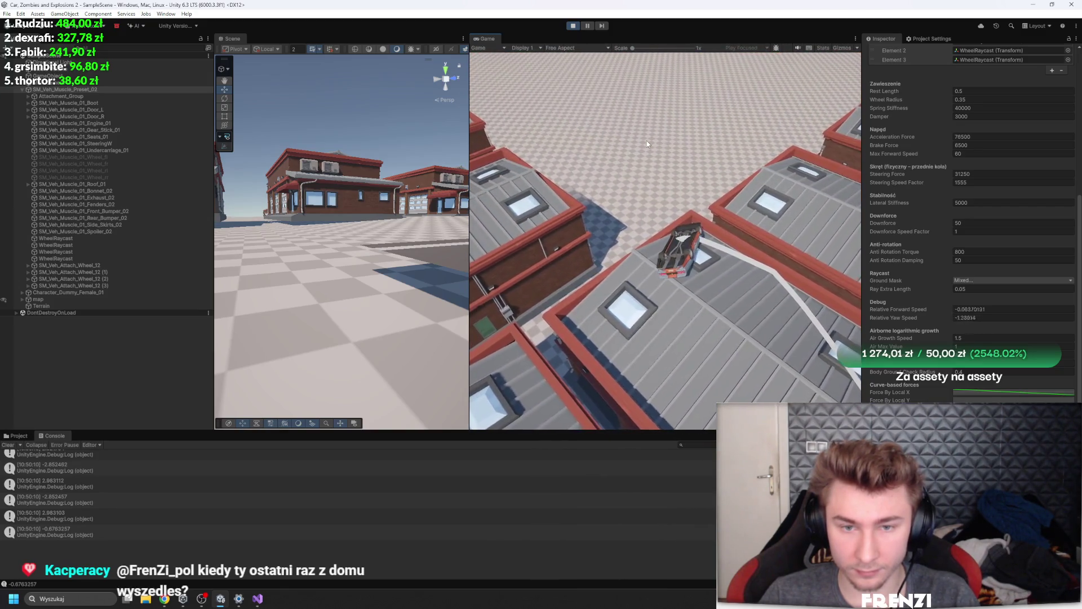
{"action": "key", "text": "ctrl+p"}
{"action": "key", "text": "ctrl+p"}
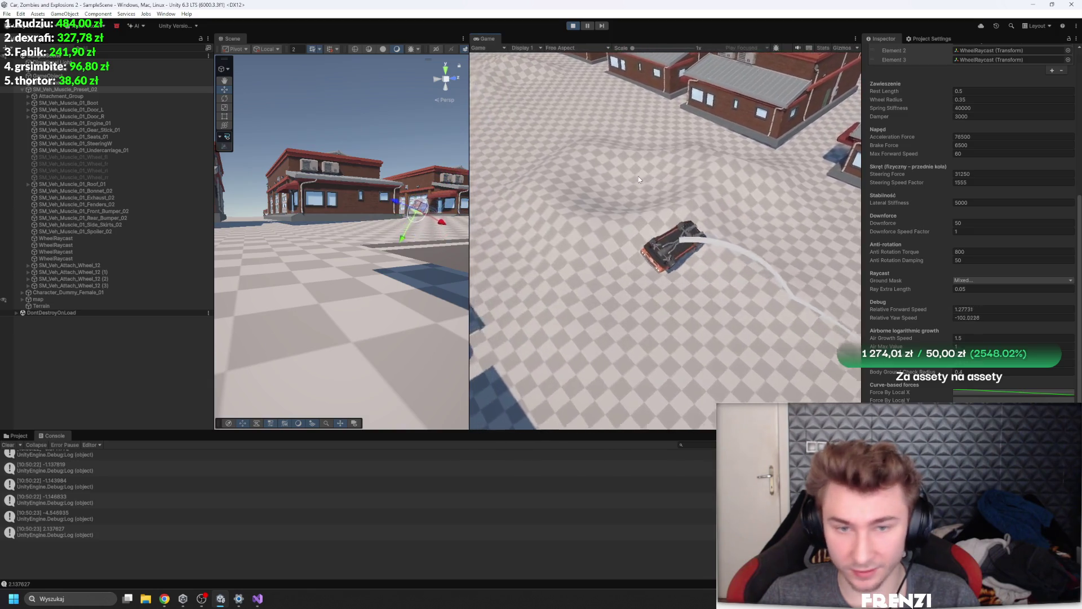
{"action": "left_click", "coordinate": [572, 26]}
{"action": "left_click", "coordinate": [572, 26]}
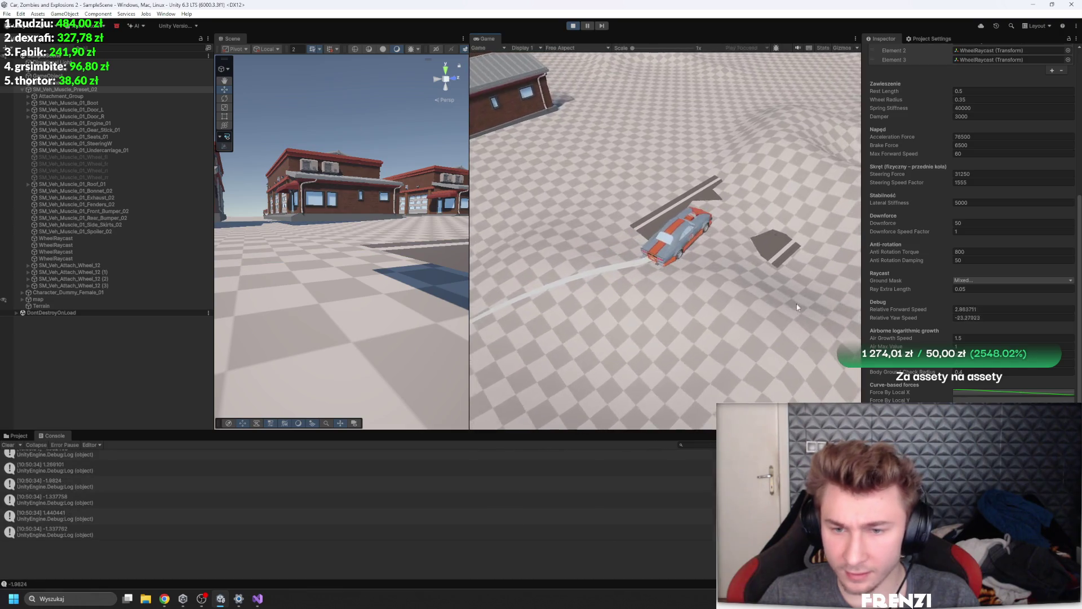
Change the car controller's Air Growth Speed from 1.5 to 3
{"action": "type", "text": "3"}
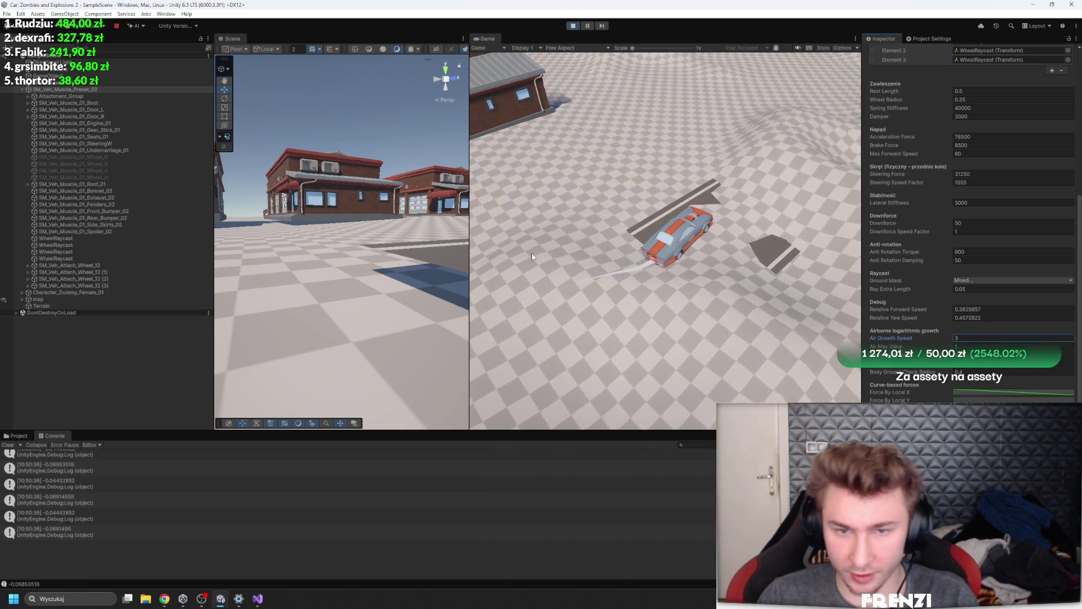
{"action": "left_click", "coordinate": [541, 252]}
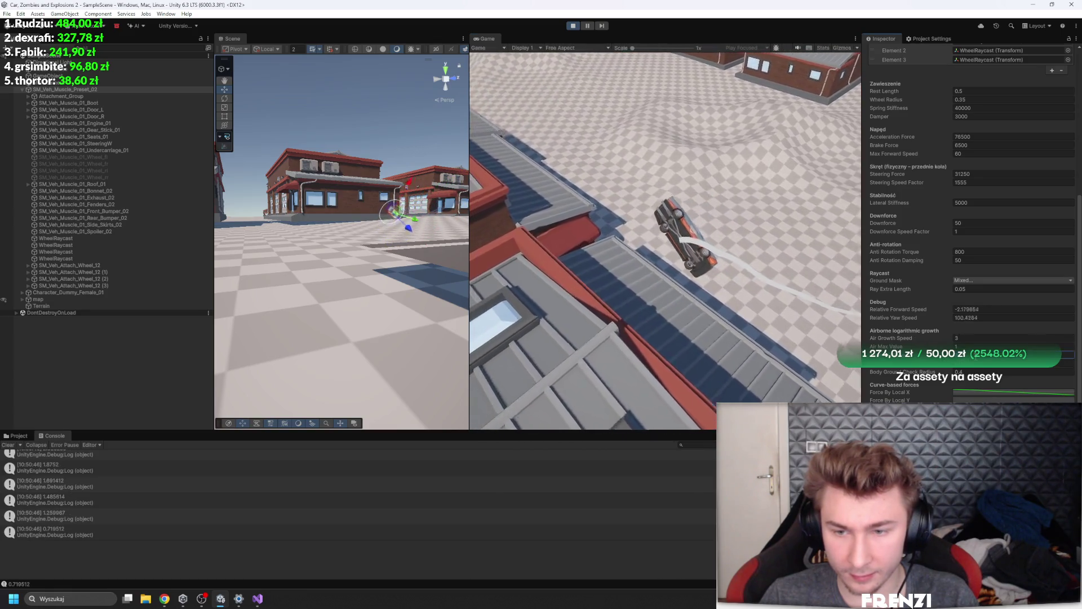
{"action": "scroll", "coordinate": [1017, 105], "scroll_direction": "up", "scroll_amount": 10}
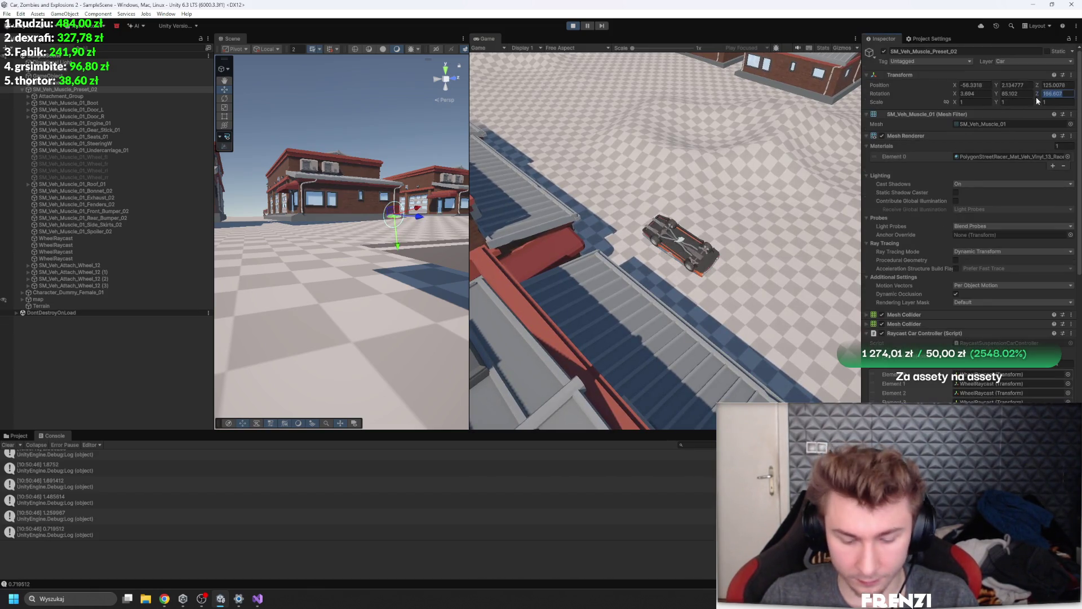
Set the car's Transform Rotation Z to 0 so the flipped car stands upright
{"action": "type", "text": "0"}
{"action": "key", "text": "Return"}
{"action": "scroll", "coordinate": [986, 225], "scroll_direction": "down", "scroll_amount": 8}
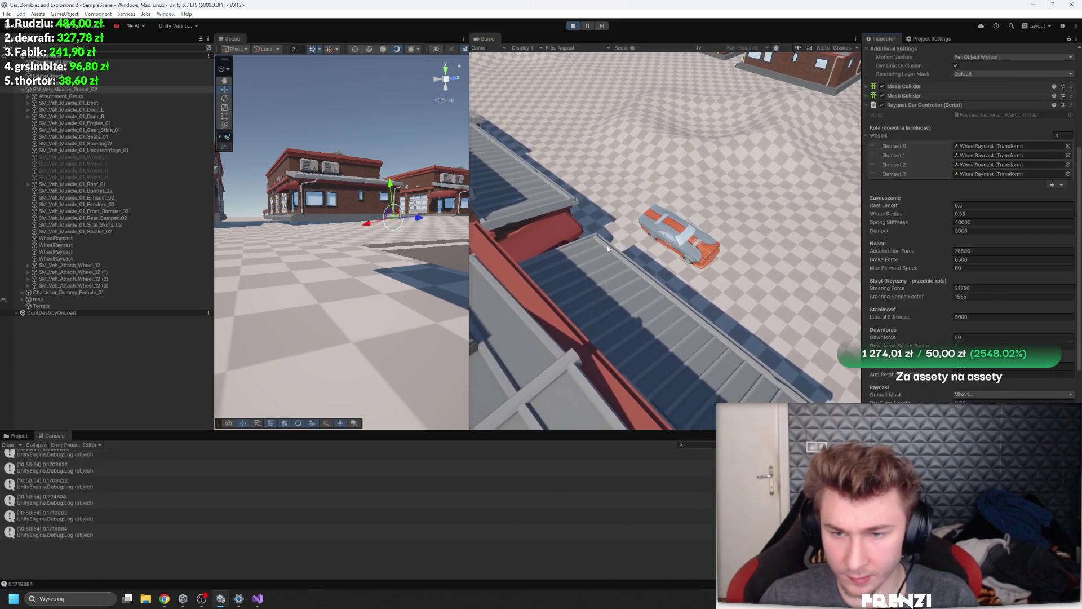
{"action": "scroll", "coordinate": [970, 226], "scroll_direction": "down", "scroll_amount": 5}
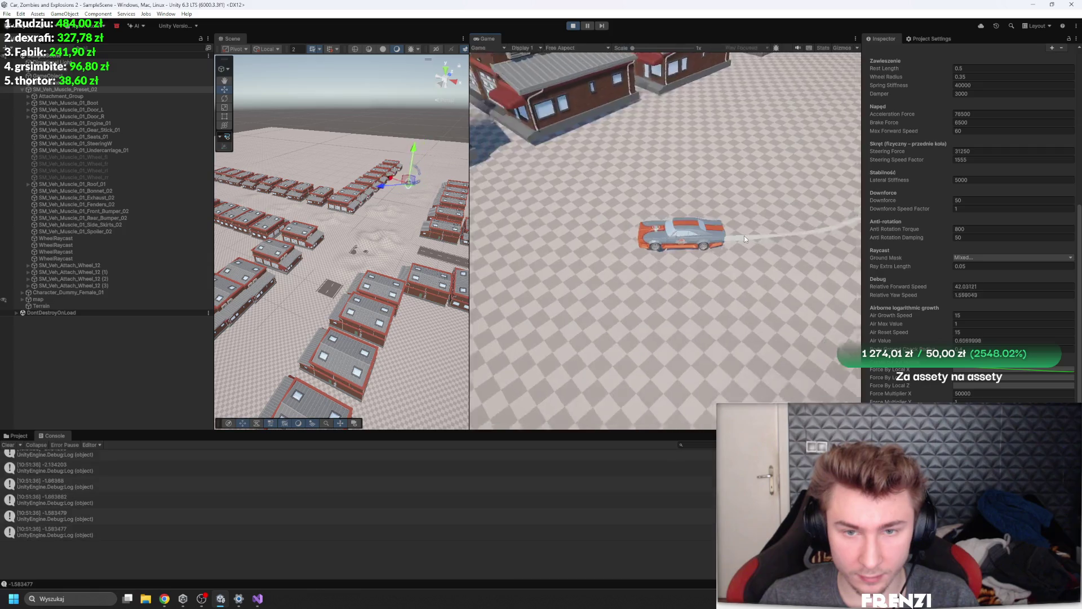
Test-drive the righted car, accelerating, reversing and swinging it sharply sideways
{"action": "key", "text": "w"}
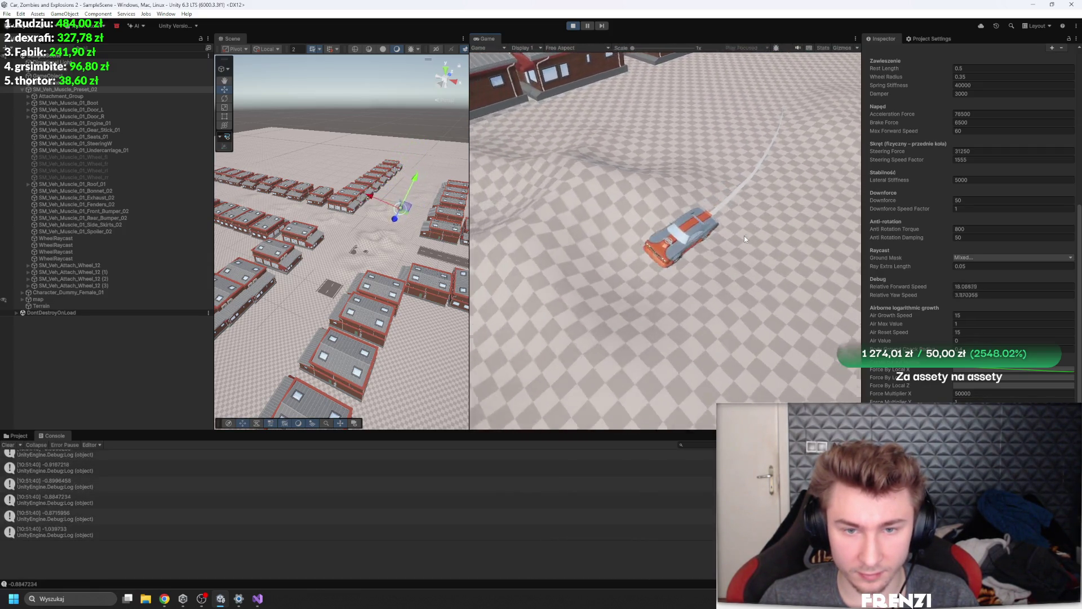
{"action": "key", "text": "w"}
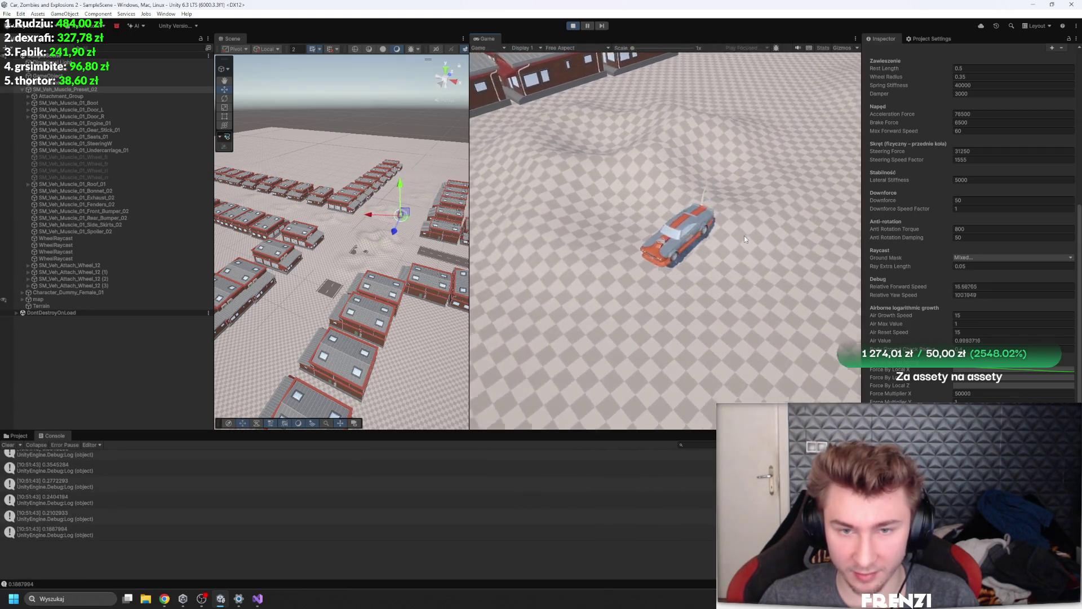
{"action": "key", "text": "s"}
{"action": "key", "text": "w"}
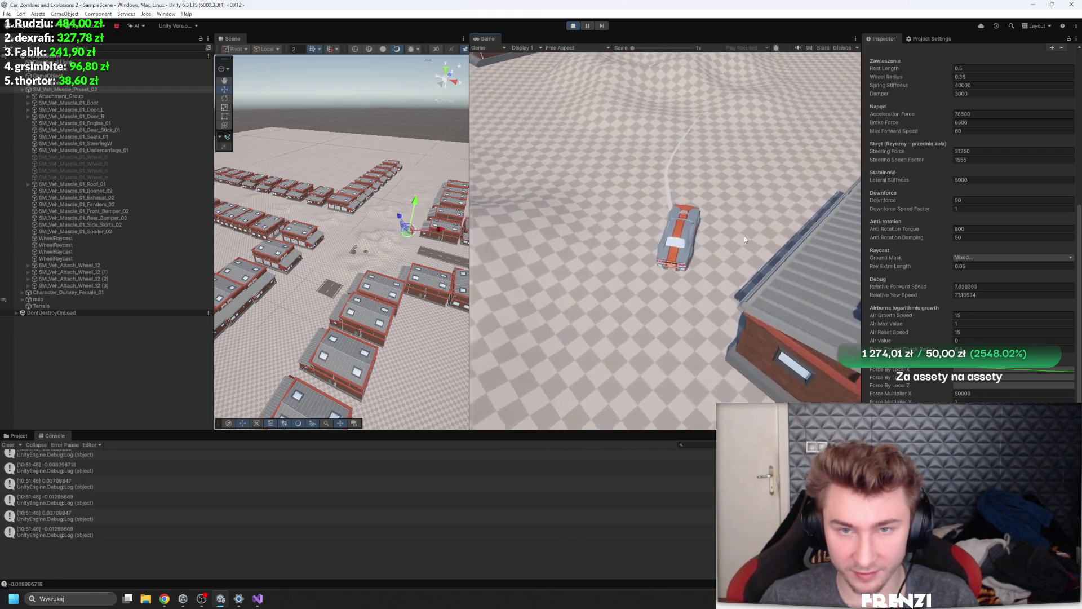
{"action": "key", "text": "d"}
{"action": "type", "text": "10"}
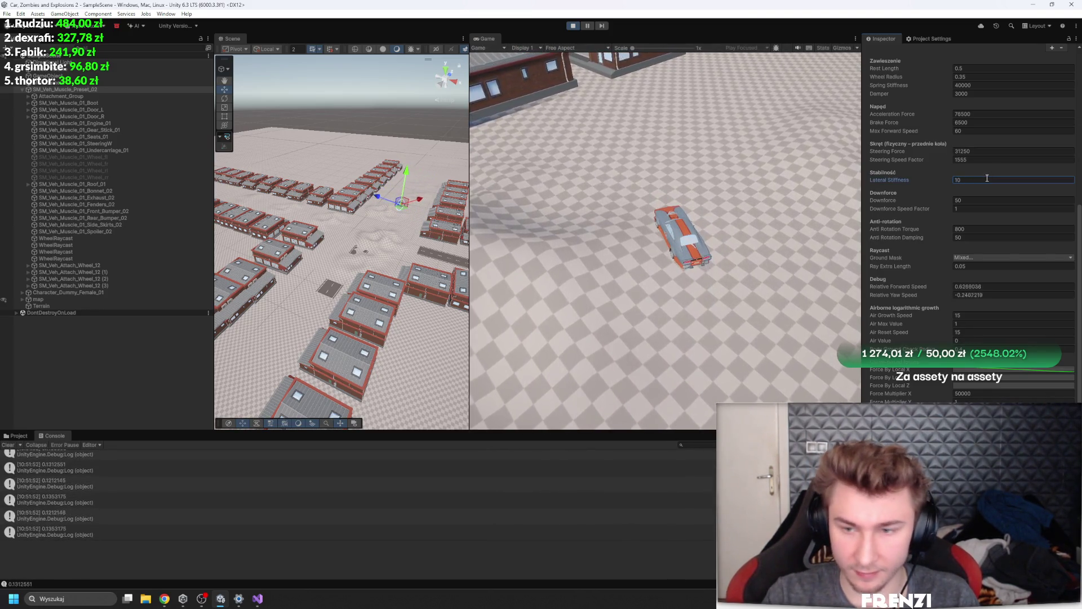
Commit Lateral Stiffness of 10 and keep driving, leaving Force Multiplier X unchanged for now
{"action": "left_click", "coordinate": [761, 202]}
{"action": "key", "text": "w"}
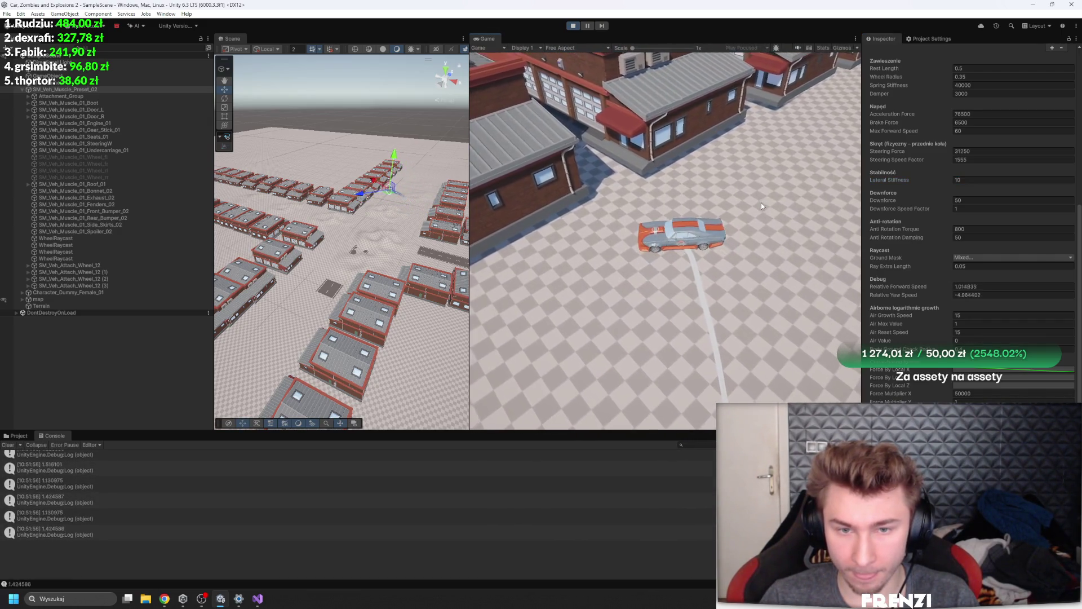
{"action": "left_click", "coordinate": [981, 395]}
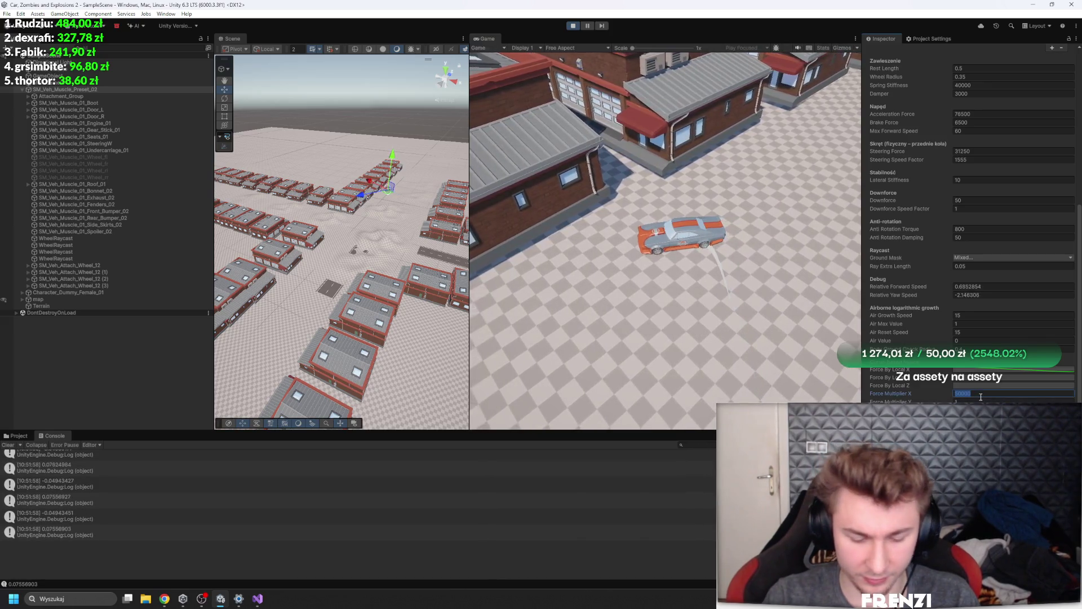
{"action": "type", "text": "40000"}
{"action": "left_click", "coordinate": [808, 263]}
{"action": "key", "text": "s"}
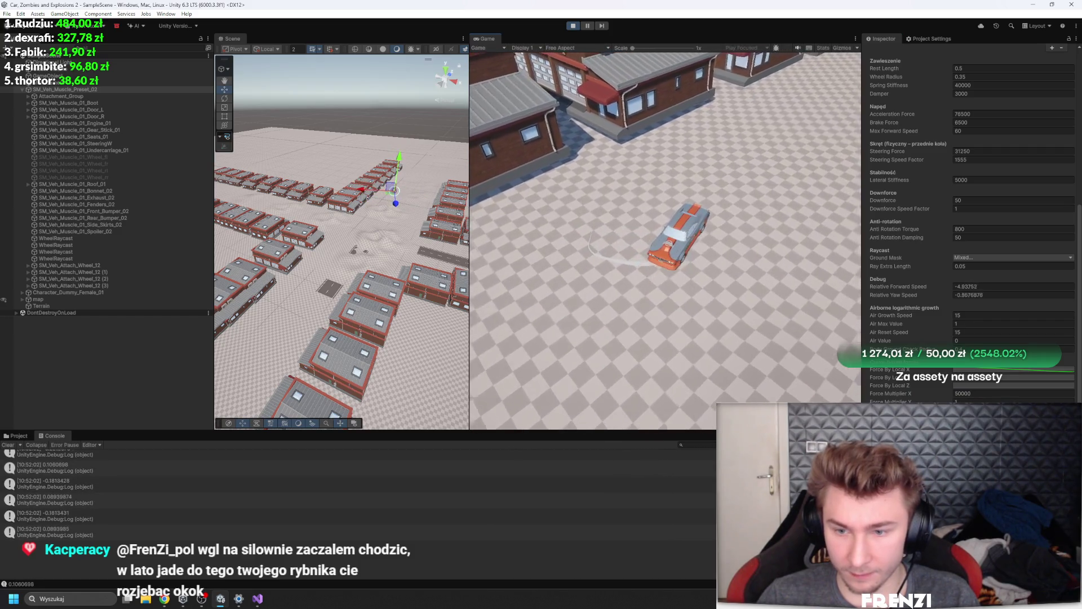
Set Force Multiplier X to 30000, test-drive with drifts, then open a Force By Local curve
{"action": "left_click", "coordinate": [985, 394]}
{"action": "type", "text": "30000"}
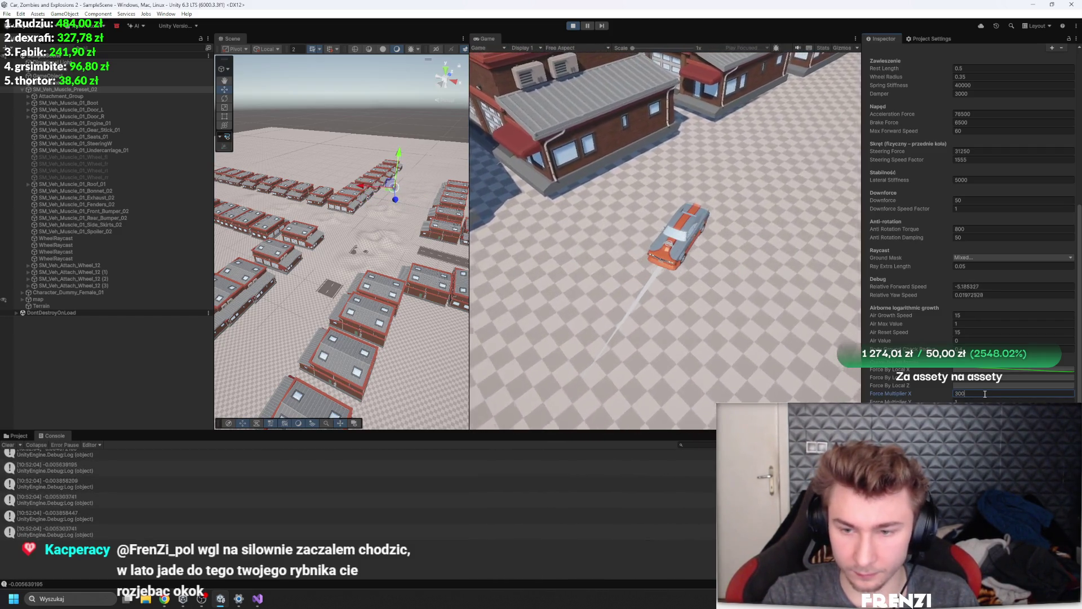
{"action": "left_click", "coordinate": [749, 302]}
{"action": "key", "text": "w"}
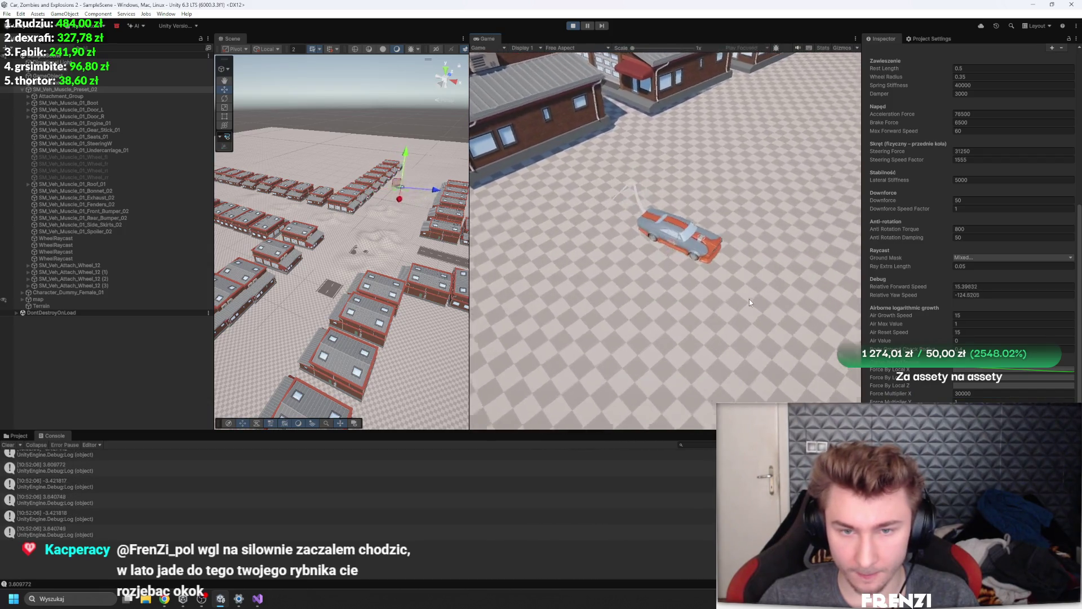
{"action": "key", "text": "d"}
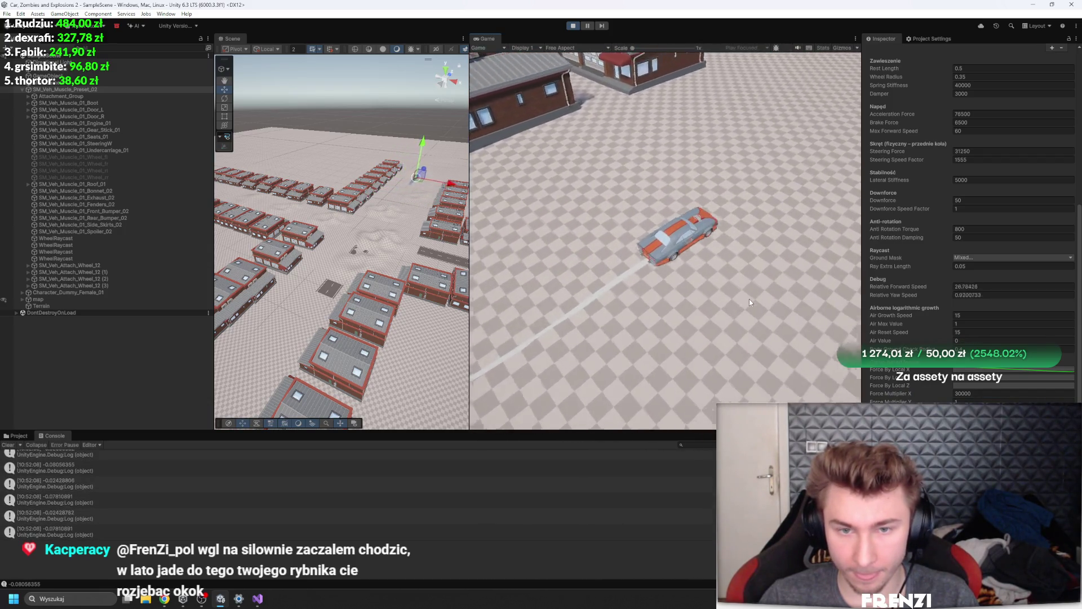
{"action": "key", "text": "w"}
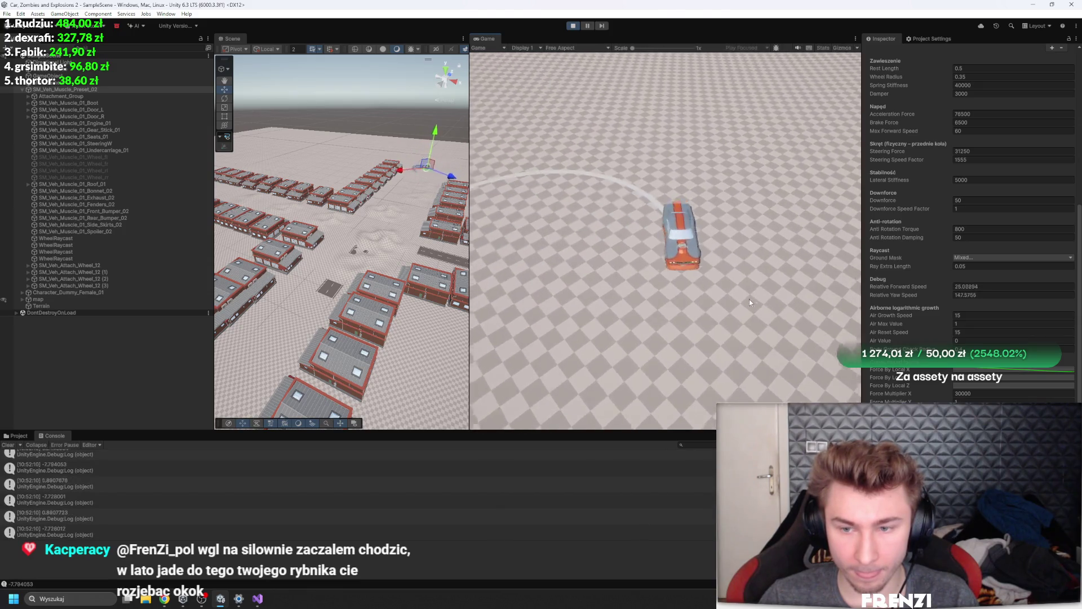
{"action": "key", "text": "d"}
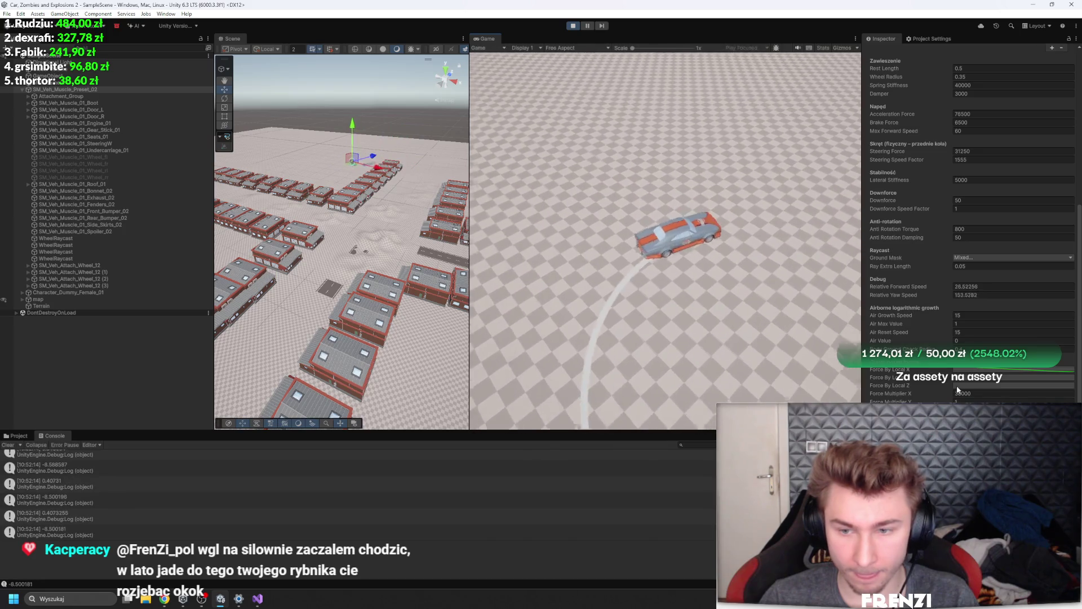
{"action": "left_click", "coordinate": [956, 385]}
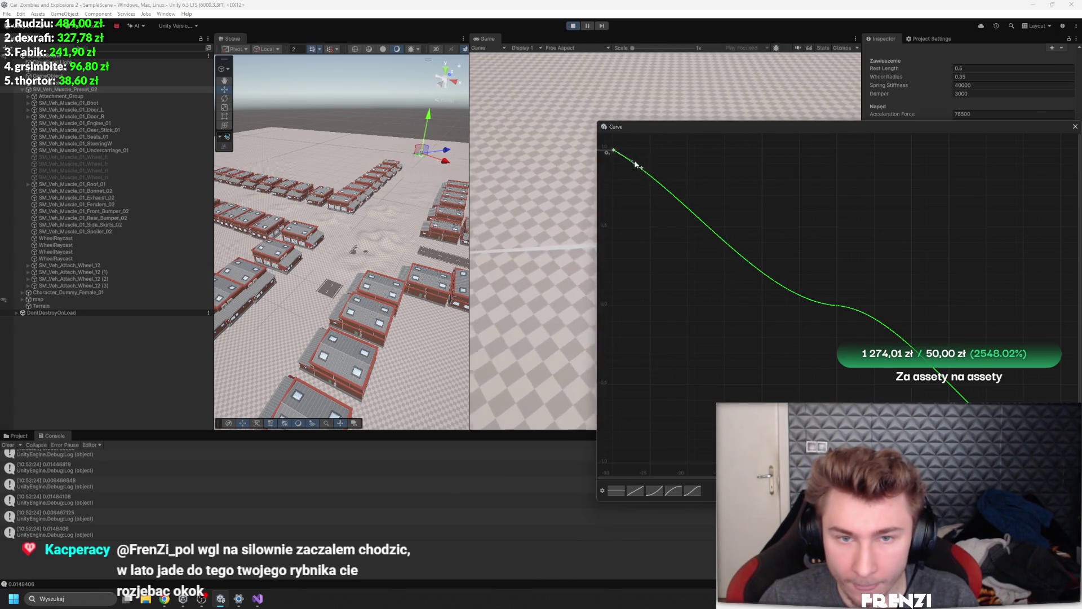
Close the Curve editor window to bring back the car controller settings
{"action": "key", "text": "Escape"}
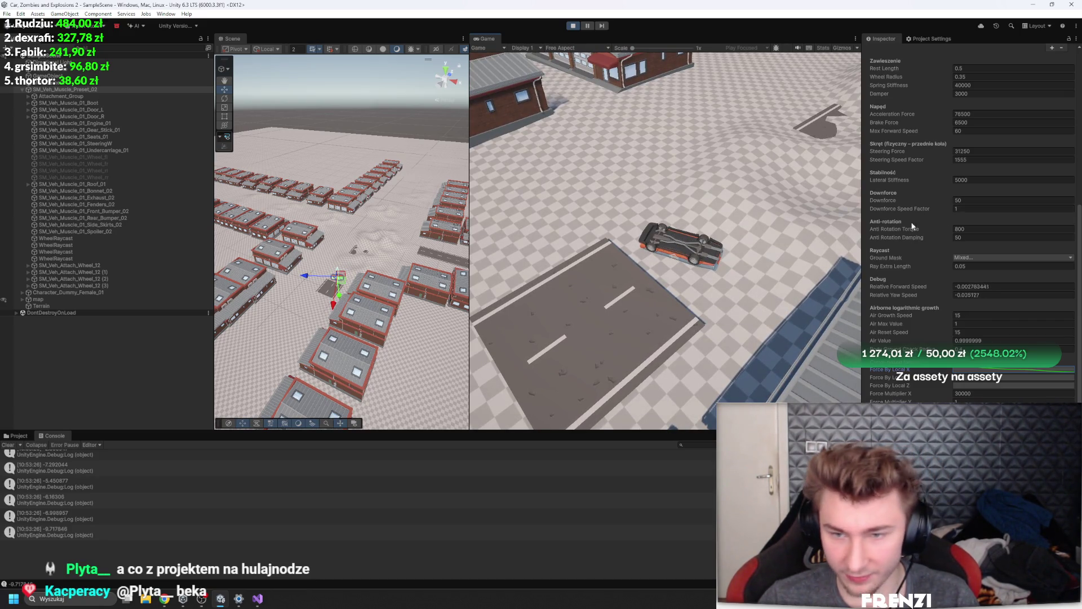
Restart Play mode and test-drive the car with Force Multiplier X 30000 still applied
{"action": "scroll", "coordinate": [872, 164], "scroll_direction": "up", "scroll_amount": 10}
{"action": "scroll", "coordinate": [960, 267], "scroll_direction": "down", "scroll_amount": 7}
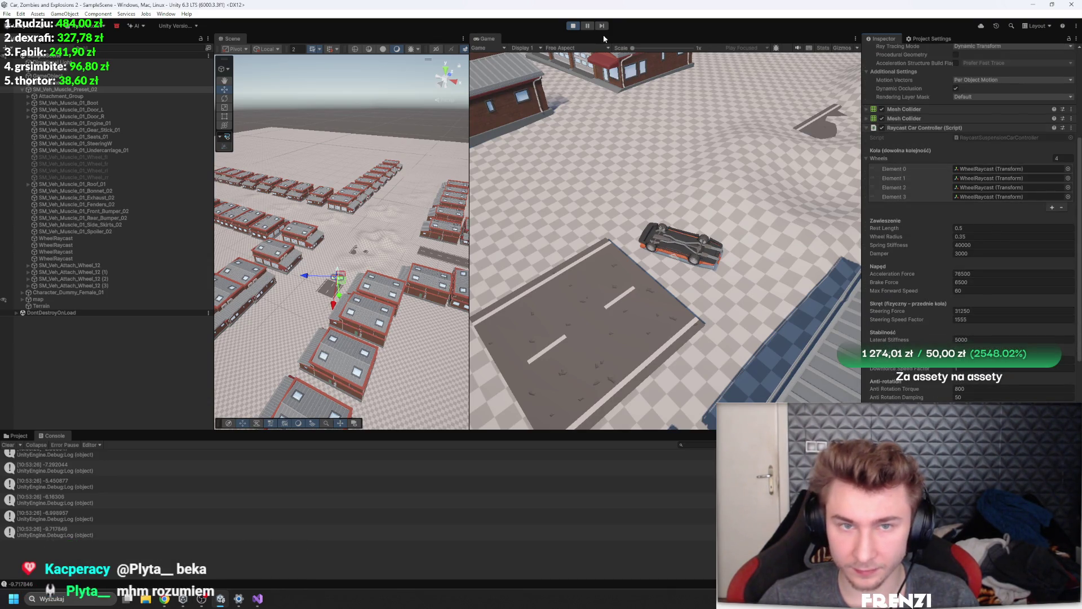
{"action": "left_click", "coordinate": [572, 25]}
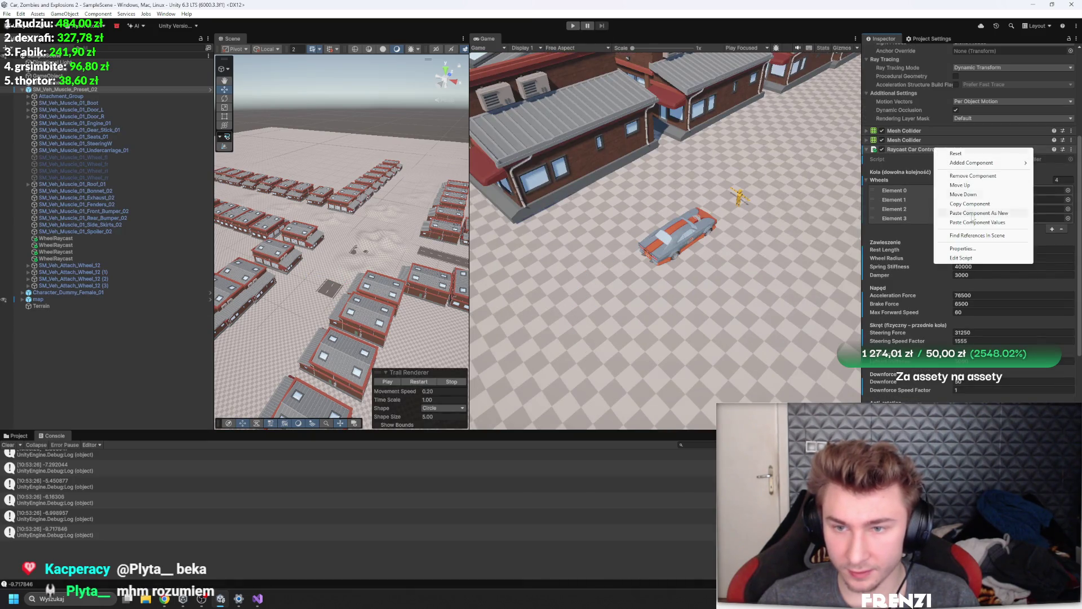
{"action": "scroll", "coordinate": [968, 224], "scroll_direction": "down", "scroll_amount": 7}
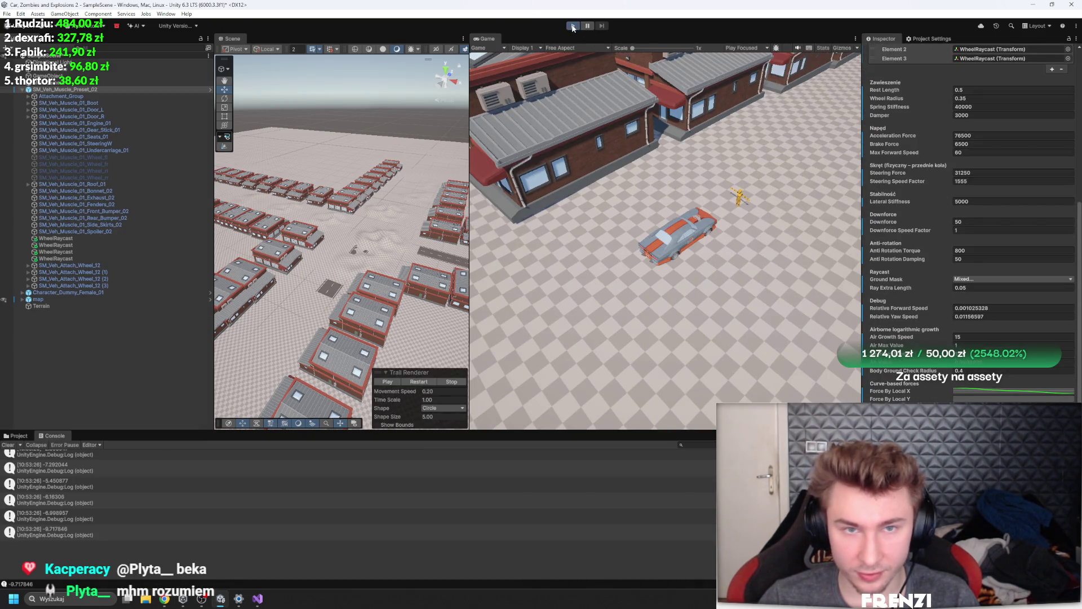
{"action": "left_click", "coordinate": [573, 25]}
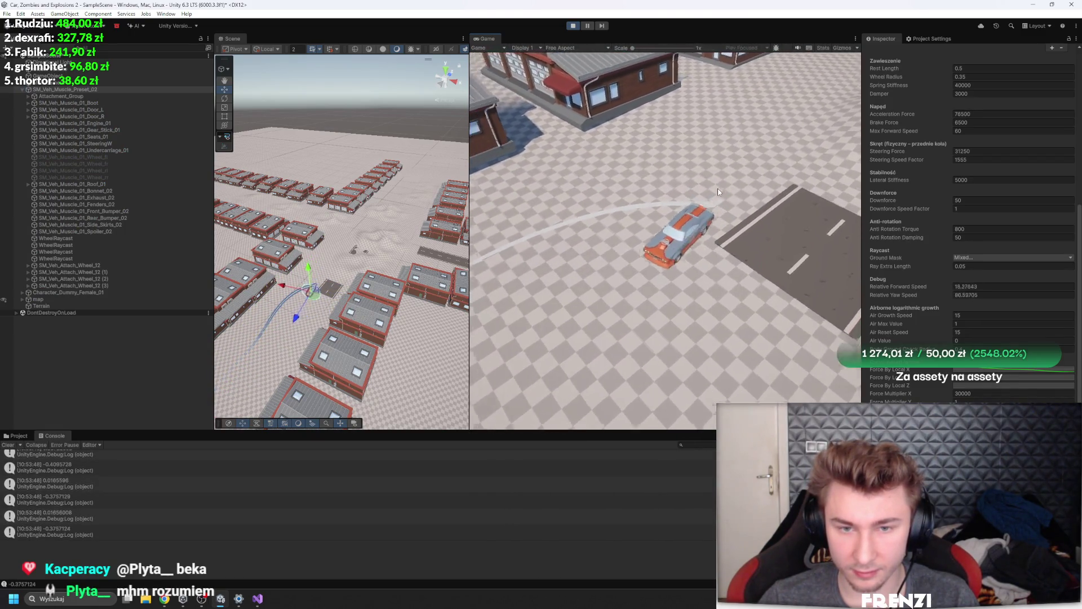
{"action": "key", "text": "s"}
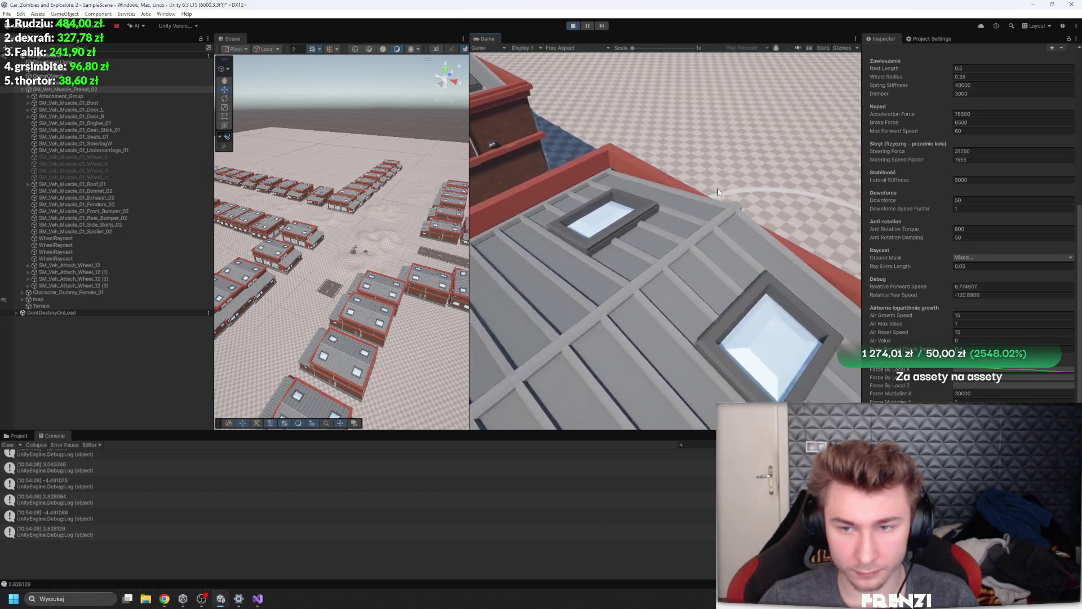
{"action": "left_click", "coordinate": [1027, 229]}
Try much larger Anti Rotation Torque values, starting with 80000
{"action": "type", "text": "80000"}
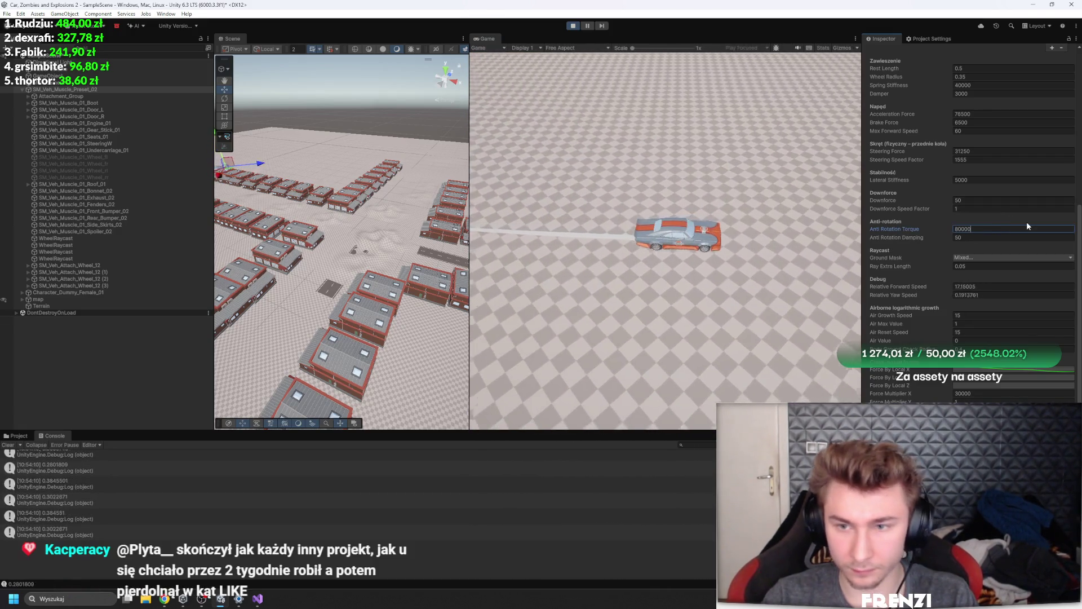
{"action": "key", "text": "Return"}
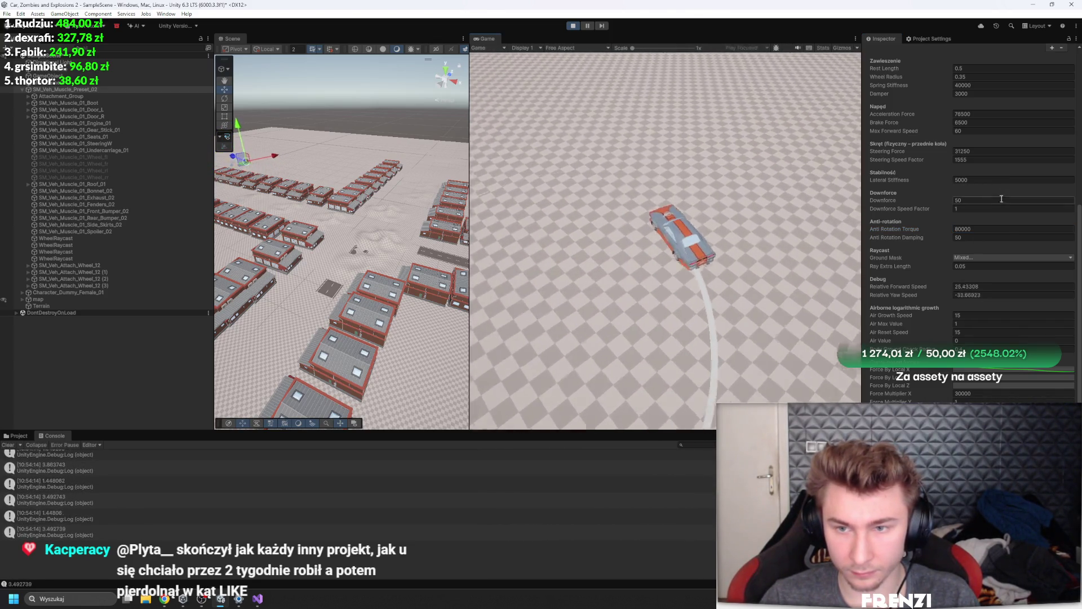
{"action": "left_click", "coordinate": [984, 229]}
{"action": "type", "text": "00"}
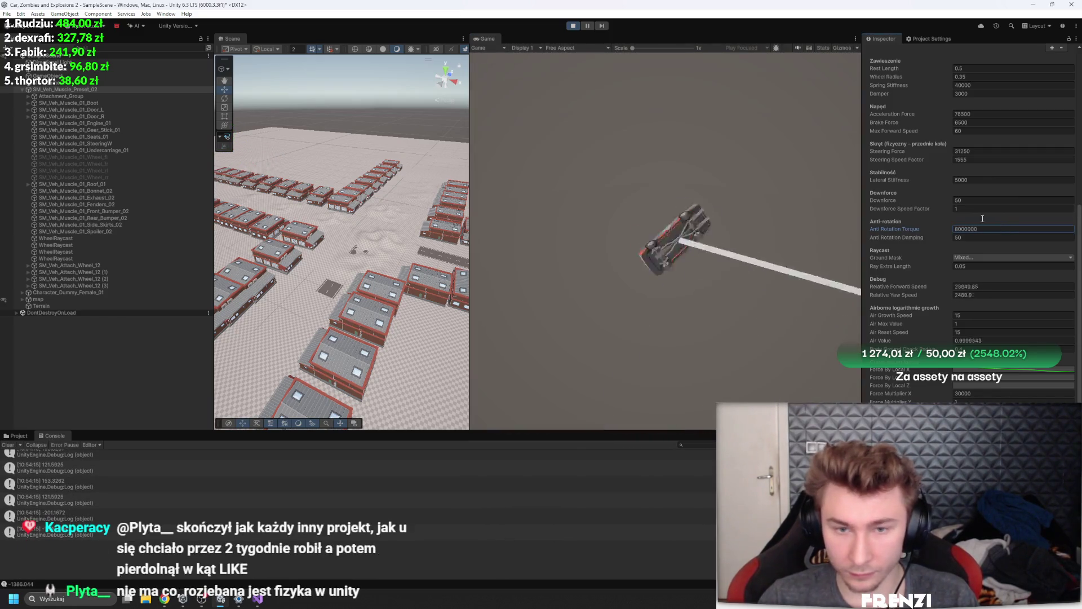
Restart Play mode to reset the car and select the Downforce field
{"action": "left_click", "coordinate": [572, 25]}
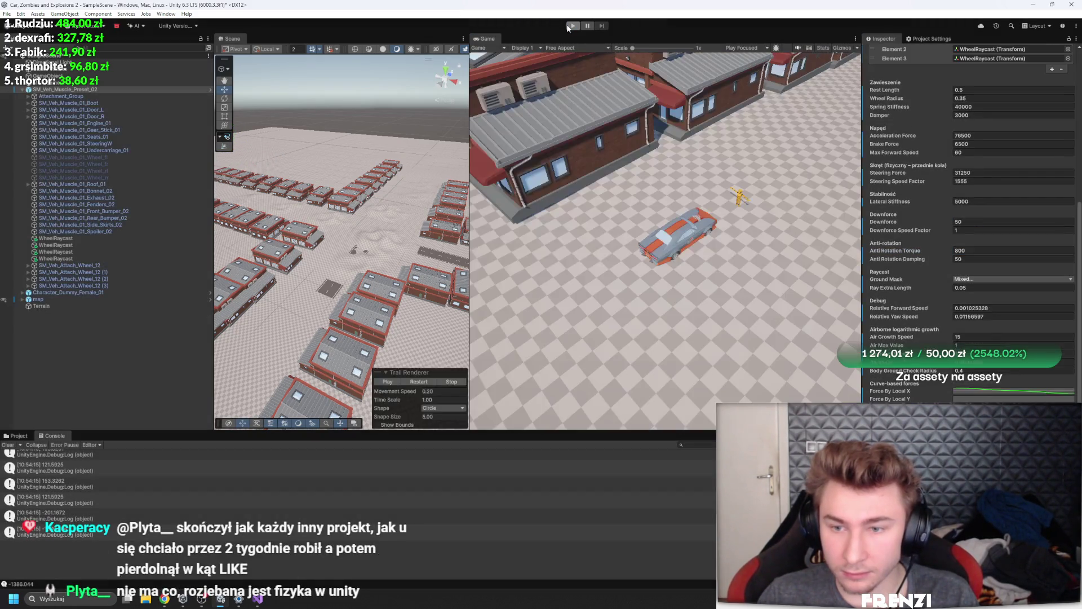
{"action": "left_click", "coordinate": [572, 25]}
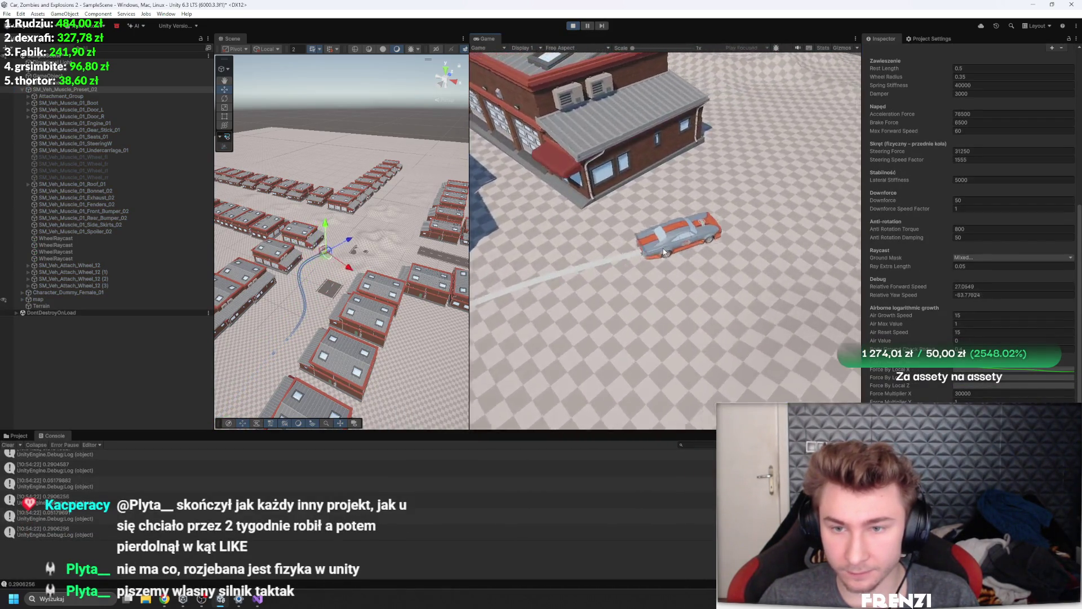
{"action": "scroll", "coordinate": [886, 265], "scroll_direction": "up", "scroll_amount": 3}
{"action": "scroll", "coordinate": [885, 265], "scroll_direction": "up", "scroll_amount": 1}
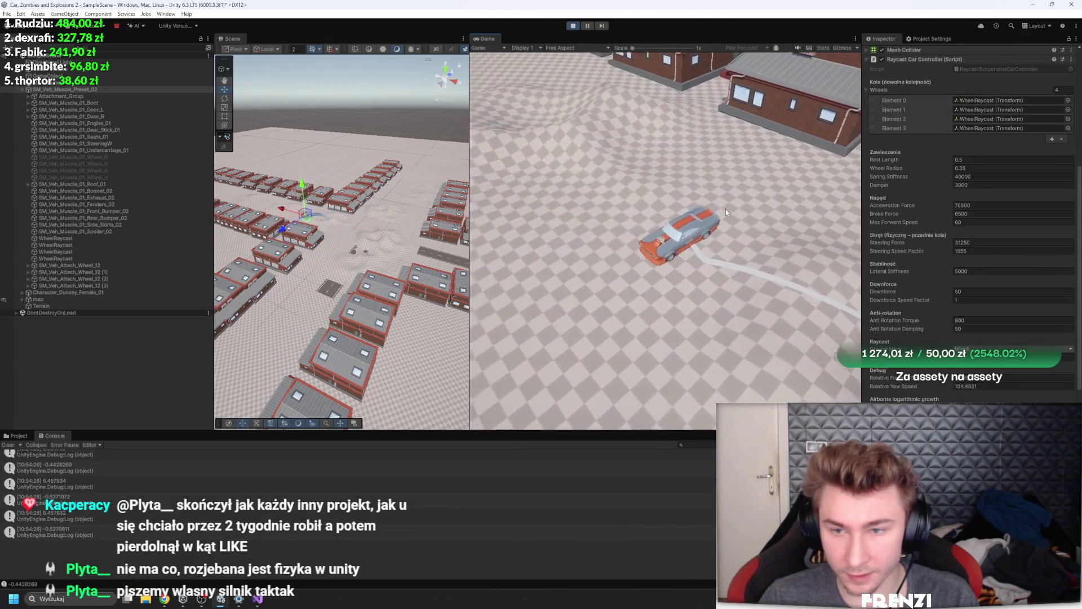
{"action": "left_click", "coordinate": [986, 291]}
Set Downforce to 5000, then lower it to 1000 while the car keeps driving
{"action": "type", "text": "5000"}
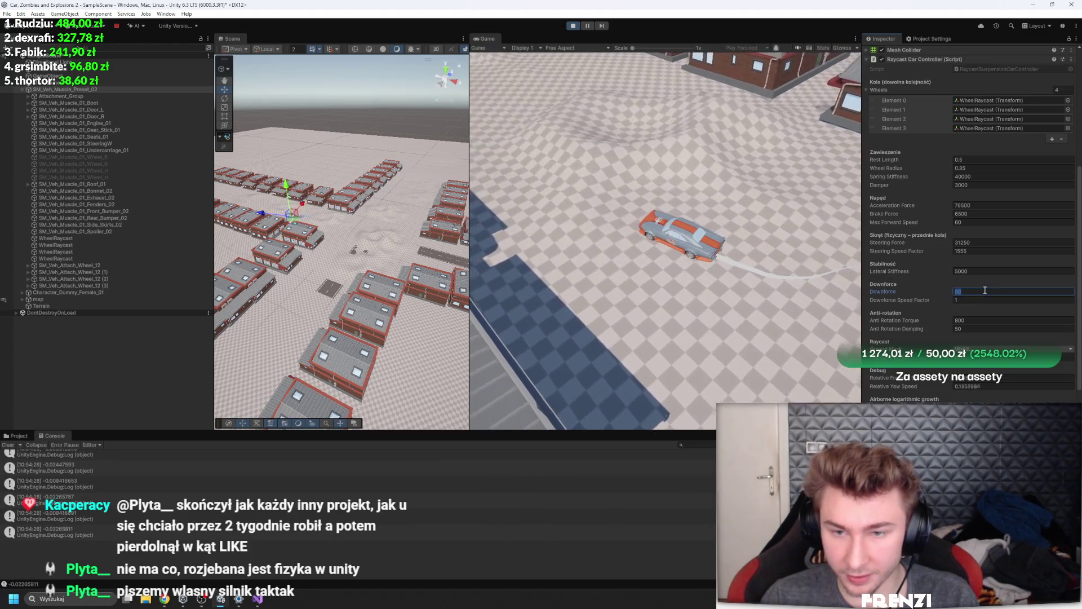
{"action": "left_click", "coordinate": [625, 236]}
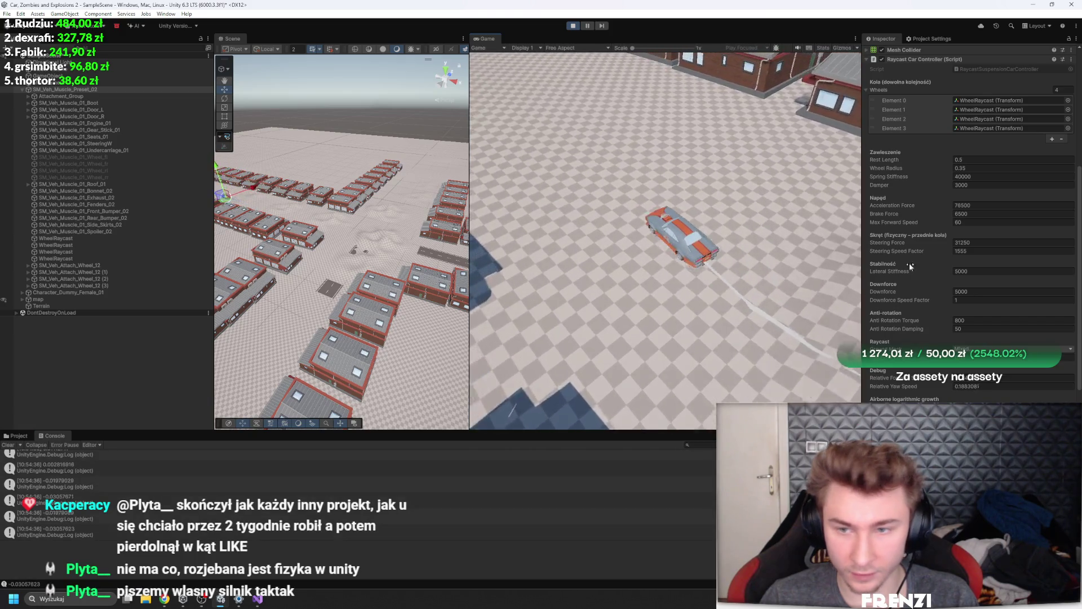
{"action": "left_click", "coordinate": [990, 272]}
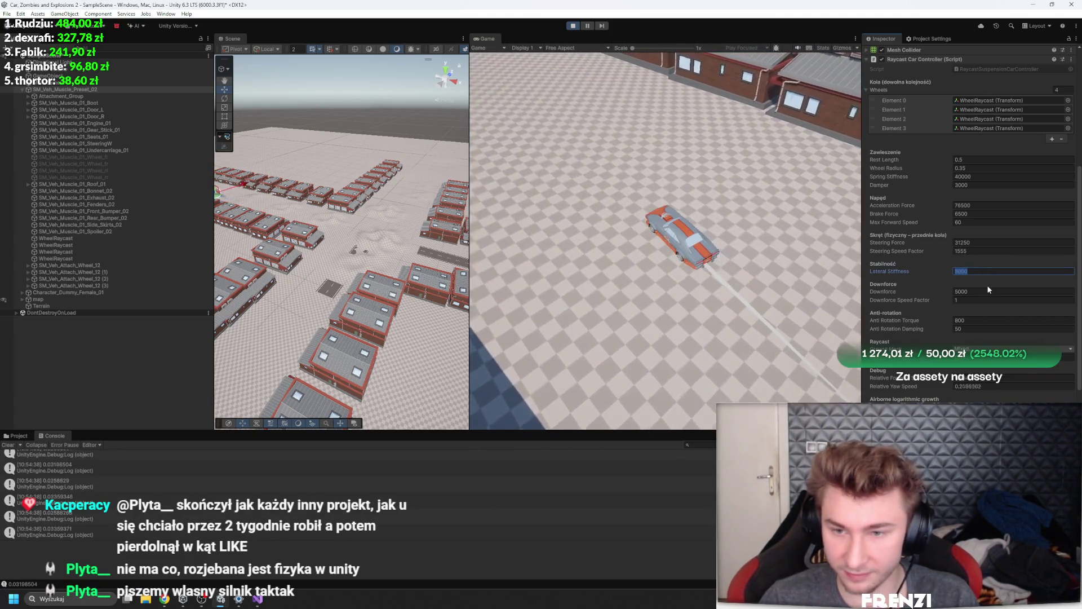
{"action": "left_click", "coordinate": [966, 292]}
{"action": "type", "text": "1000"}
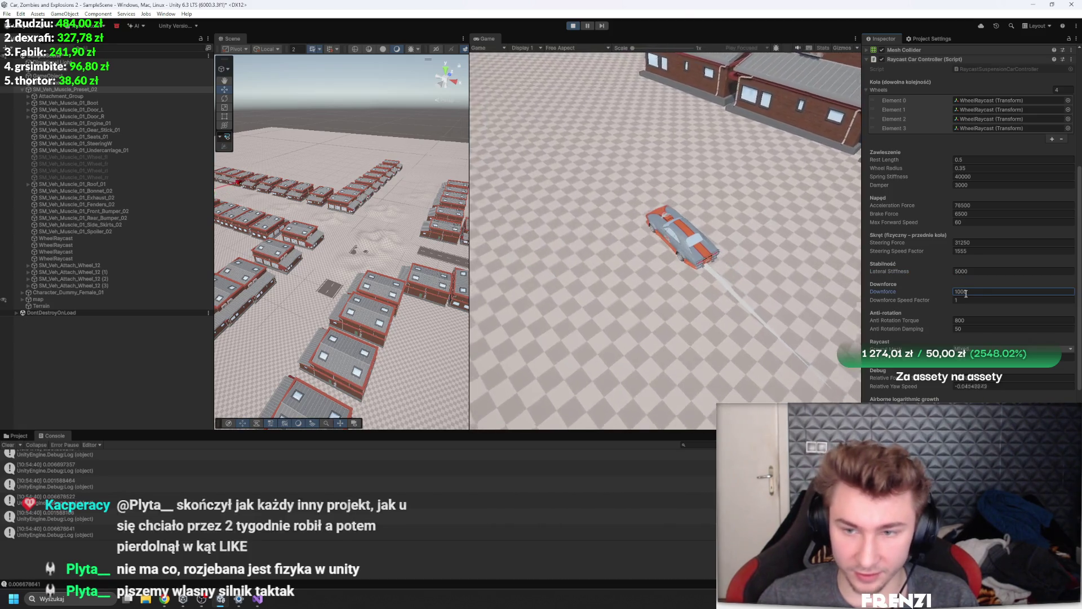
{"action": "left_click", "coordinate": [824, 269]}
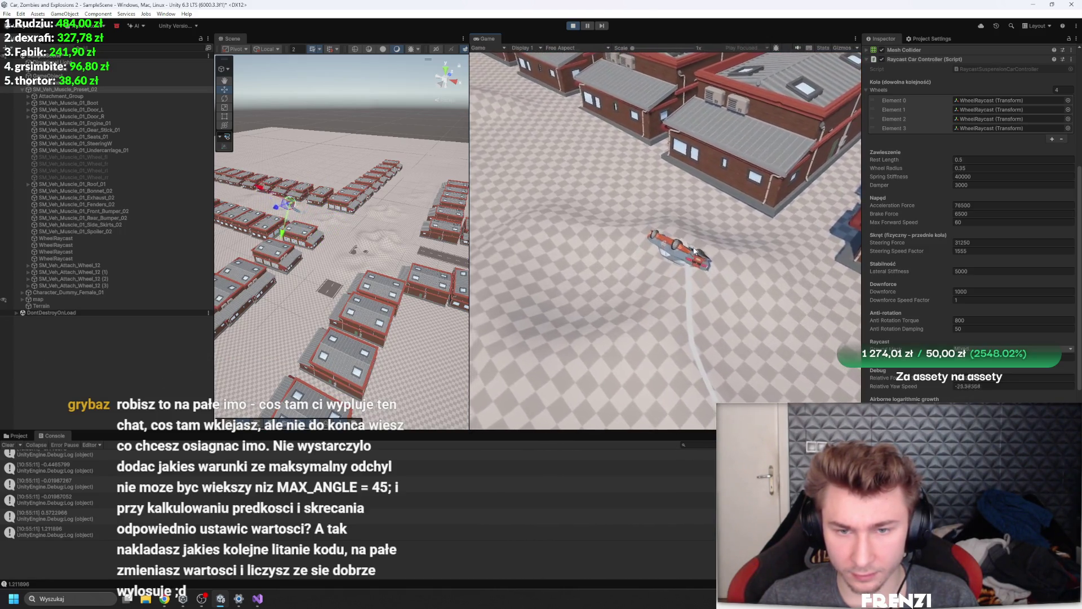
{"action": "key", "text": "alt+Tab"}
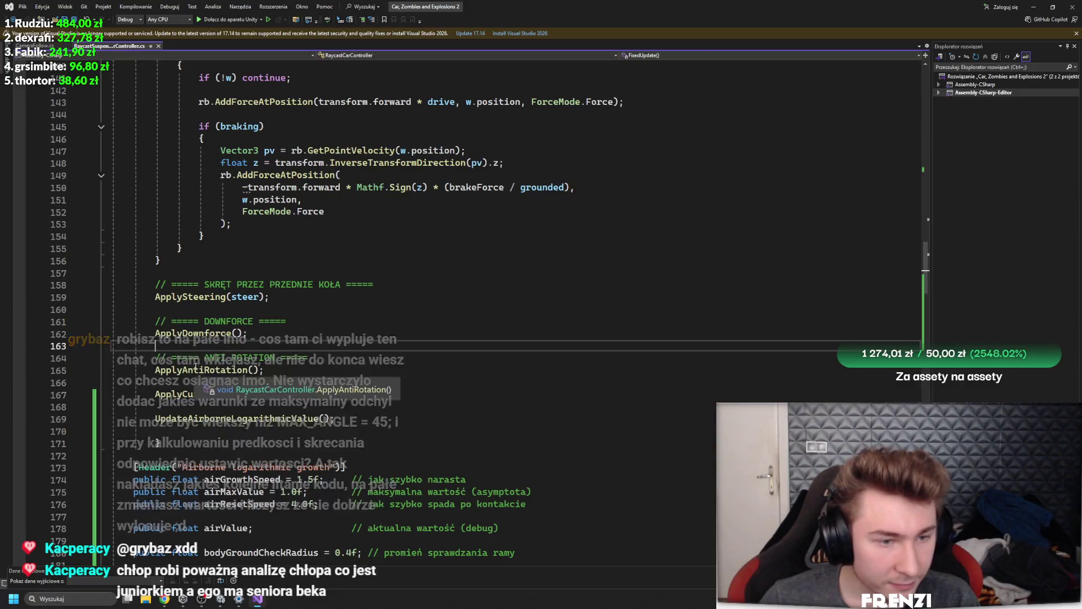
Jump to the ApplySteering definition and review its front-wheels check
{"action": "left_click", "coordinate": [182, 294], "text": "ctrl"}
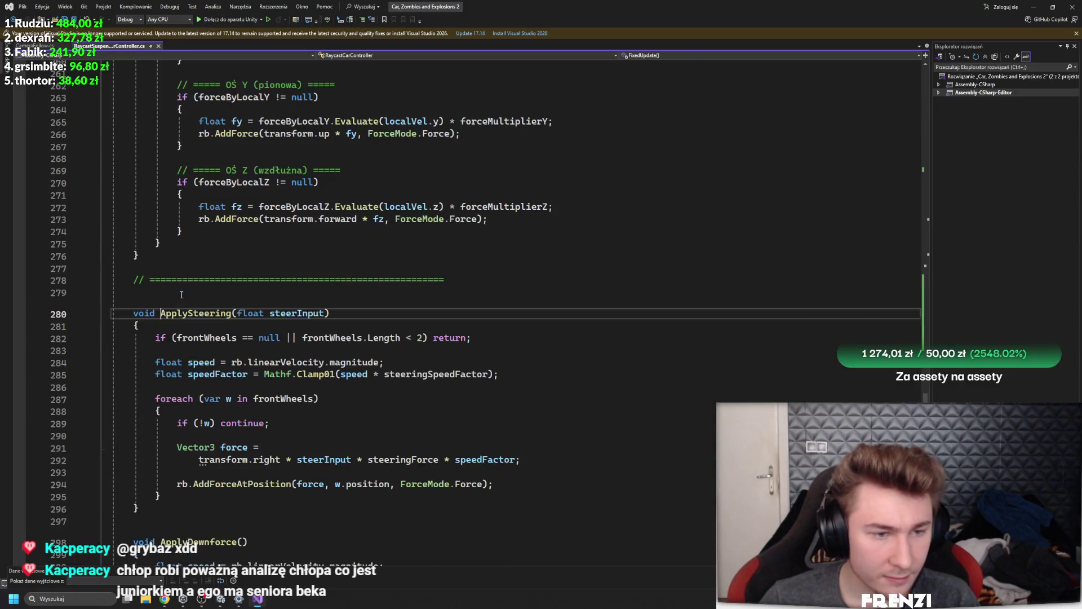
{"action": "left_click", "coordinate": [206, 337]}
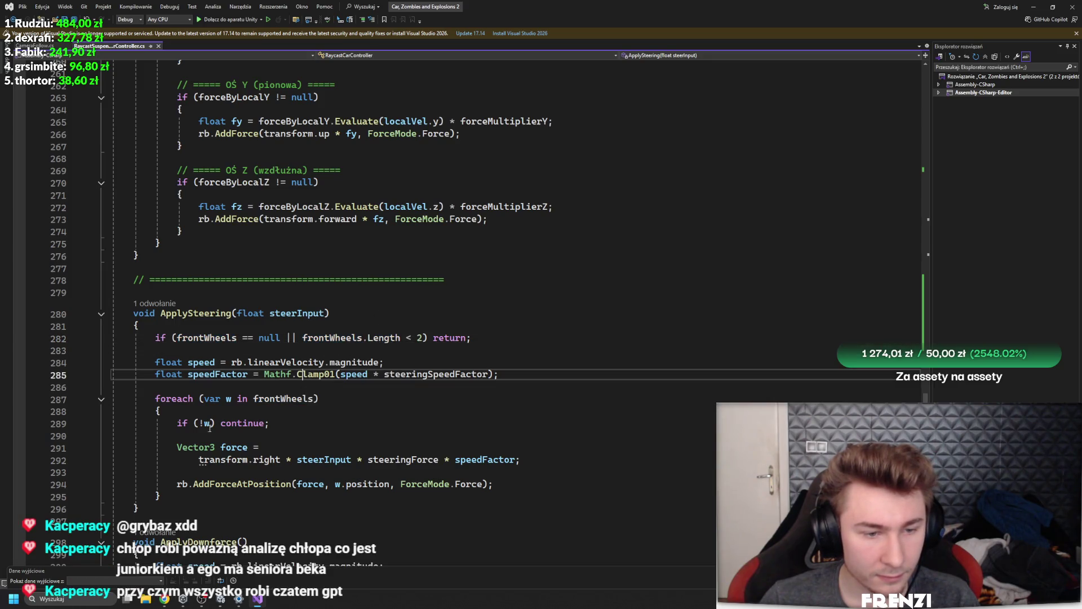
{"action": "scroll", "coordinate": [378, 402], "scroll_direction": "up", "scroll_amount": 8}
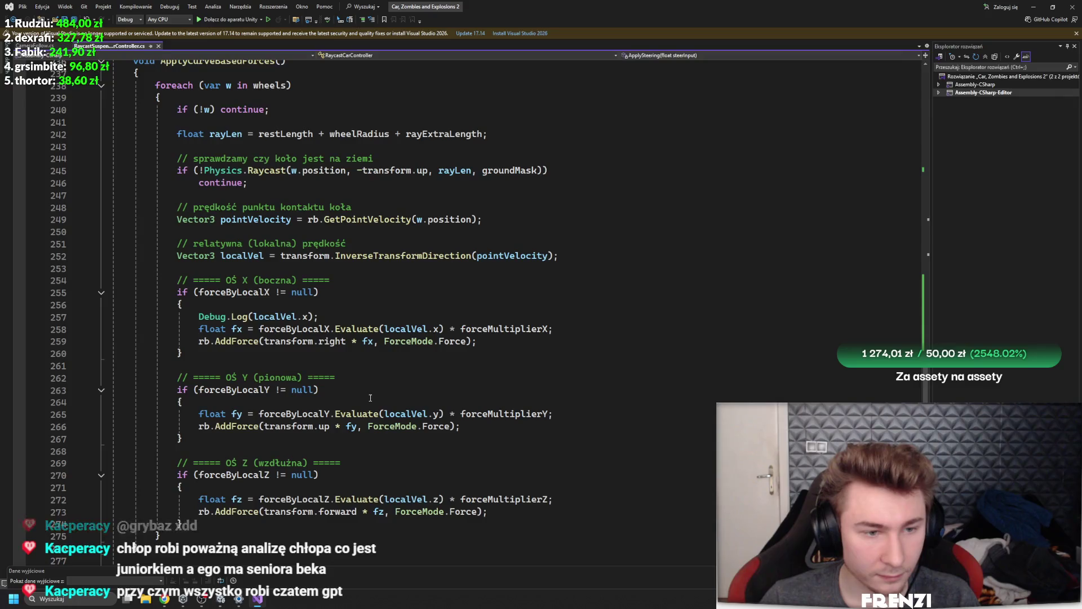
{"action": "scroll", "coordinate": [370, 398], "scroll_direction": "up", "scroll_amount": 8}
{"action": "scroll", "coordinate": [337, 398], "scroll_direction": "up", "scroll_amount": 16}
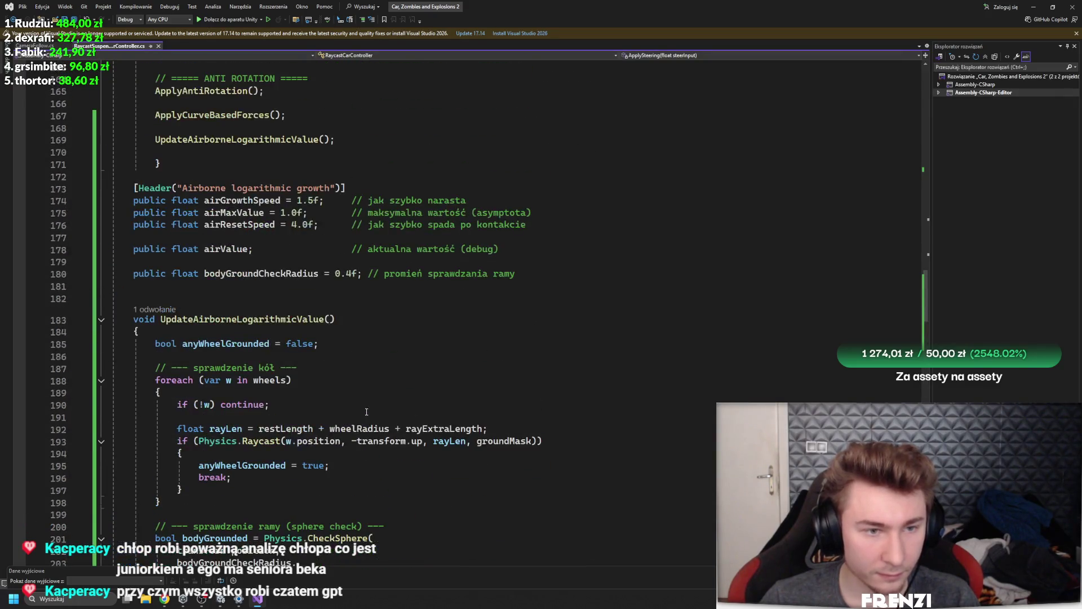
{"action": "scroll", "coordinate": [372, 378], "scroll_direction": "down", "scroll_amount": 18}
{"action": "scroll", "coordinate": [372, 379], "scroll_direction": "down", "scroll_amount": 13}
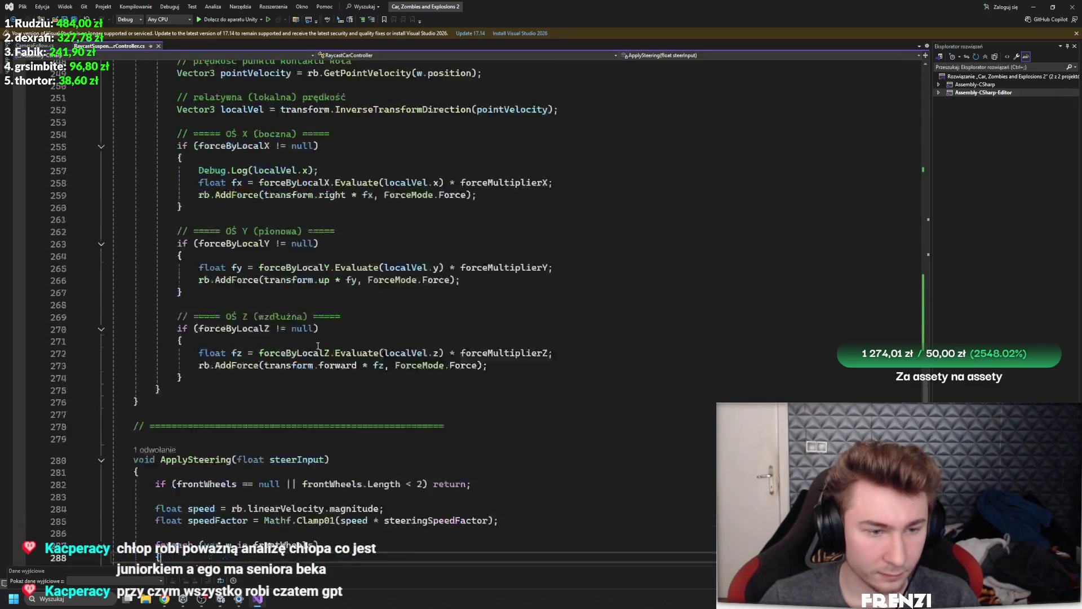
{"action": "scroll", "coordinate": [274, 391], "scroll_direction": "up", "scroll_amount": 20}
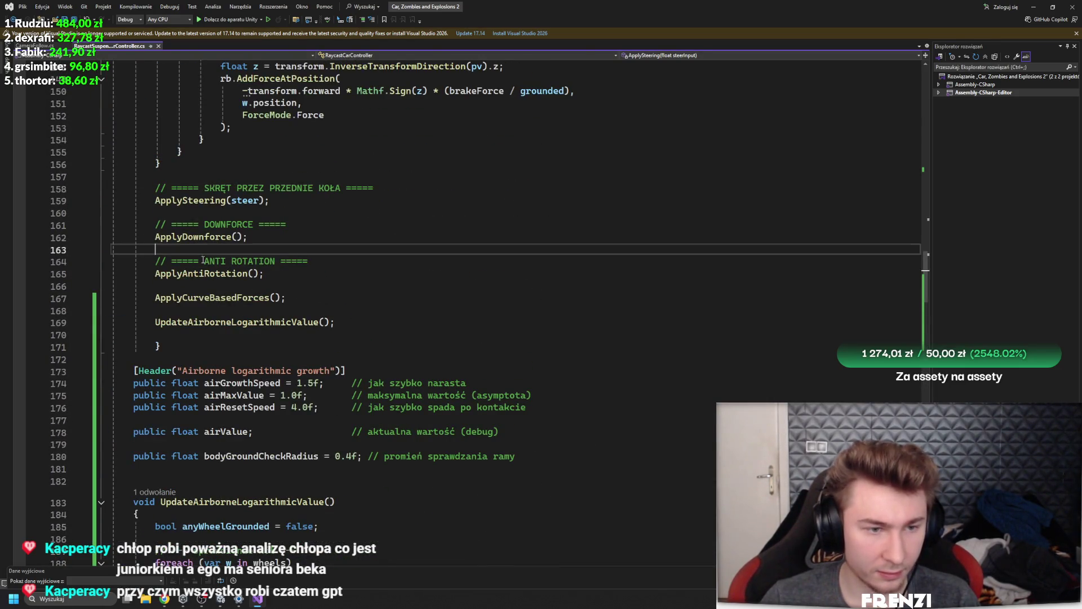
Review the FixedUpdate calls from UpdateAirborneLogarithmicValue back up to ApplySteering
{"action": "left_click", "coordinate": [216, 322]}
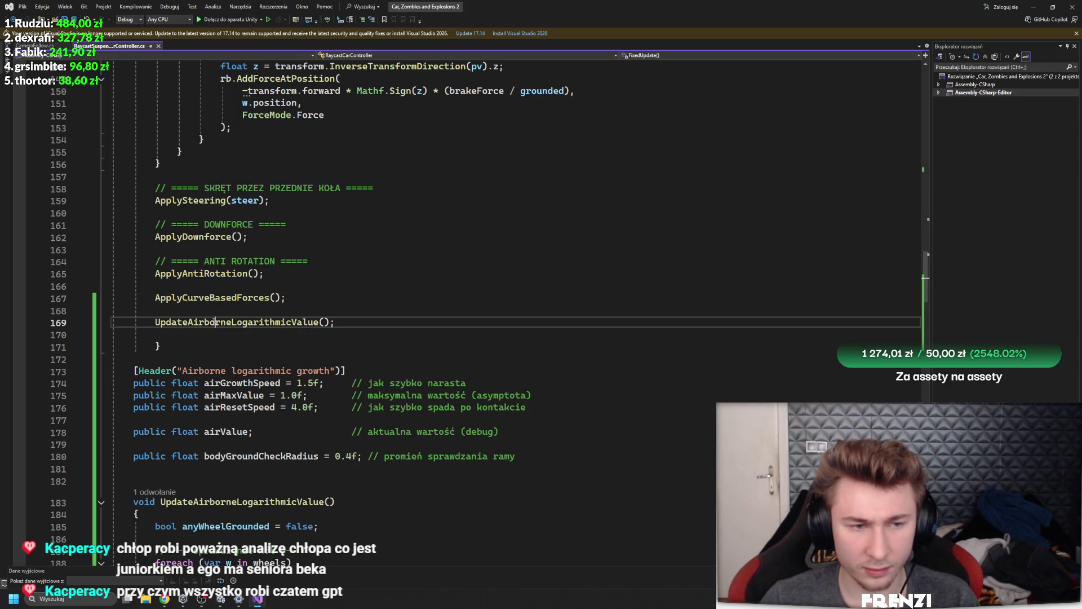
{"action": "left_click", "coordinate": [229, 298]}
{"action": "left_click", "coordinate": [242, 274]}
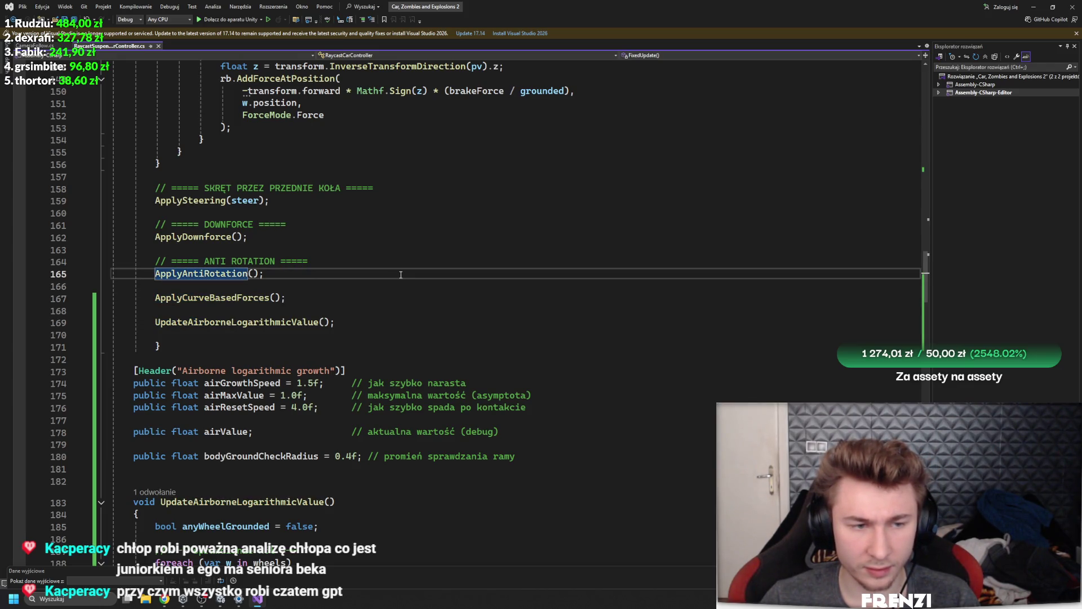
{"action": "left_click", "coordinate": [199, 201]}
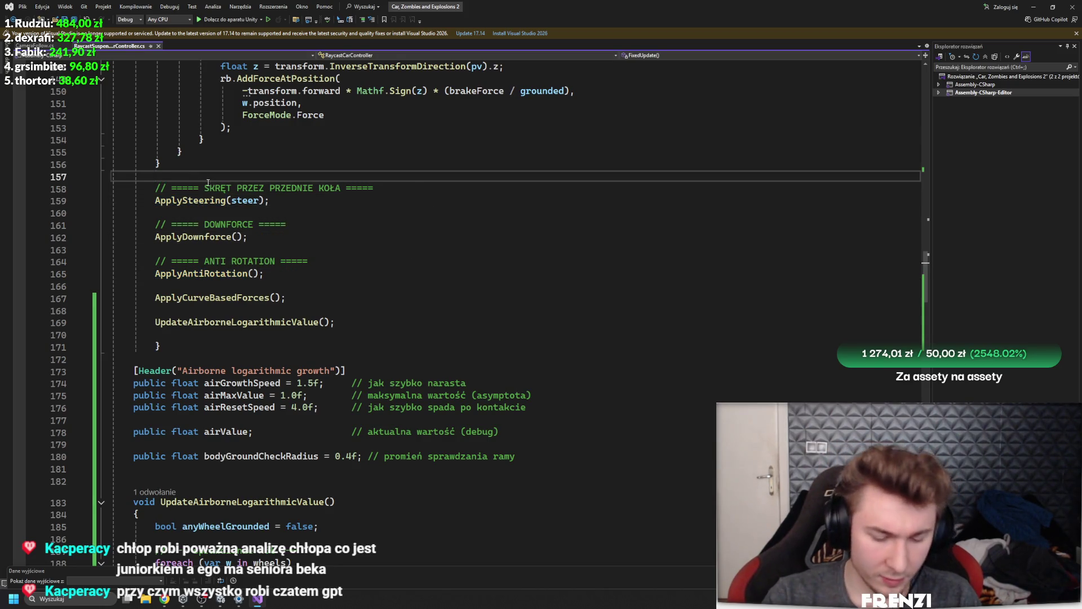
Wrap the five steering, force and airborne calls in an if (grounded > 2) block
{"action": "type", "text": "if (!braking)"}
{"action": "scroll", "coordinate": [208, 182], "scroll_direction": "up", "scroll_amount": 10}
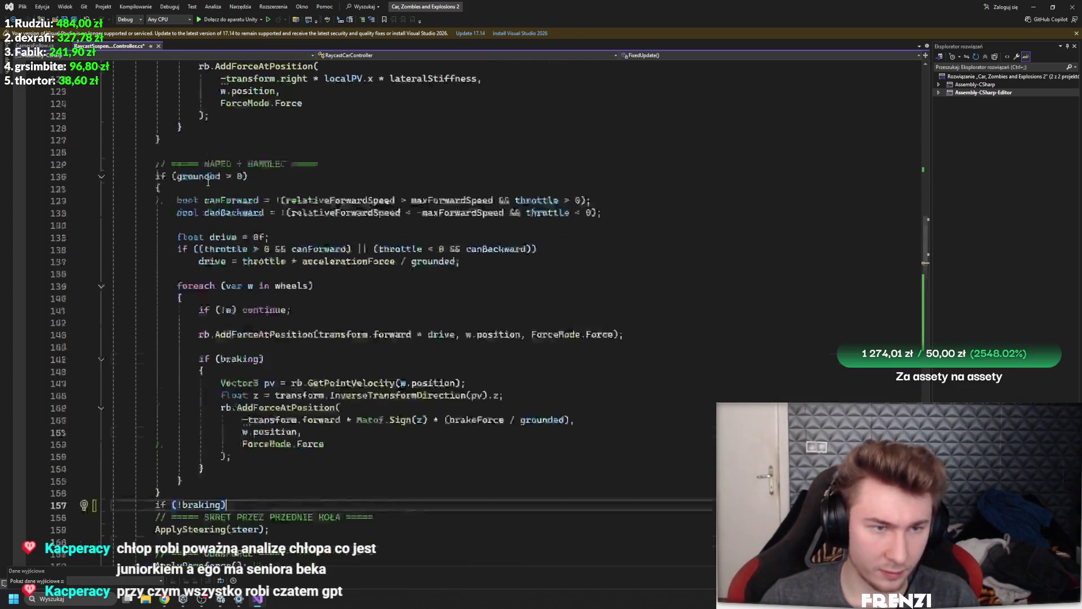
{"action": "scroll", "coordinate": [219, 417], "scroll_direction": "down", "scroll_amount": 6}
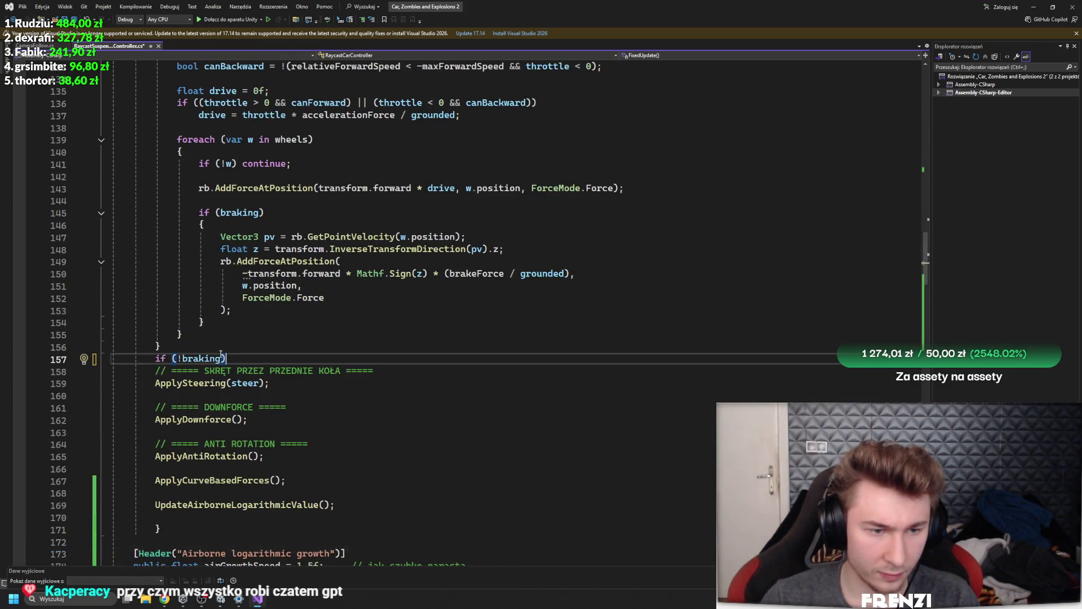
{"action": "type", "text": "gro"}
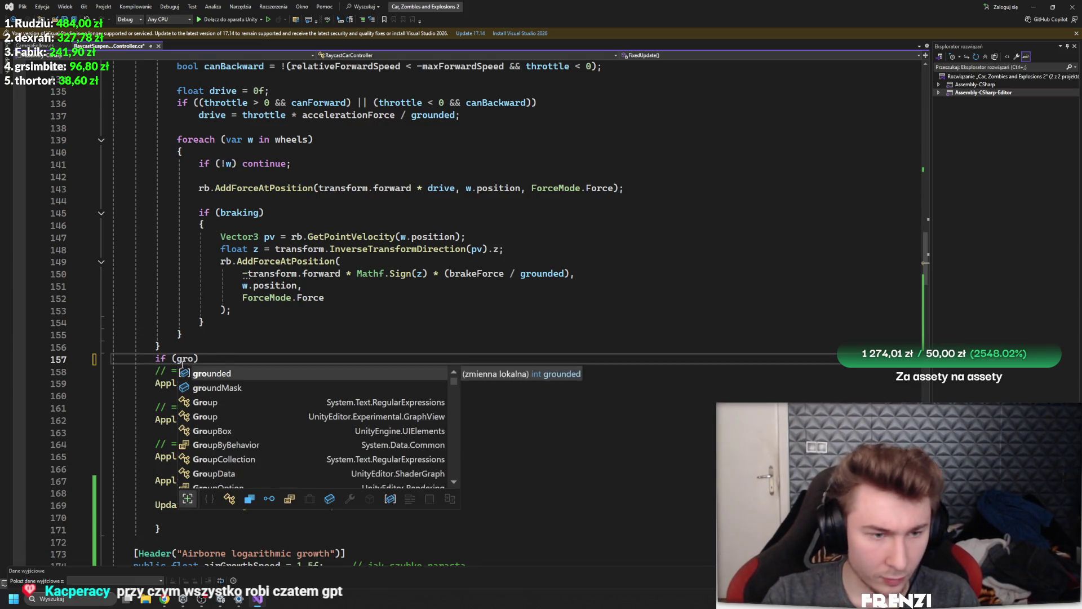
{"action": "key", "text": "Tab"}
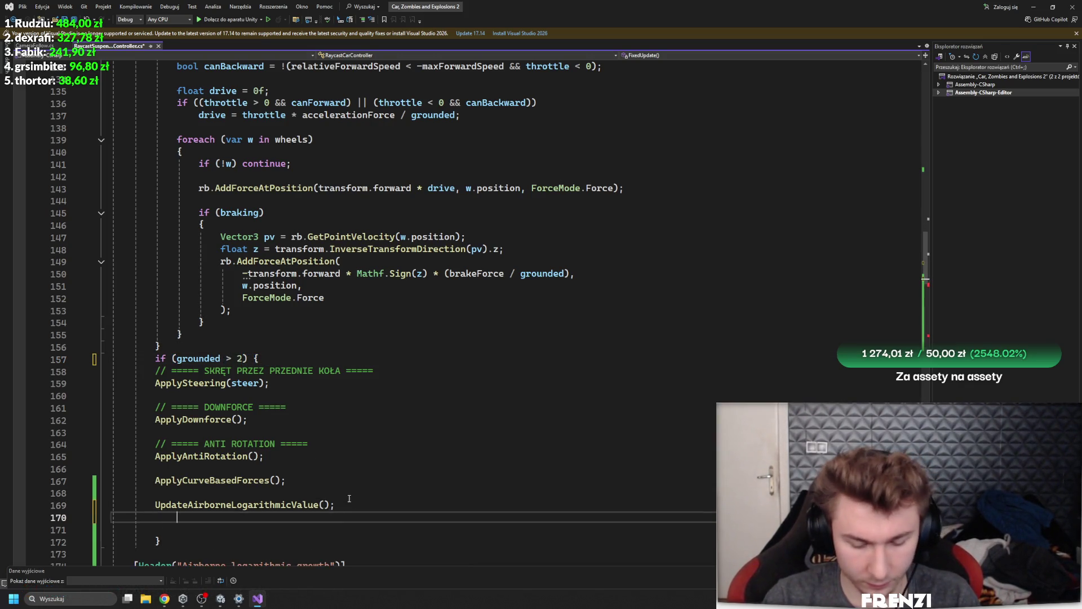
{"action": "type", "text": "}"}
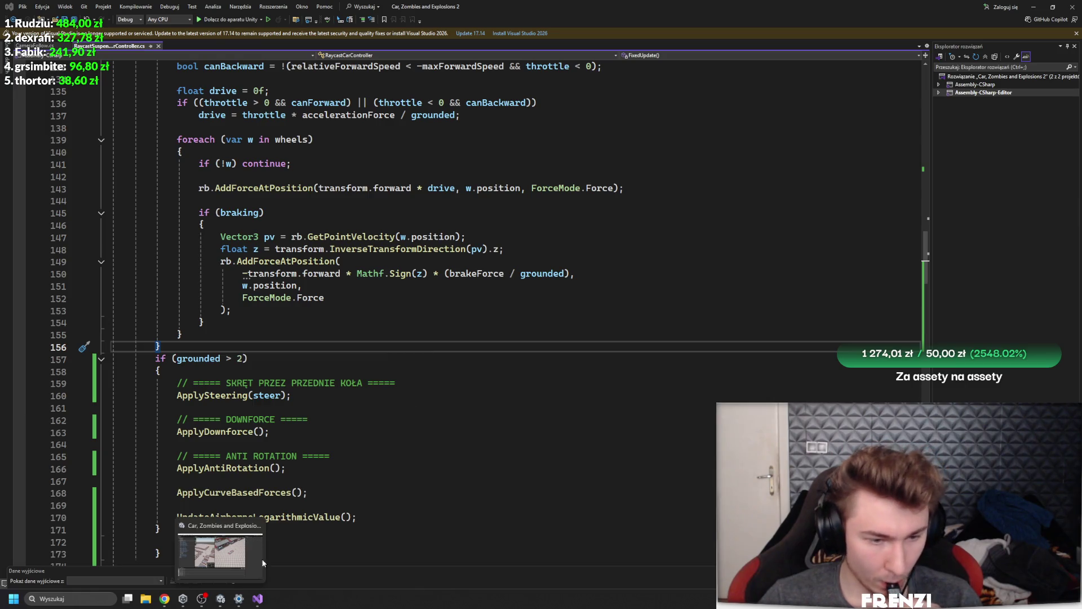
{"action": "left_click", "coordinate": [263, 563]}
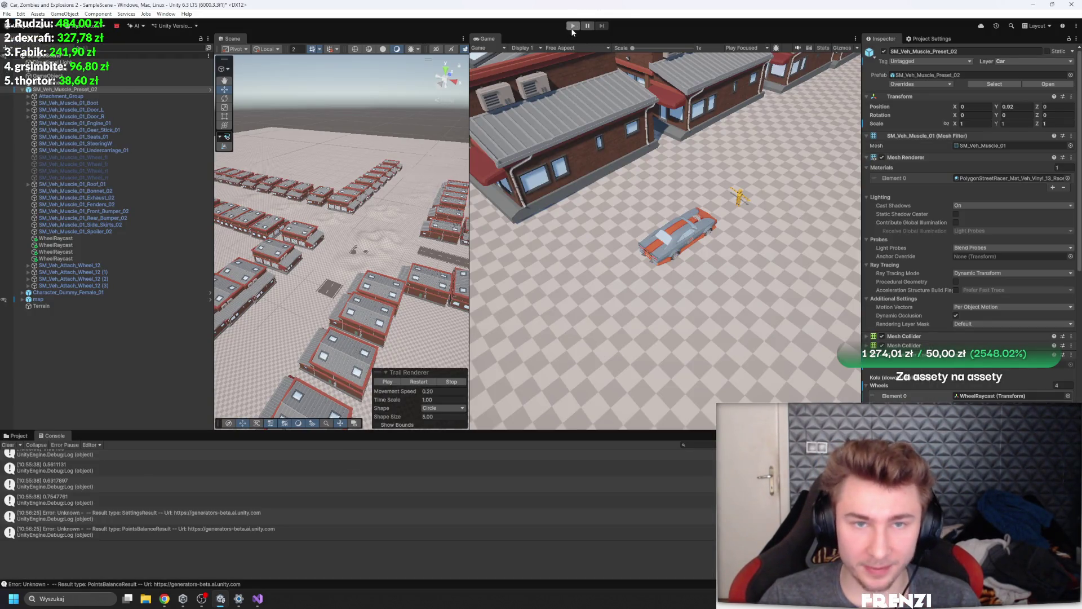
Test-drive the car with the grounded check, steering with A, then restart Play mode
{"action": "left_click", "coordinate": [572, 27]}
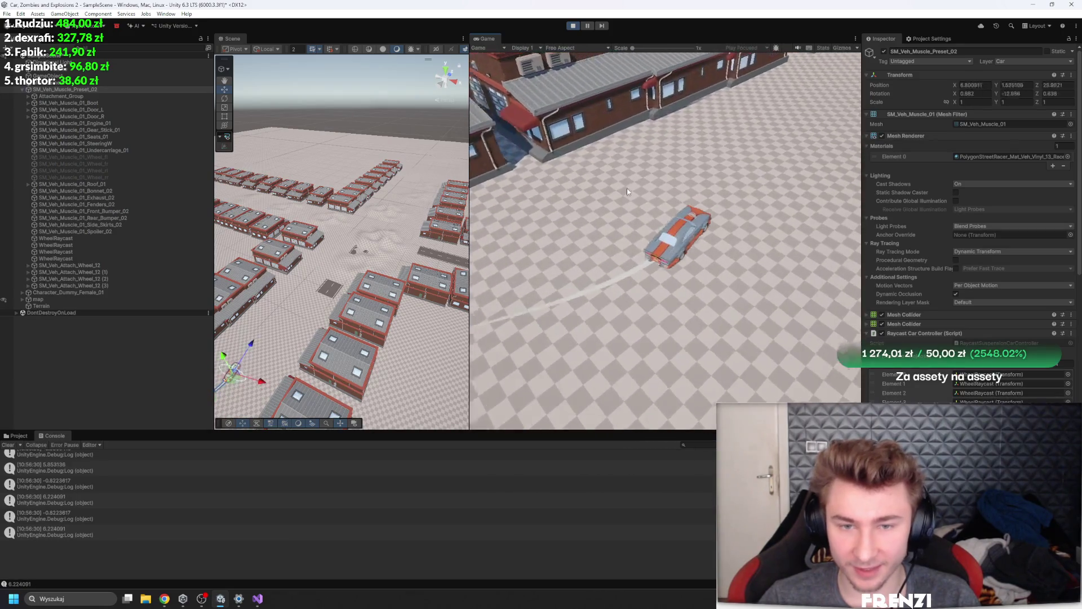
{"action": "scroll", "coordinate": [947, 239], "scroll_direction": "down", "scroll_amount": 3}
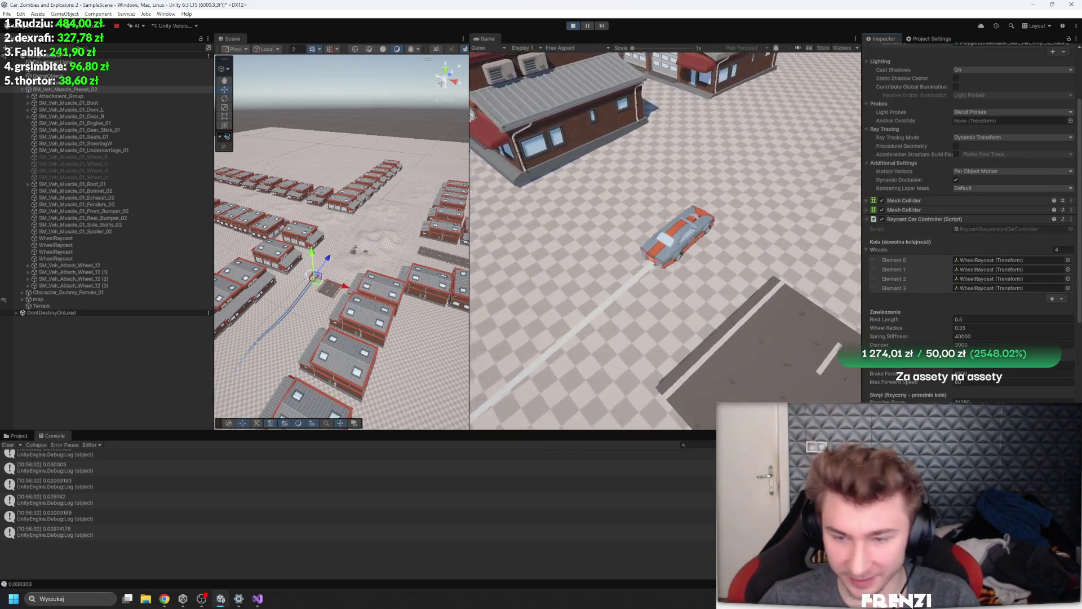
{"action": "key", "text": "a"}
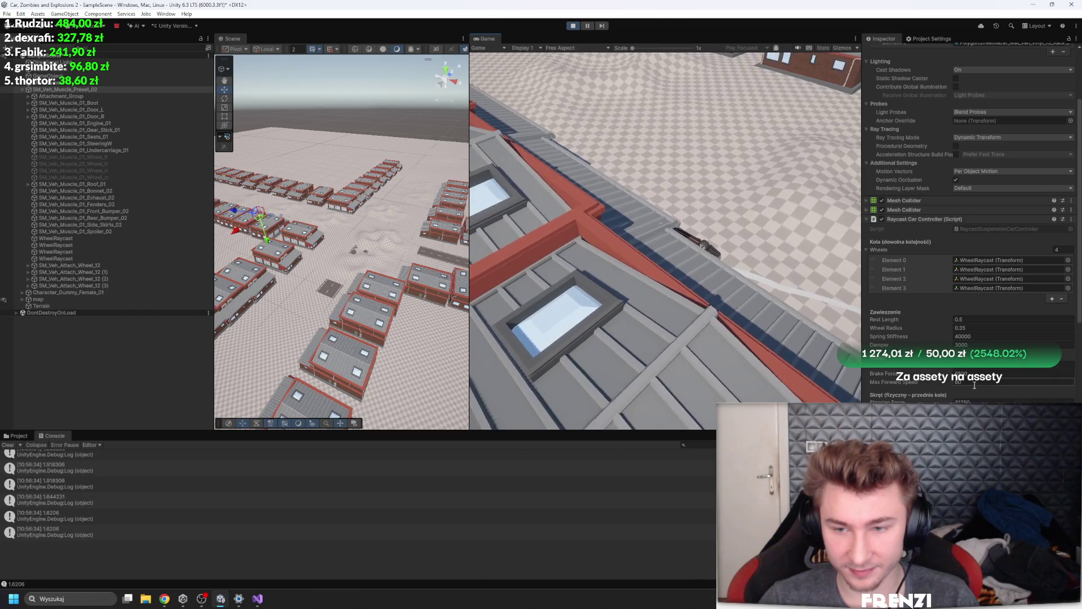
{"action": "left_click", "coordinate": [573, 25]}
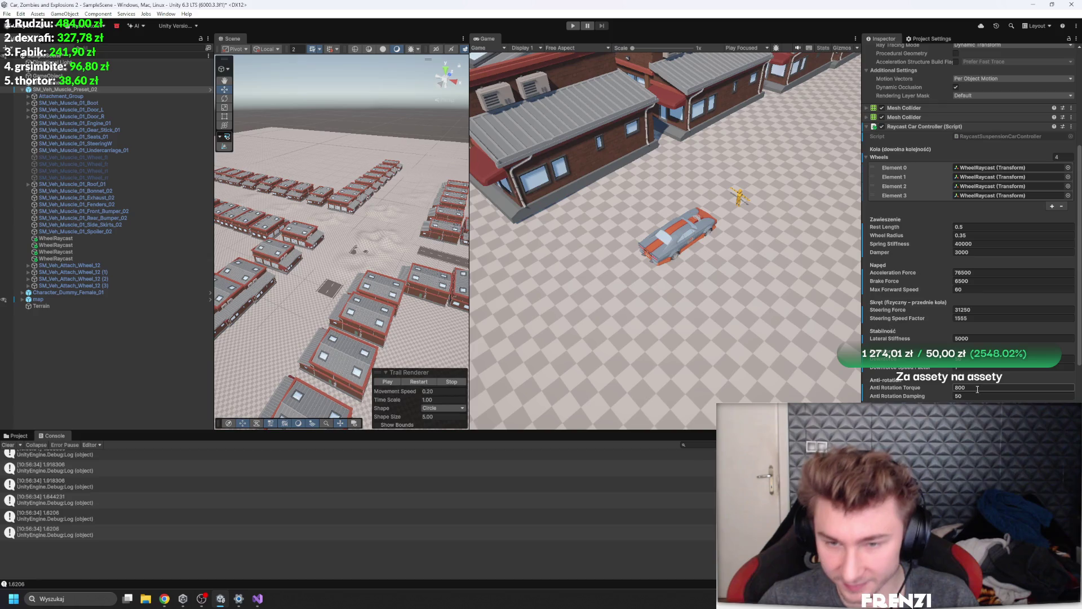
{"action": "scroll", "coordinate": [977, 389], "scroll_direction": "down", "scroll_amount": 3}
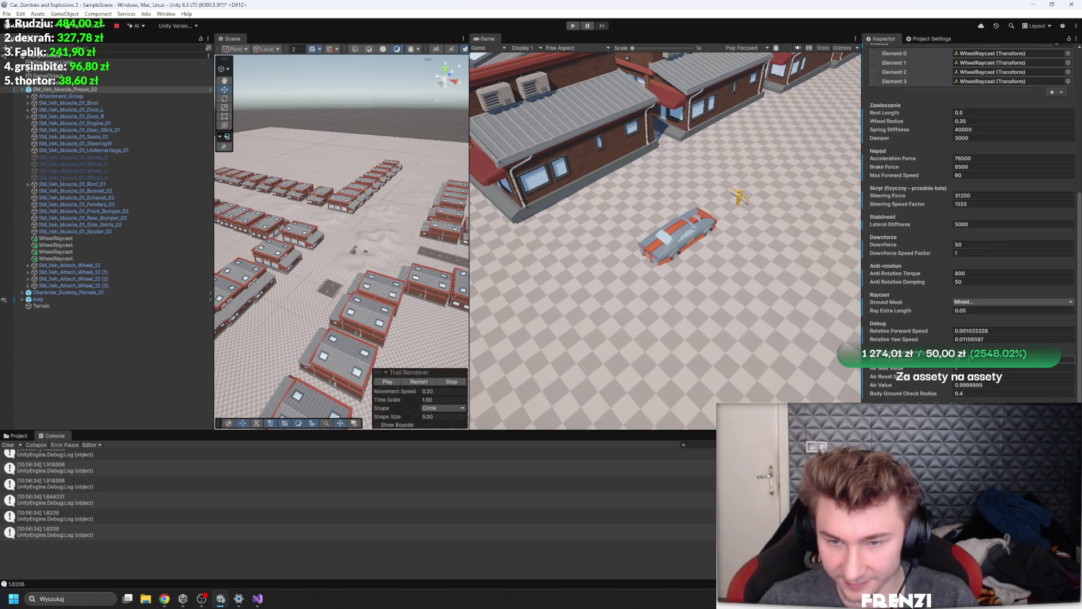
{"action": "left_click", "coordinate": [573, 26]}
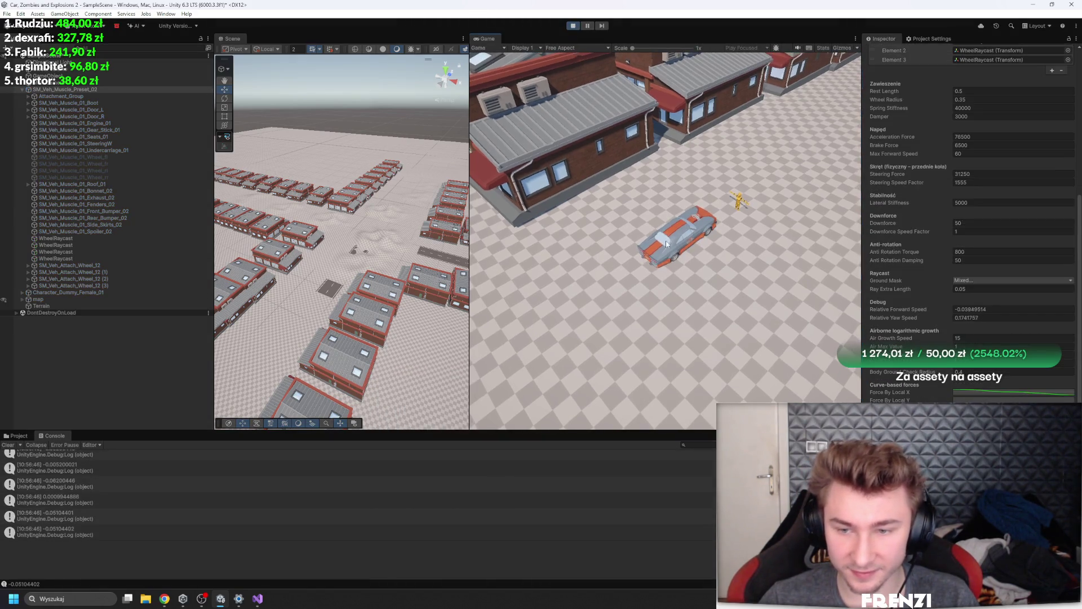
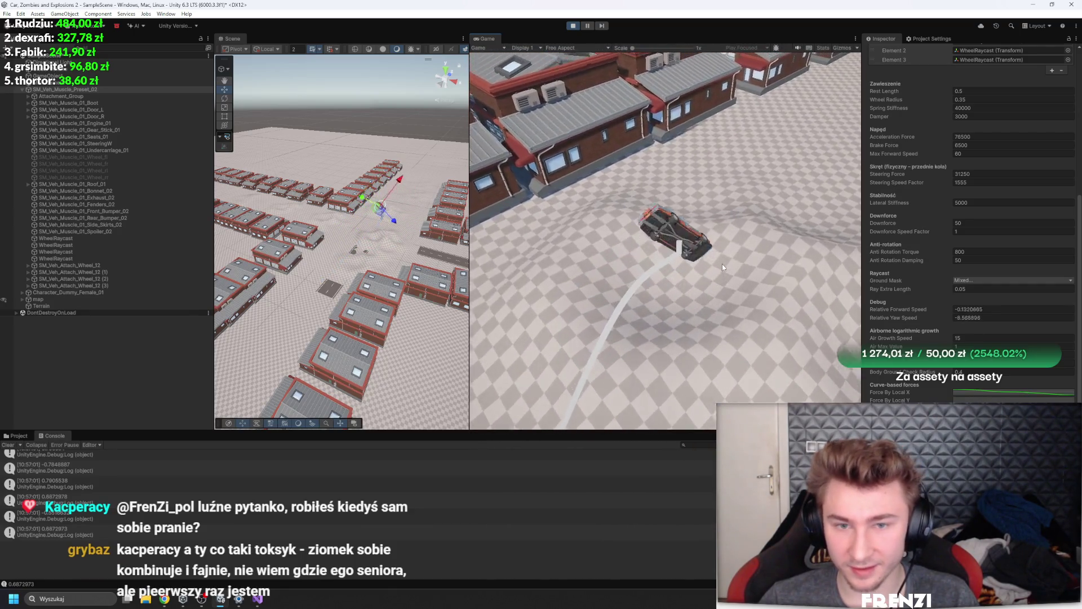
Restart Play mode and frame the muscle car in the Scene view
{"action": "left_click", "coordinate": [574, 25]}
{"action": "left_click", "coordinate": [574, 25]}
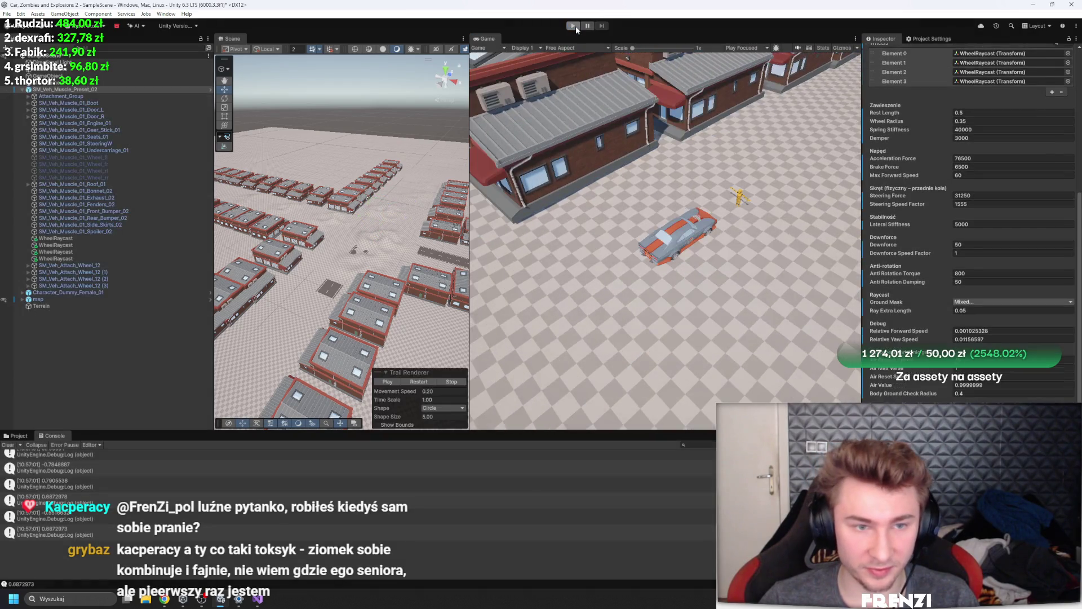
{"action": "double_click", "coordinate": [79, 97]}
Widen and zoom the Scene view to a side view, then select a WheelRaycast and the car
{"action": "left_click_drag", "start_coordinate": [469, 225], "coordinate": [669, 225]}
{"action": "scroll", "coordinate": [362, 197], "scroll_direction": "up", "scroll_amount": 3}
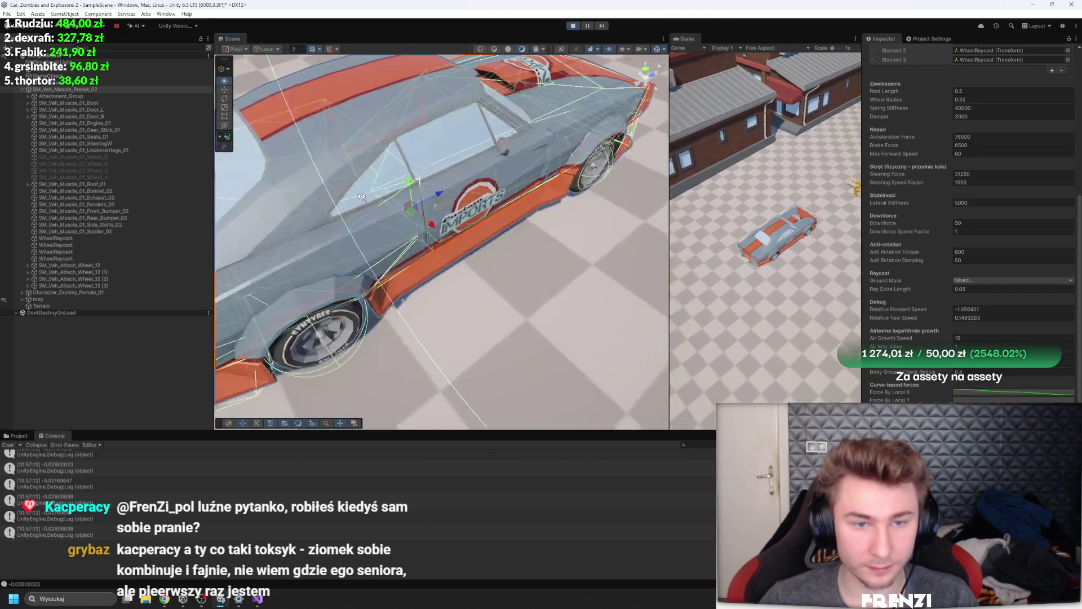
{"action": "mouse_move", "coordinate": [362, 197]}
{"action": "left_mouse_down"}
{"action": "mouse_move", "coordinate": [497, 124]}
{"action": "mouse_move", "coordinate": [507, 148]}
{"action": "left_mouse_up"}
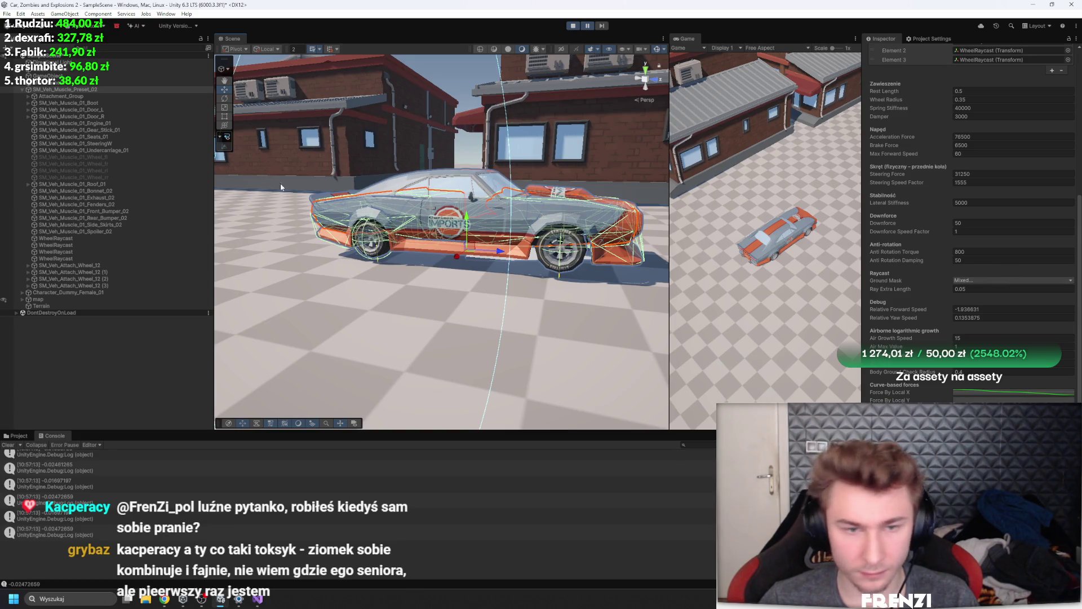
{"action": "left_click", "coordinate": [74, 251]}
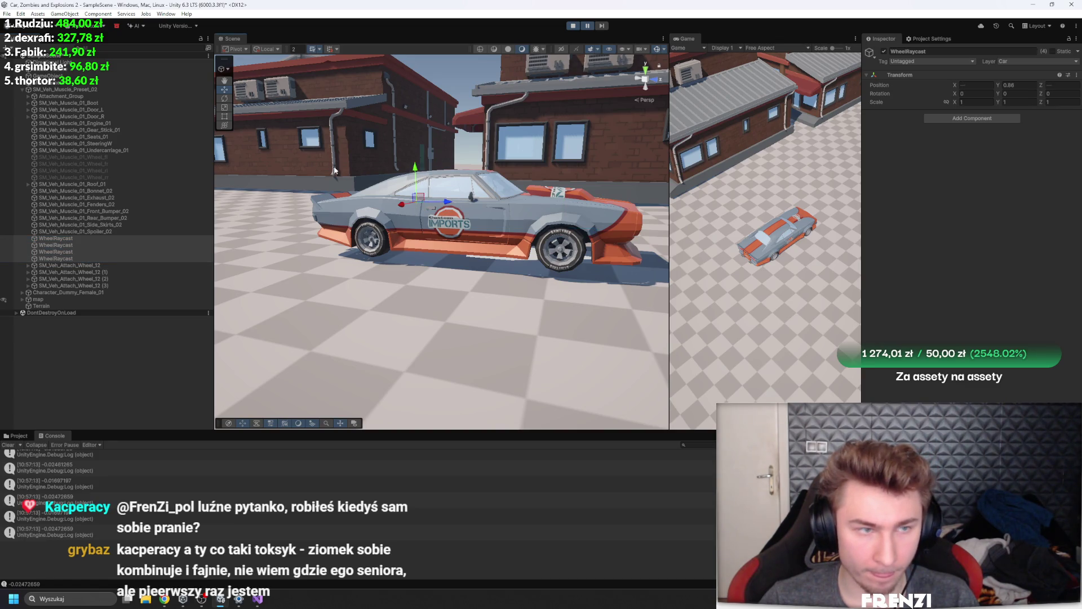
{"action": "left_click", "coordinate": [99, 91]}
Set the Raycast Car Controller's Rest Length to 0.82, then duplicate the car with Ctrl+D
{"action": "scroll", "coordinate": [969, 282], "scroll_direction": "down", "scroll_amount": 5}
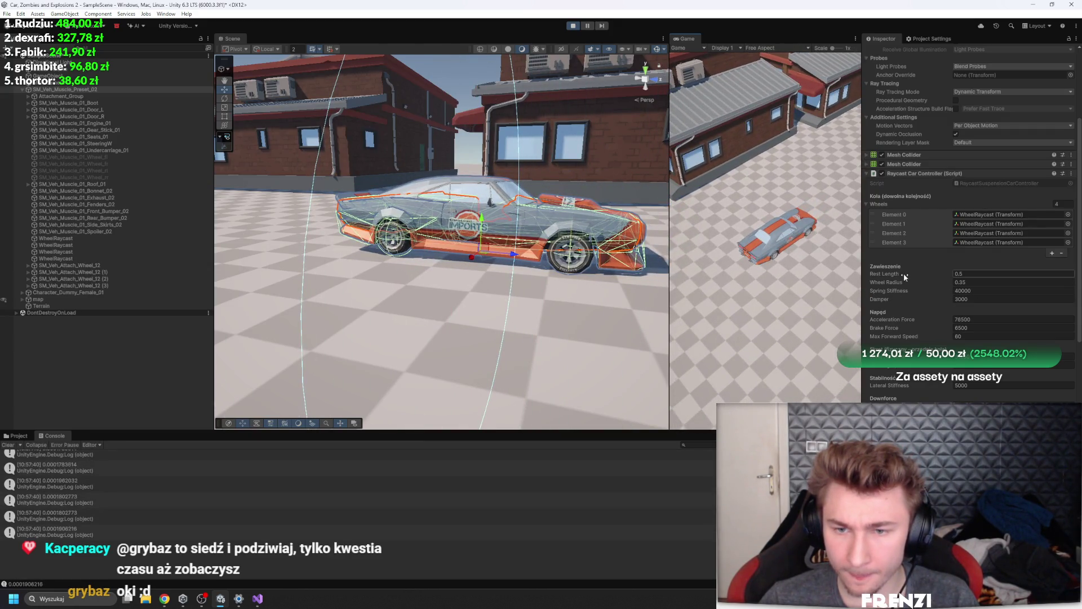
{"action": "left_click_drag", "start_coordinate": [904, 272], "coordinate": [906, 272]}
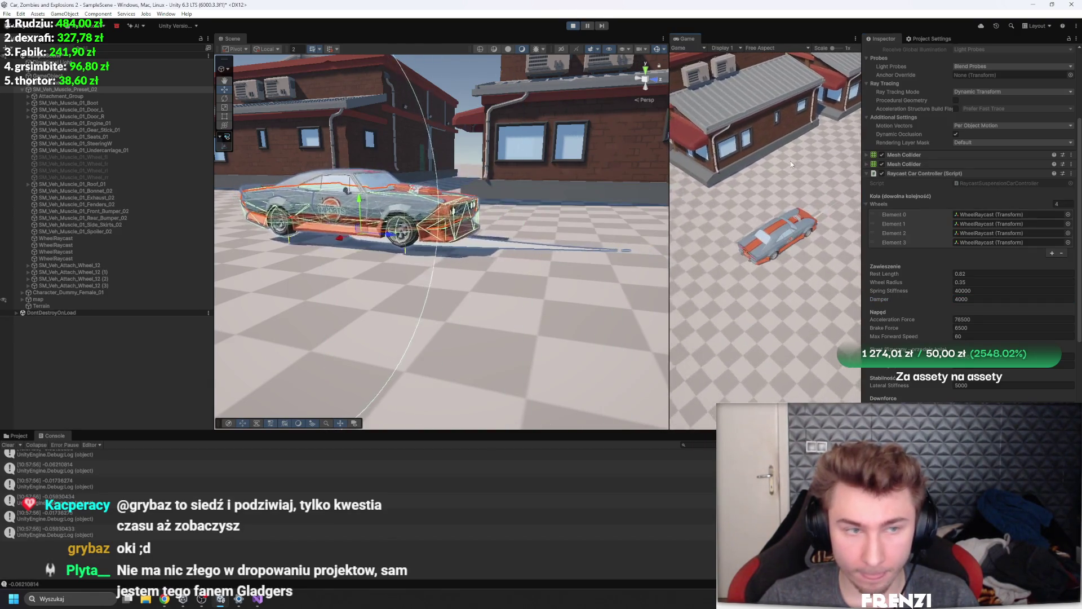
{"action": "key", "text": "ctrl+d"}
{"action": "left_click", "coordinate": [807, 255]}
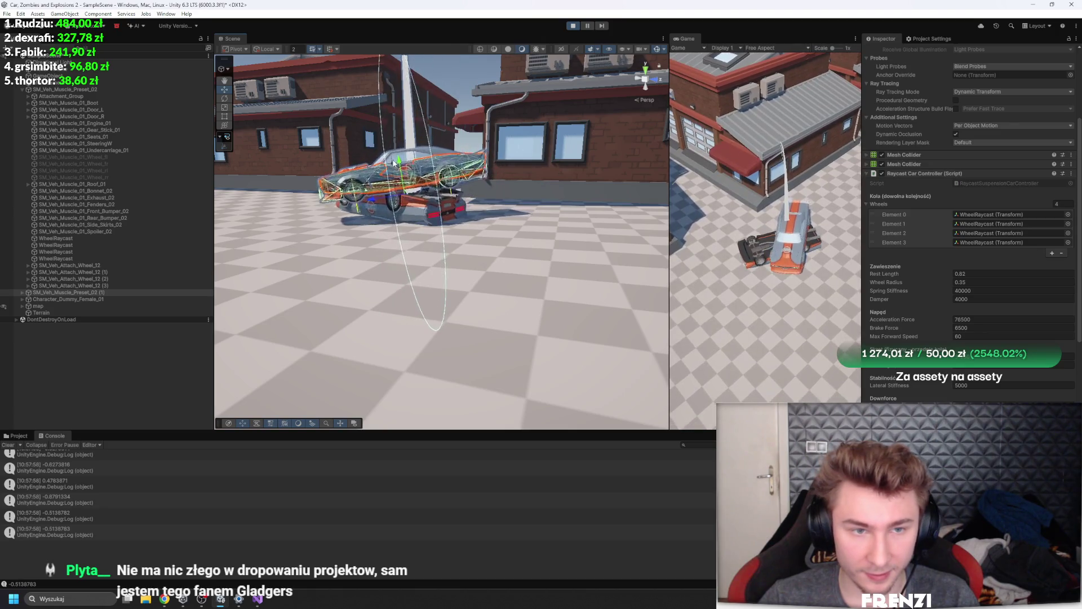
Select the duplicate car and apply its new Rotation X value
{"action": "left_click", "coordinate": [394, 164]}
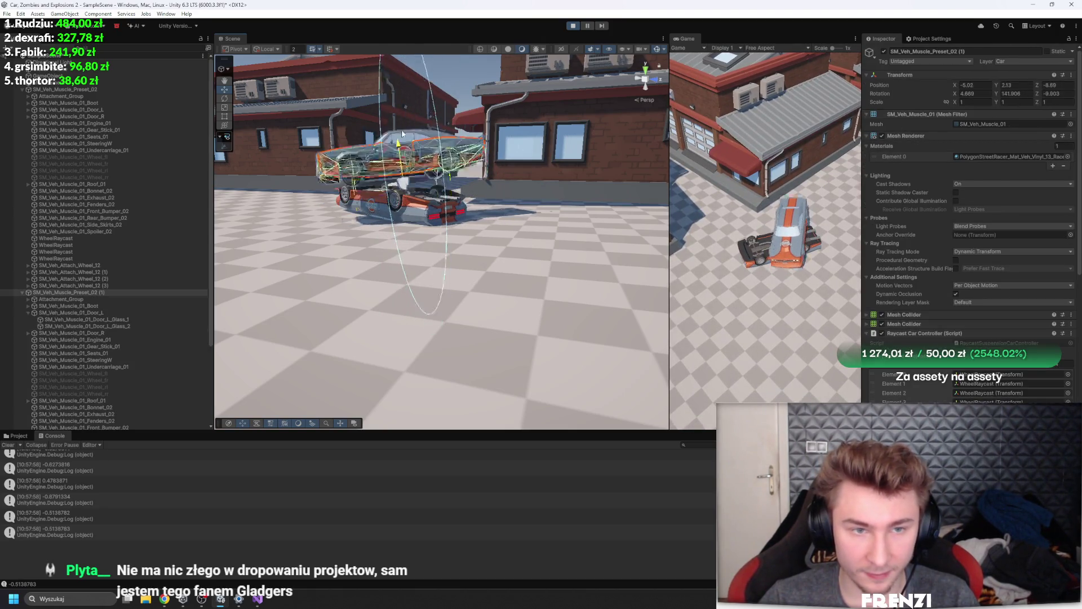
{"action": "left_click", "coordinate": [401, 218]}
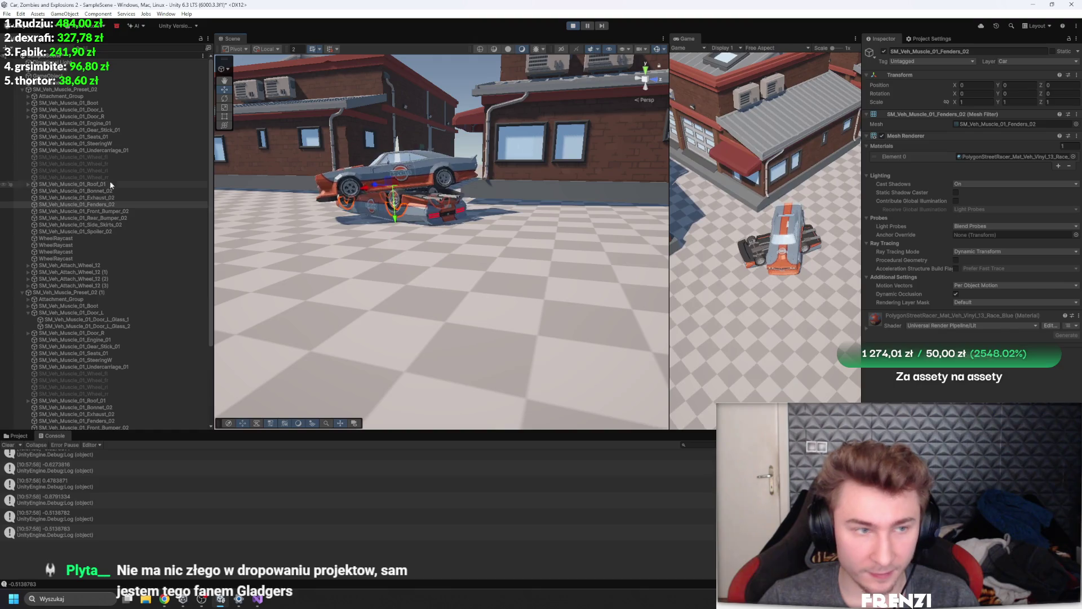
{"action": "left_click", "coordinate": [72, 90]}
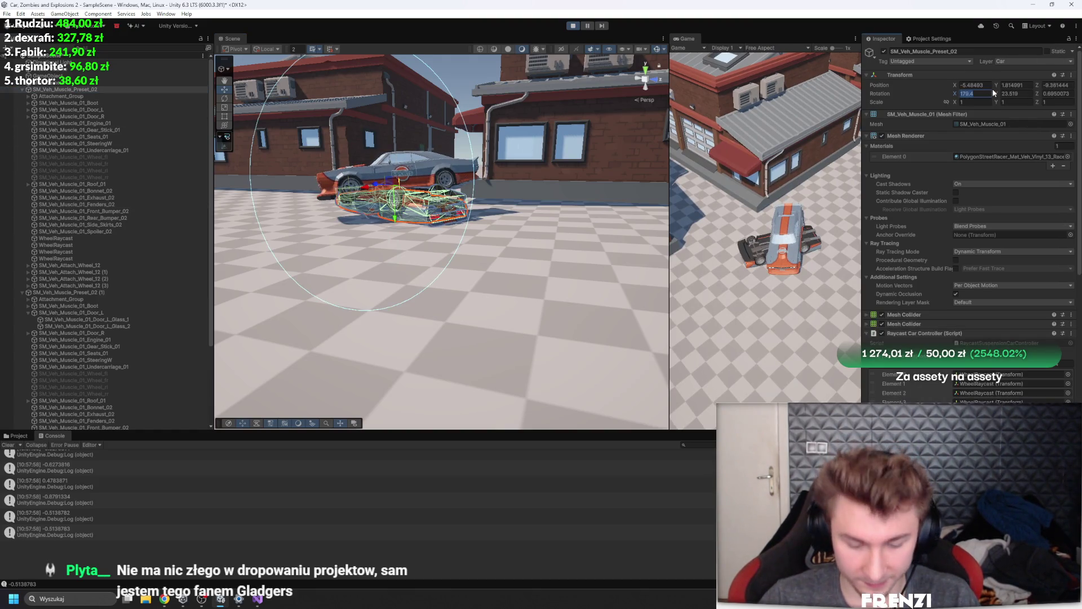
{"action": "key", "text": "Return"}
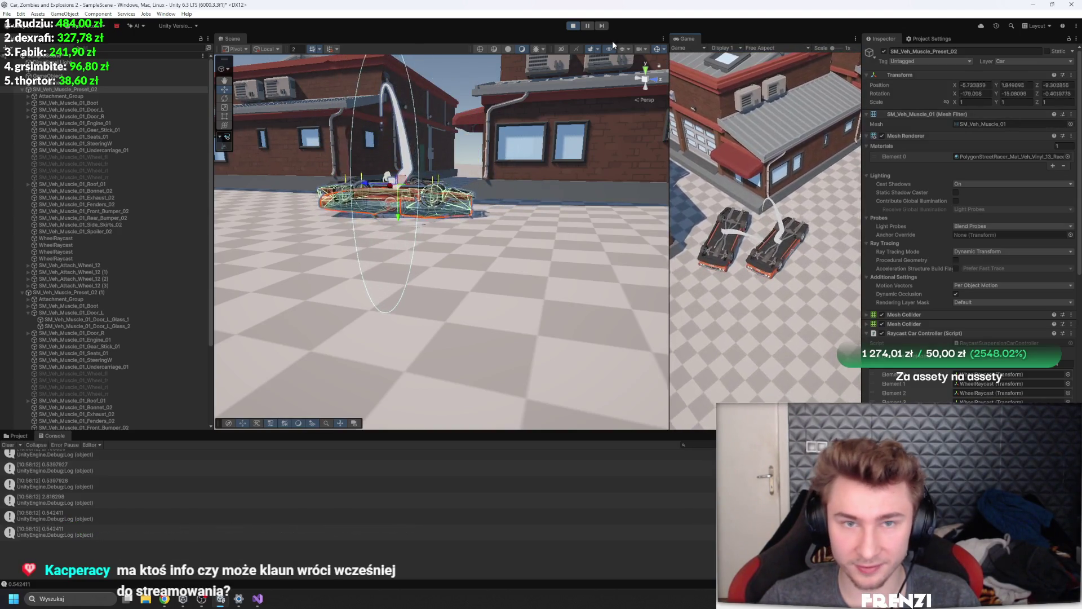
Restart Play mode, shift the car along X beside the other, and resume the game
{"action": "left_click", "coordinate": [578, 26]}
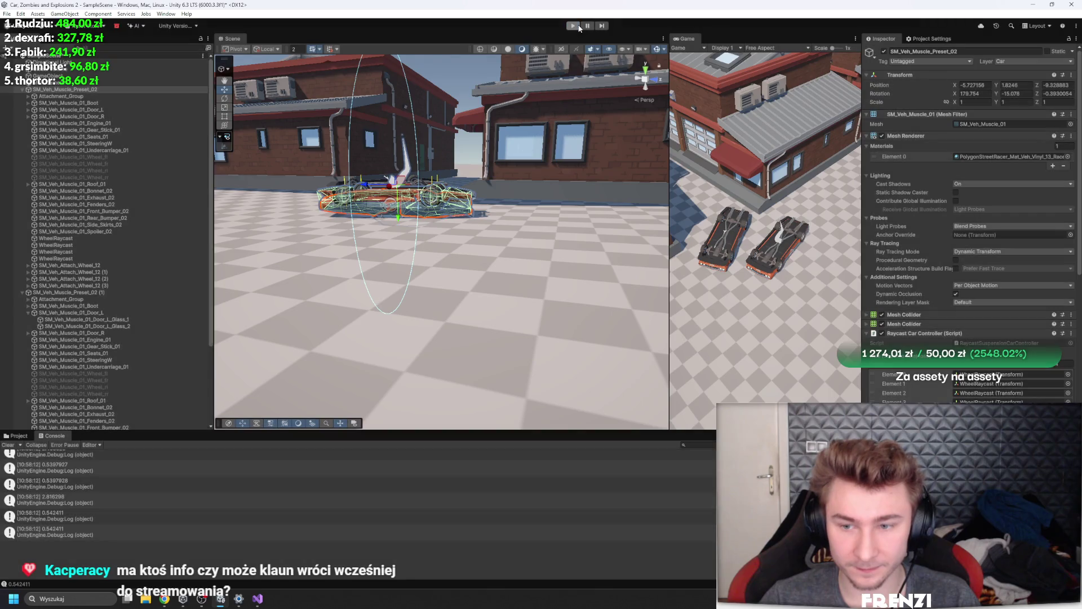
{"action": "left_click", "coordinate": [577, 26]}
{"action": "scroll", "coordinate": [498, 210], "scroll_direction": "up", "scroll_amount": 2}
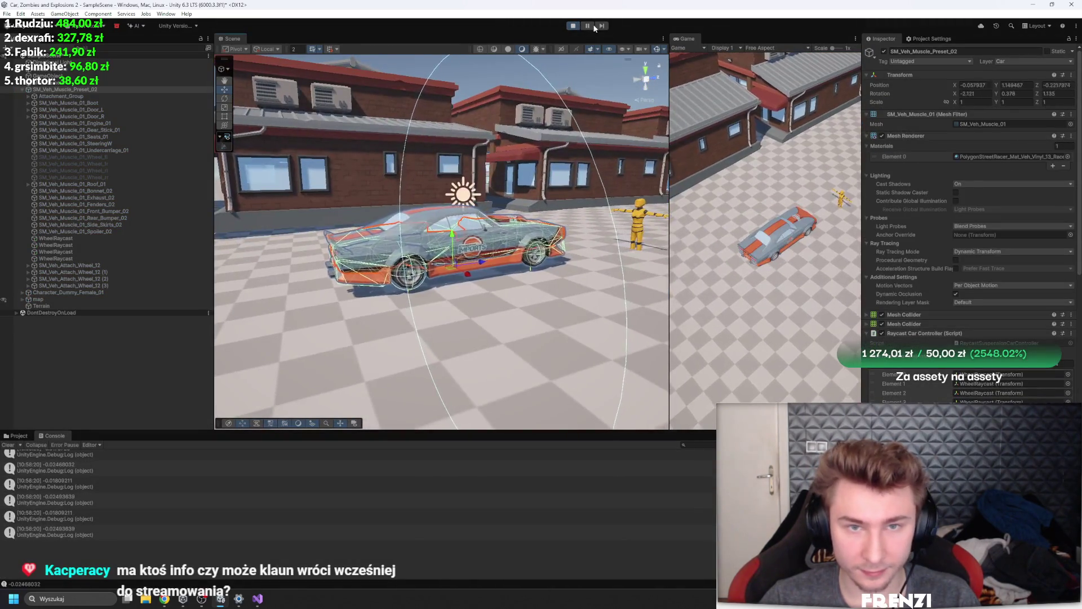
{"action": "left_click", "coordinate": [80, 90]}
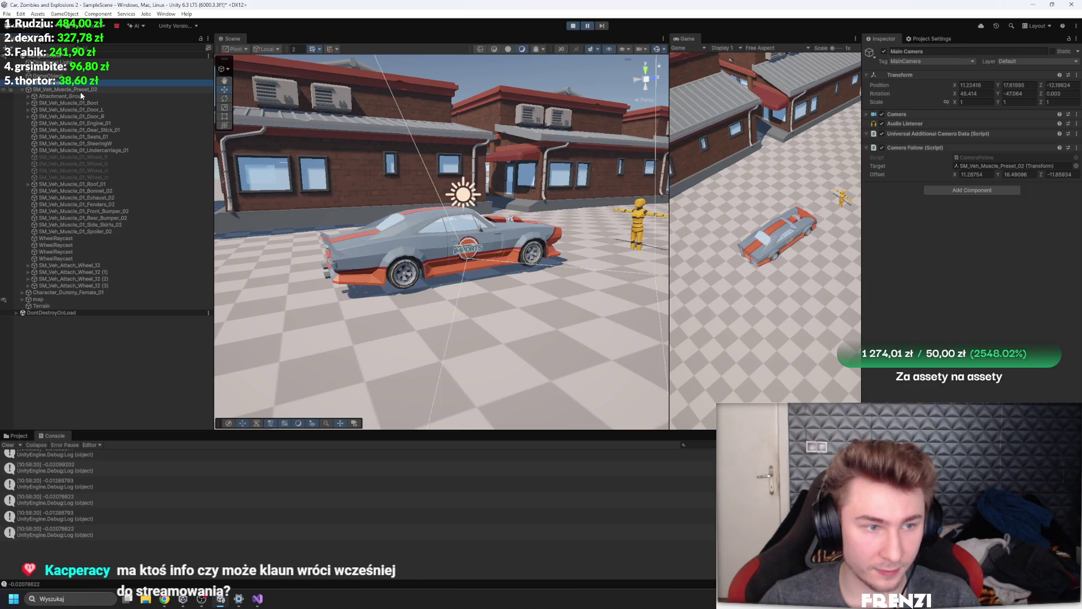
{"action": "left_click_drag", "start_coordinate": [467, 279], "coordinate": [556, 335]}
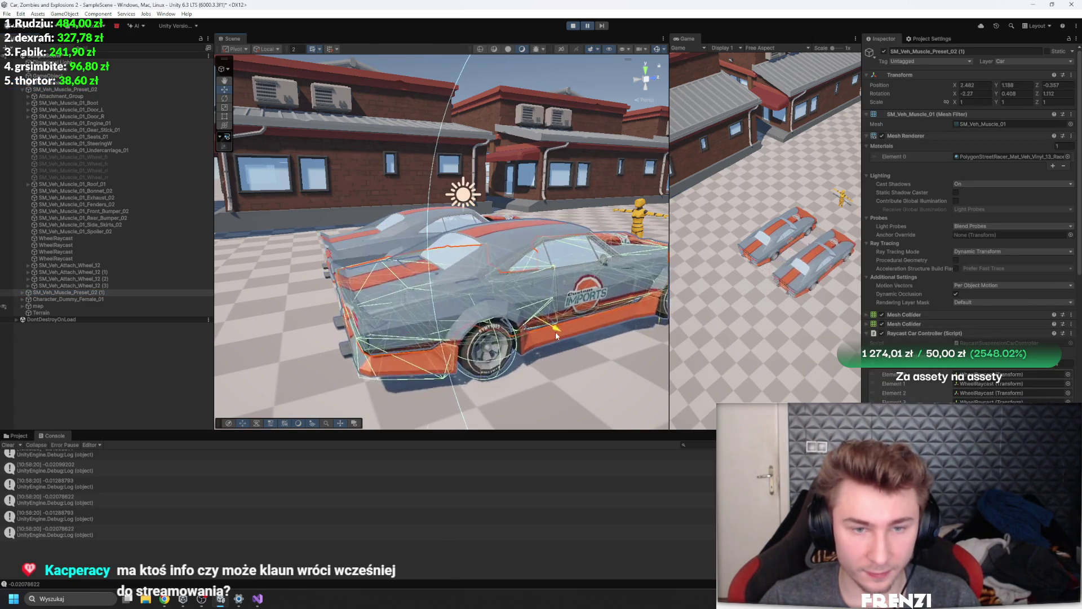
{"action": "left_click", "coordinate": [589, 26]}
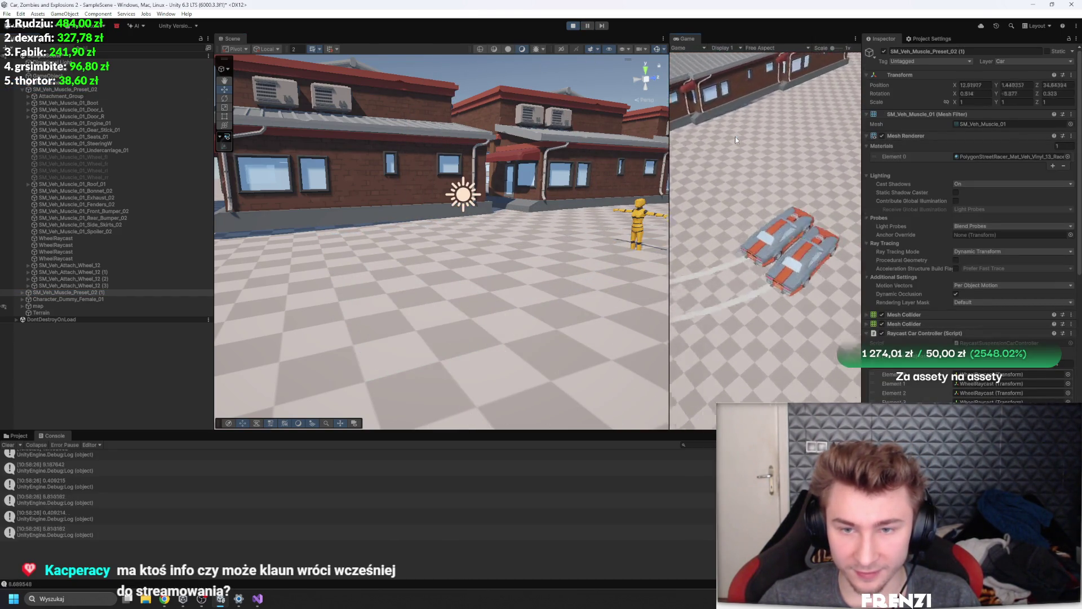
Widen the Game view, drift-test the cars, finish the Z rotation edit and stop play
{"action": "left_click_drag", "start_coordinate": [670, 136], "coordinate": [443, 169]}
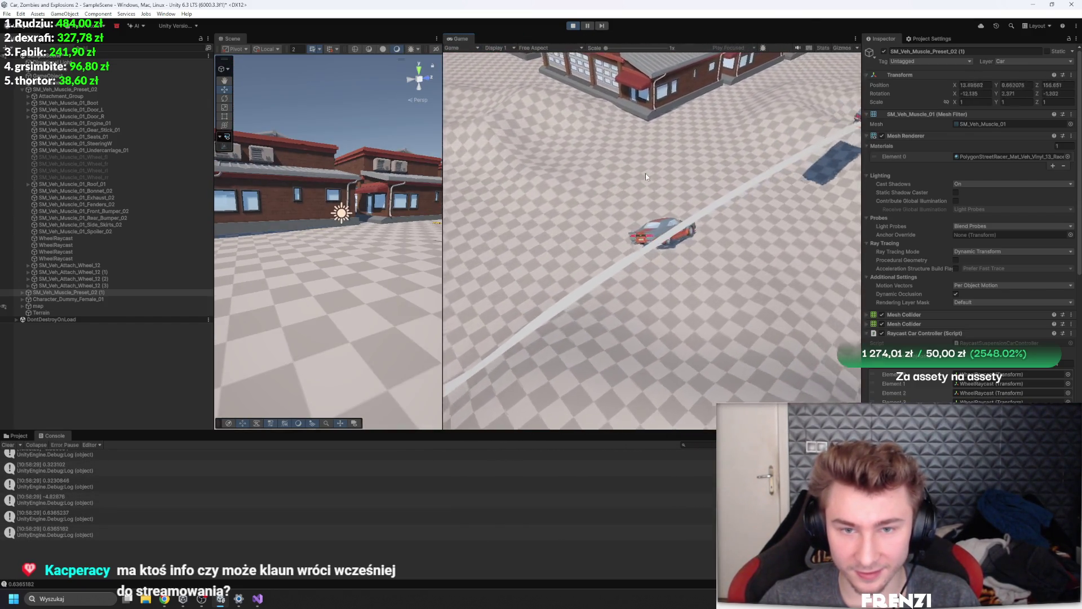
{"action": "key", "text": "a"}
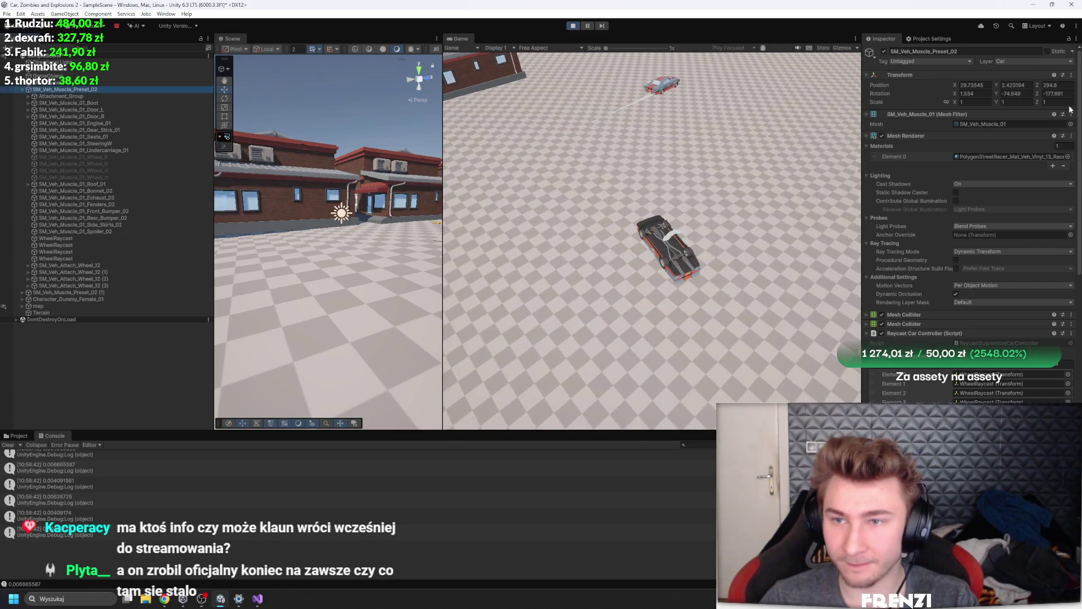
{"action": "left_click", "coordinate": [705, 163]}
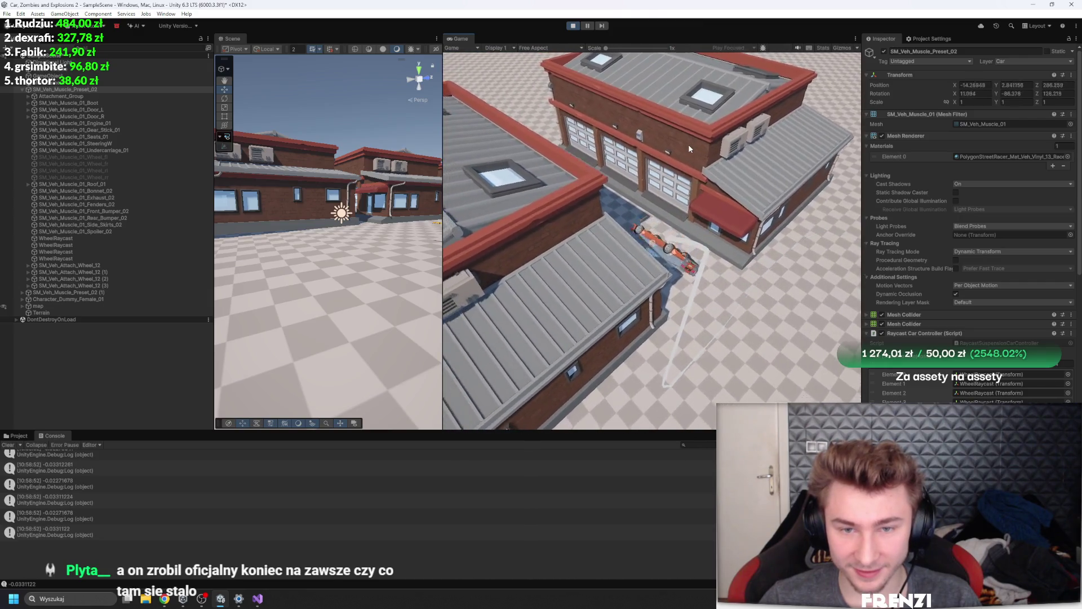
{"action": "left_click", "coordinate": [573, 26]}
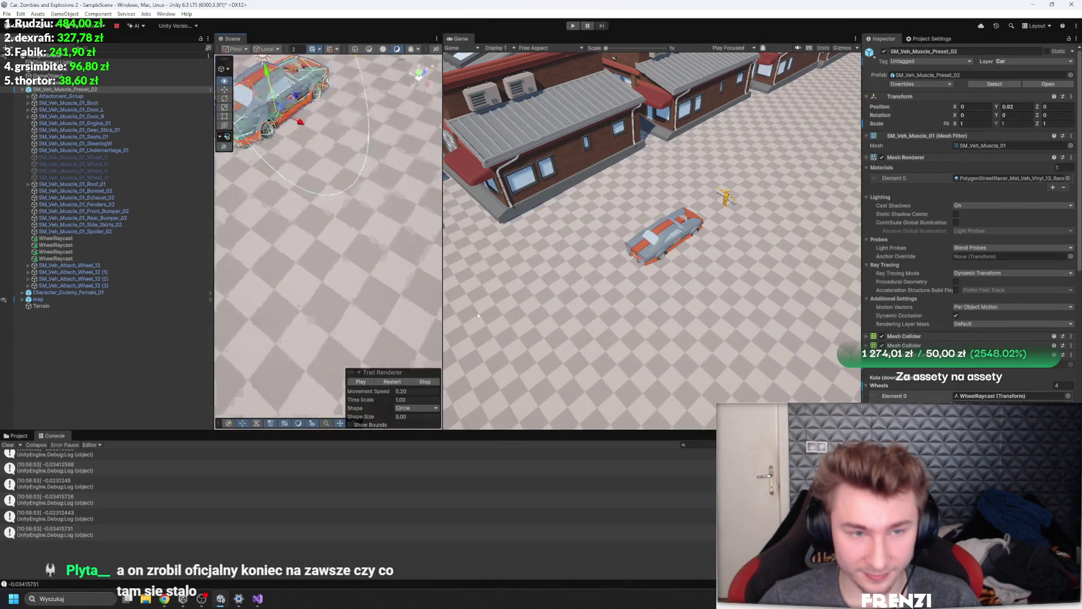
Run and stop two test drives, watching from a closer Scene view
{"action": "scroll", "coordinate": [322, 295], "scroll_direction": "down", "scroll_amount": 5}
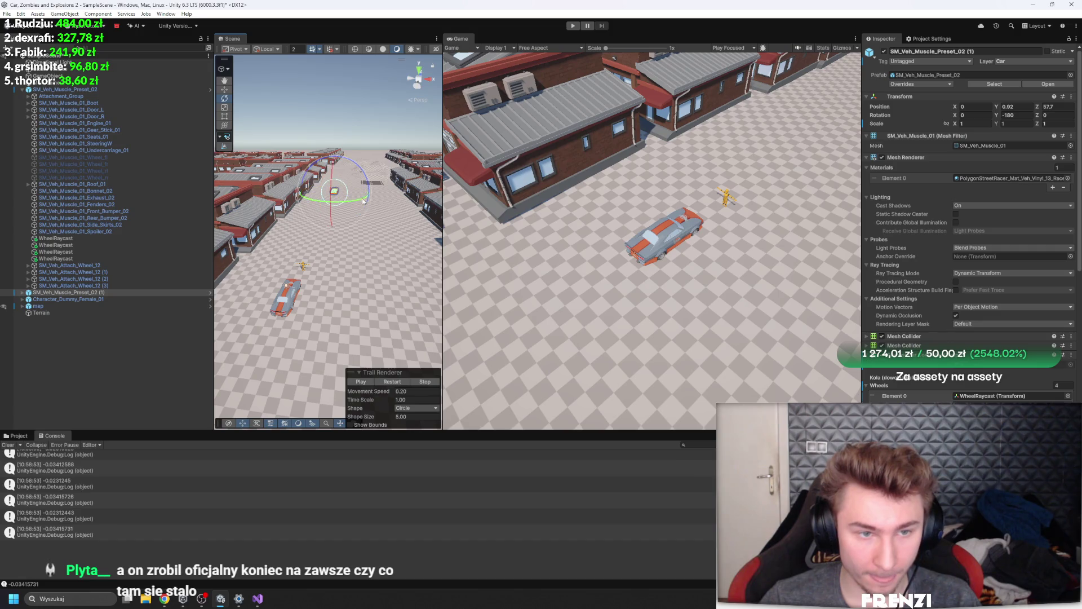
{"action": "left_click", "coordinate": [131, 383]}
{"action": "left_click_drag", "start_coordinate": [407, 262], "coordinate": [591, 73]}
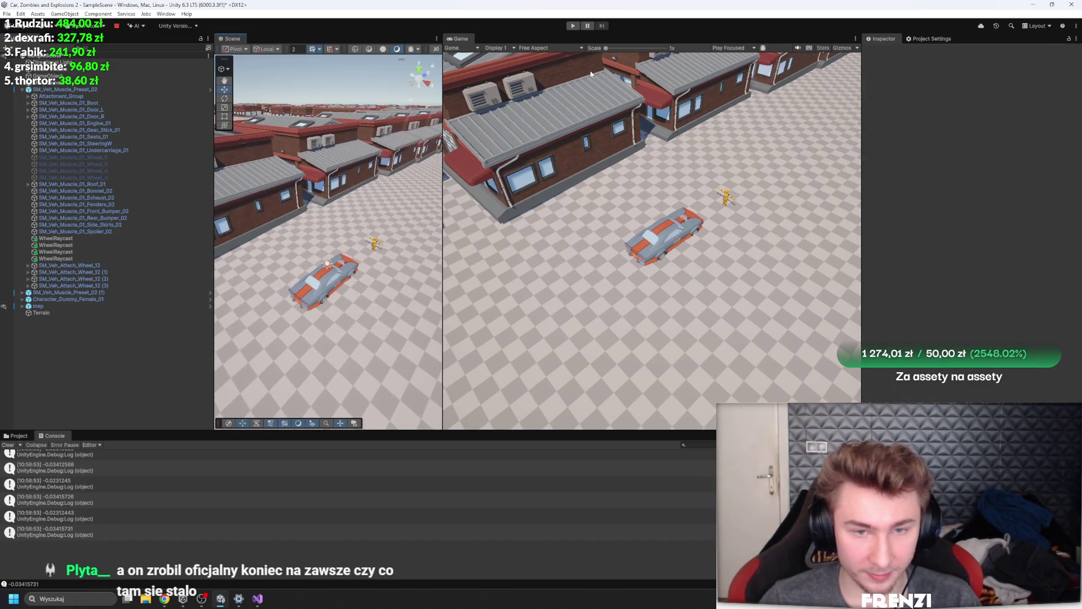
{"action": "left_click", "coordinate": [577, 26]}
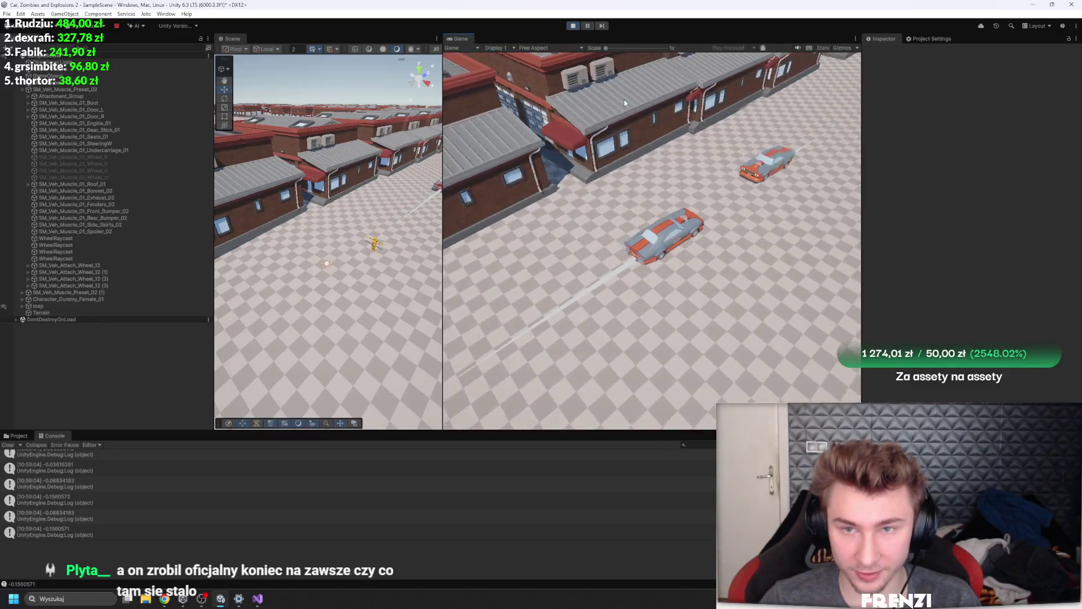
{"action": "left_click", "coordinate": [572, 25]}
{"action": "left_click", "coordinate": [573, 26]}
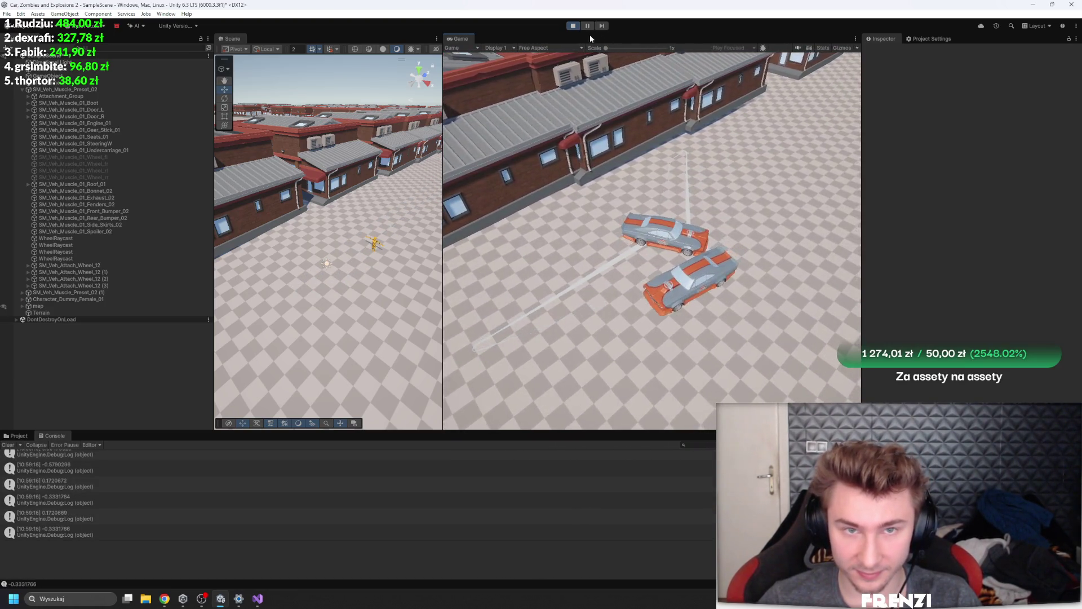
{"action": "left_click", "coordinate": [570, 27]}
Remove the muscle car's second Mesh Collider component
{"action": "left_click", "coordinate": [140, 90]}
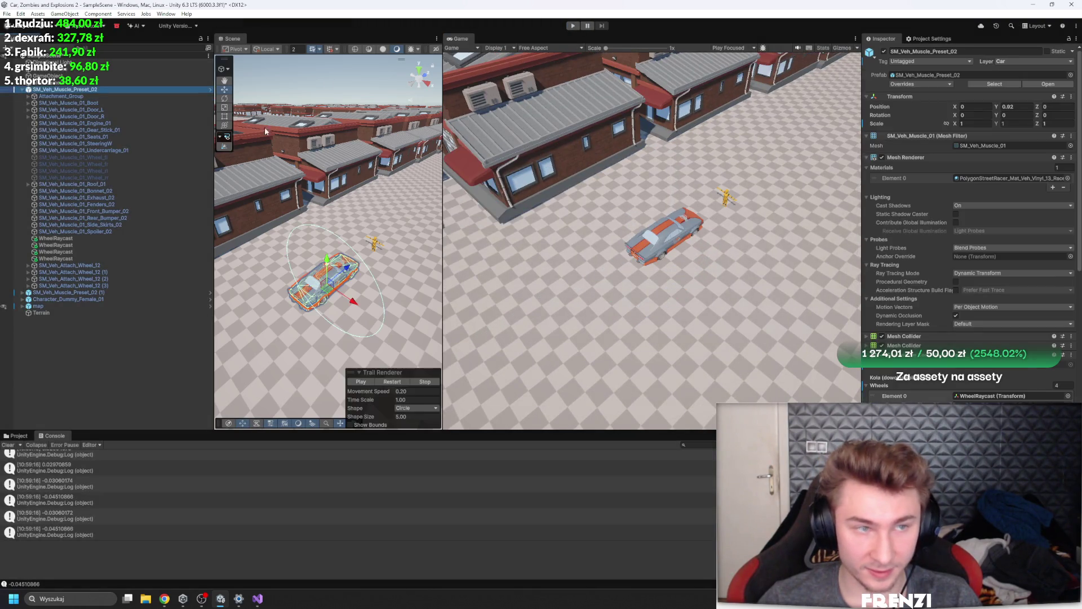
{"action": "scroll", "coordinate": [953, 284], "scroll_direction": "down", "scroll_amount": 5}
{"action": "left_click", "coordinate": [917, 241]}
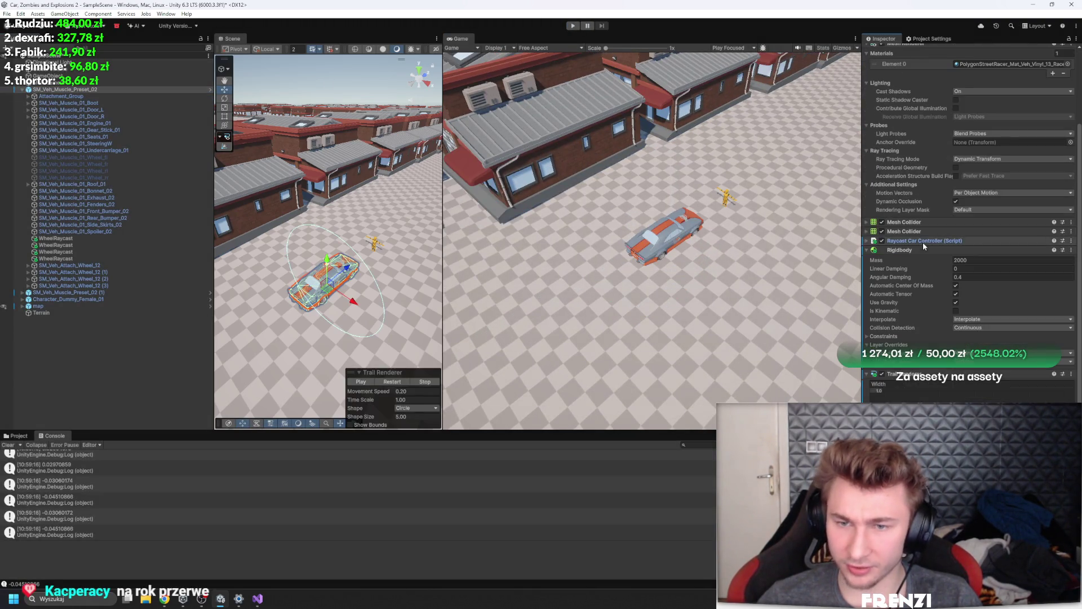
{"action": "left_click", "coordinate": [908, 231]}
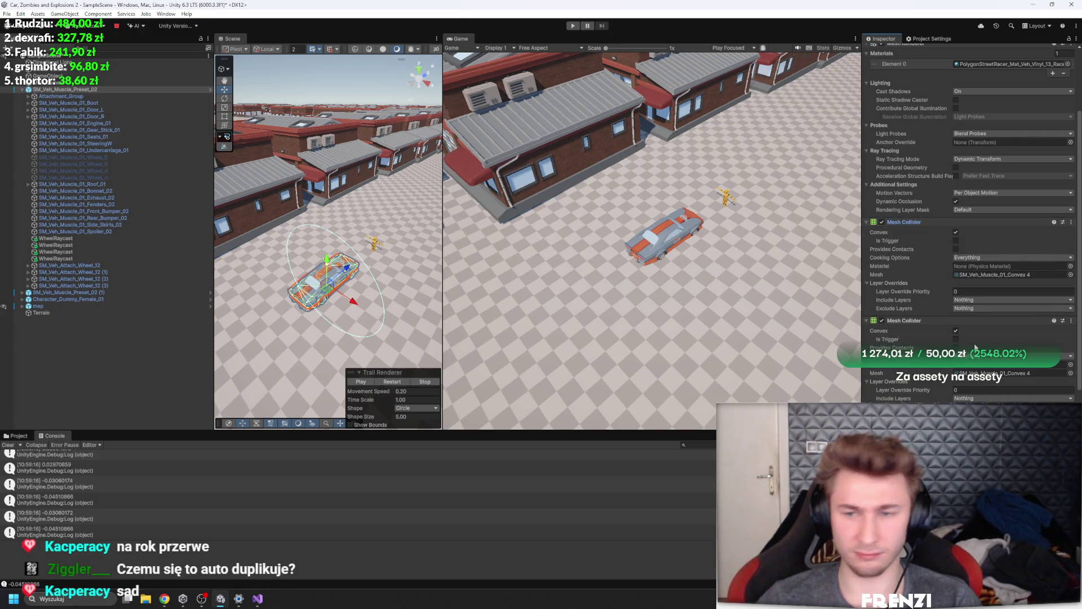
{"action": "right_click", "coordinate": [949, 318]}
{"action": "left_click", "coordinate": [981, 337]}
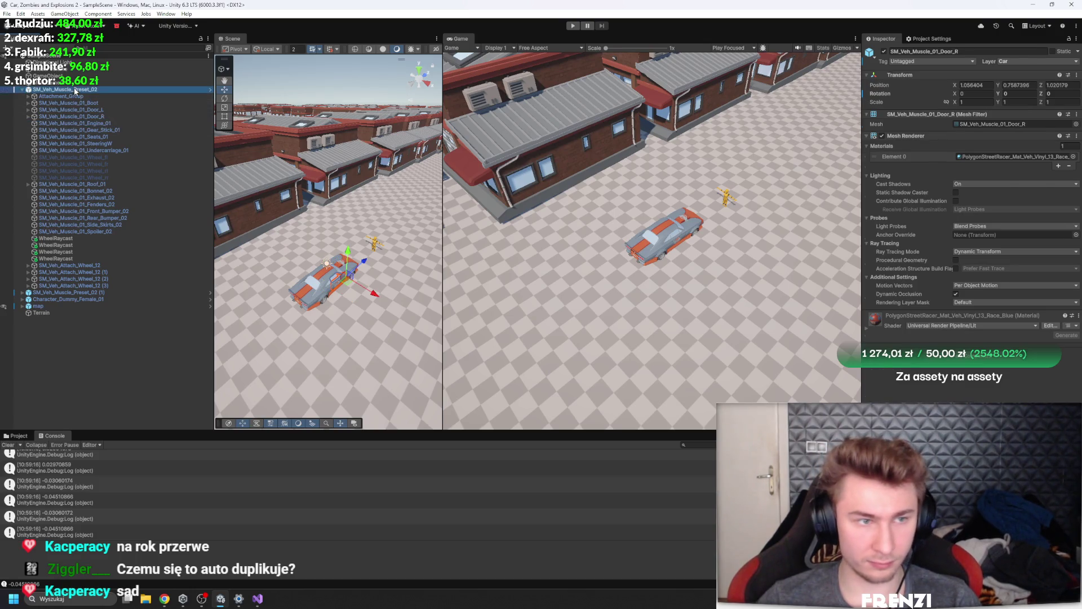
Restart the test drive several times to watch the cars, then exit Play mode
{"action": "left_click", "coordinate": [572, 26]}
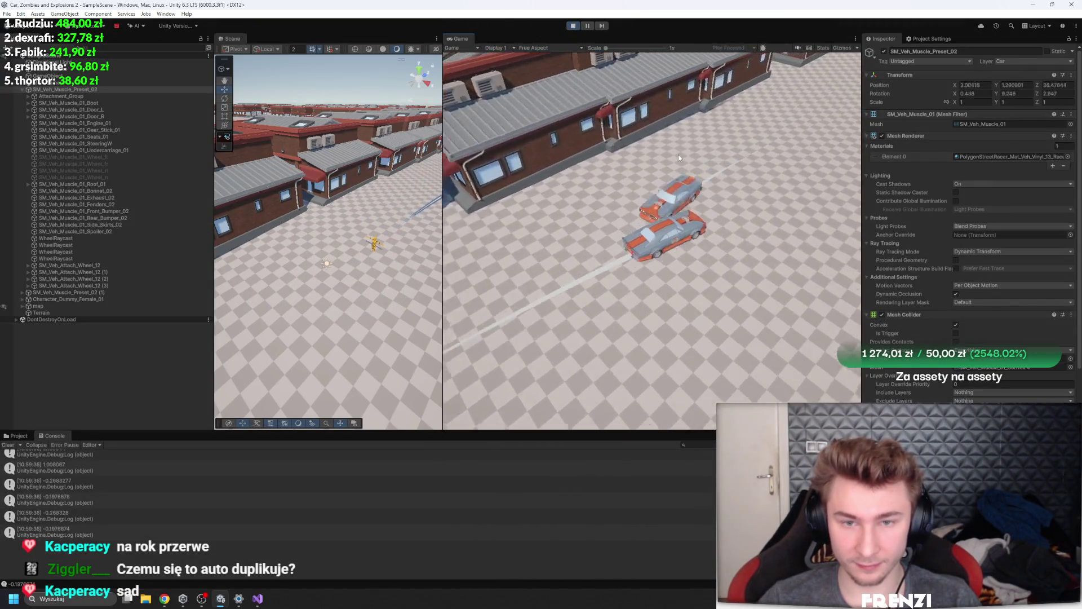
{"action": "left_click", "coordinate": [574, 26]}
{"action": "left_click", "coordinate": [574, 26]}
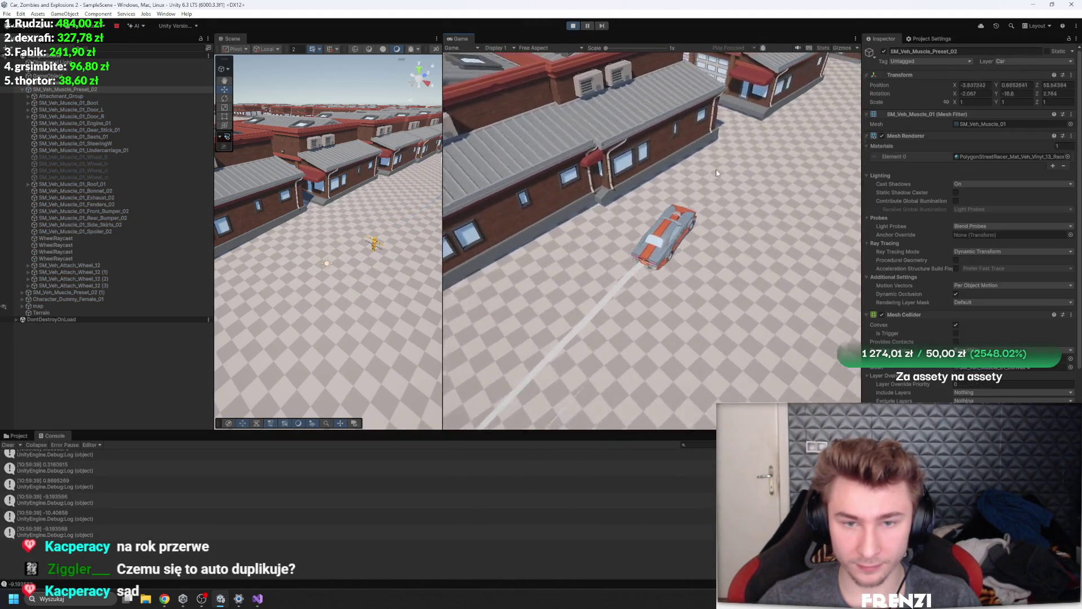
{"action": "left_click", "coordinate": [574, 26]}
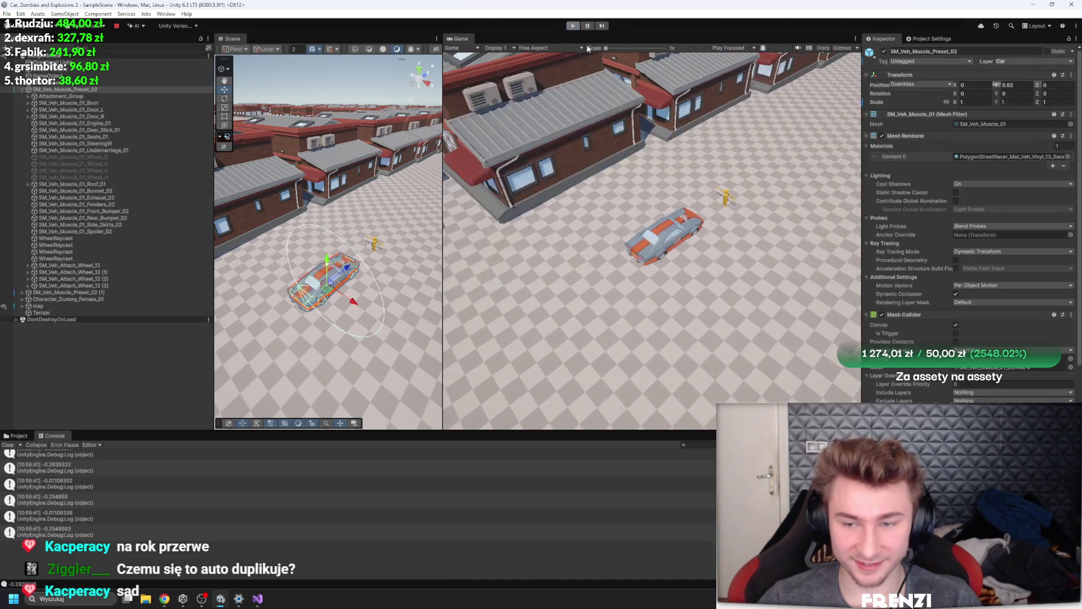
{"action": "left_click", "coordinate": [574, 26]}
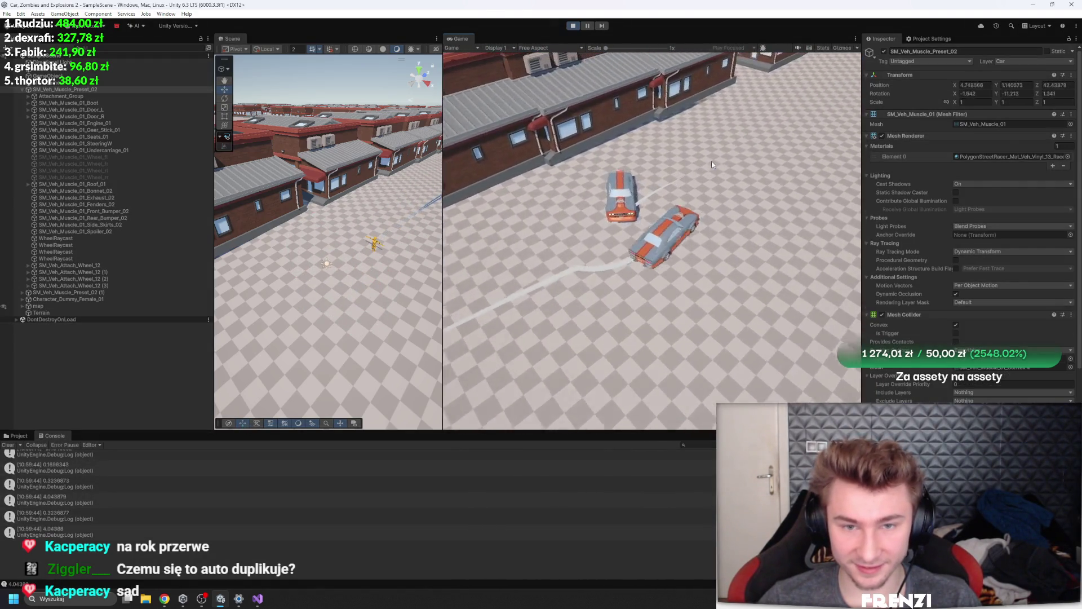
{"action": "left_click", "coordinate": [574, 26]}
{"action": "left_click", "coordinate": [574, 26]}
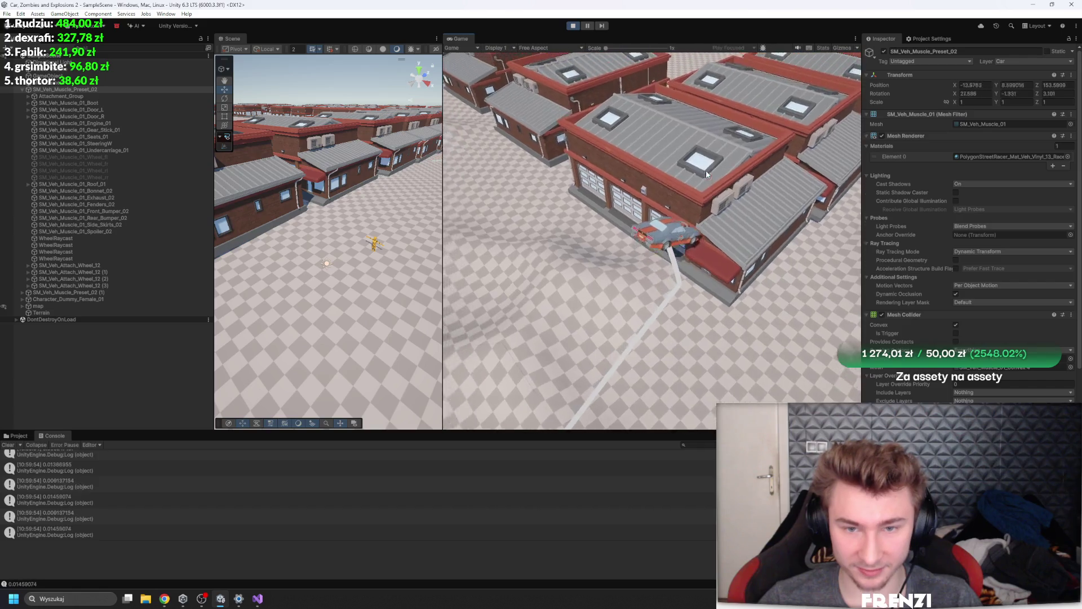
{"action": "left_click", "coordinate": [586, 25]}
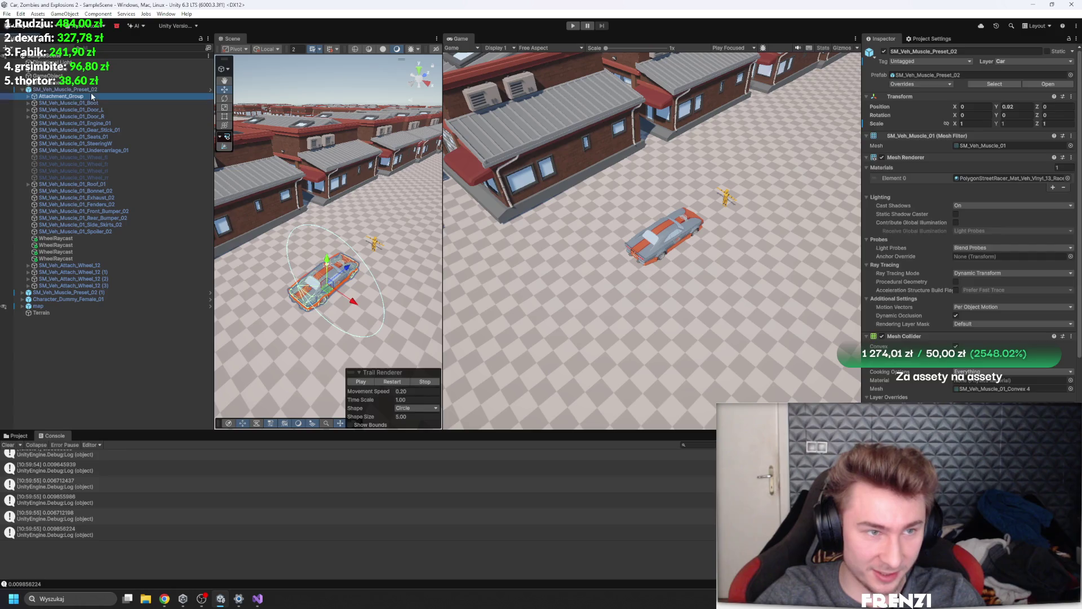
Test-drive the duplicated cars in Play mode, then stop
{"action": "left_click_drag", "start_coordinate": [91, 97], "coordinate": [89, 97]}
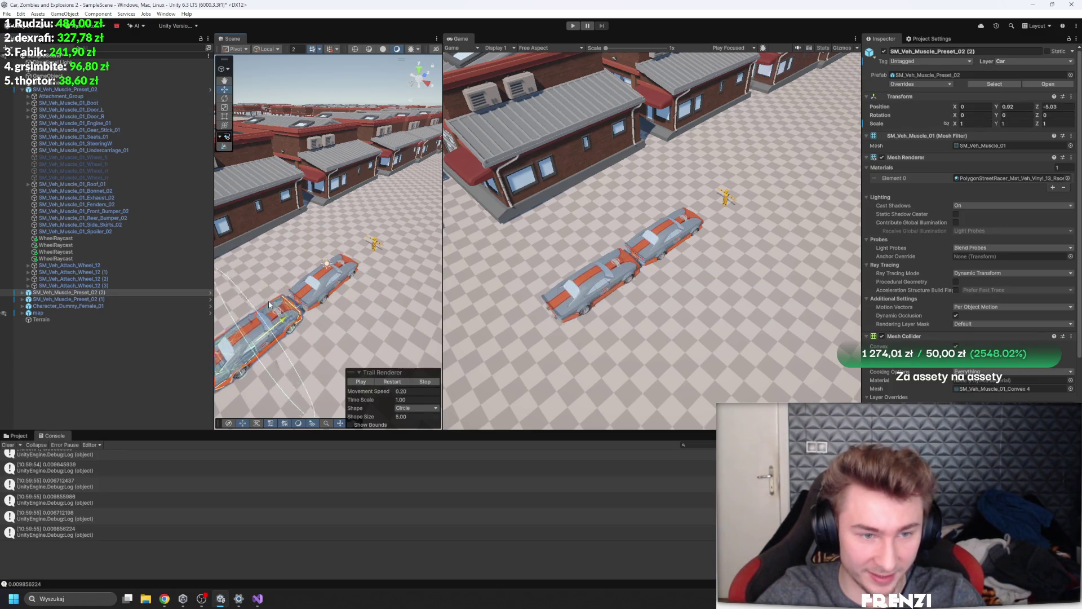
{"action": "left_click", "coordinate": [570, 26]}
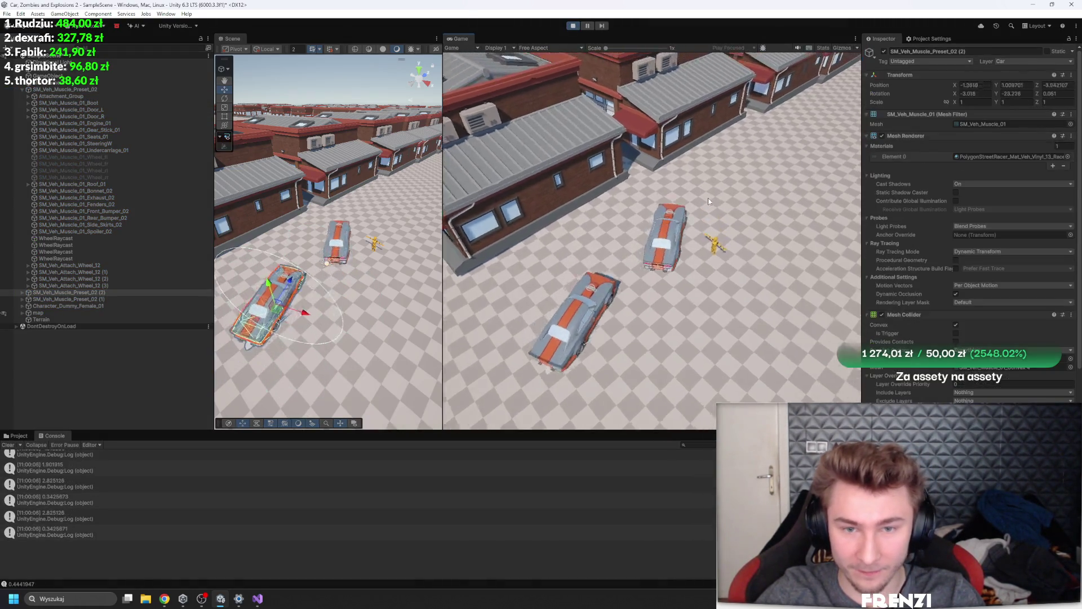
{"action": "left_click", "coordinate": [571, 27]}
{"action": "left_click", "coordinate": [571, 26]}
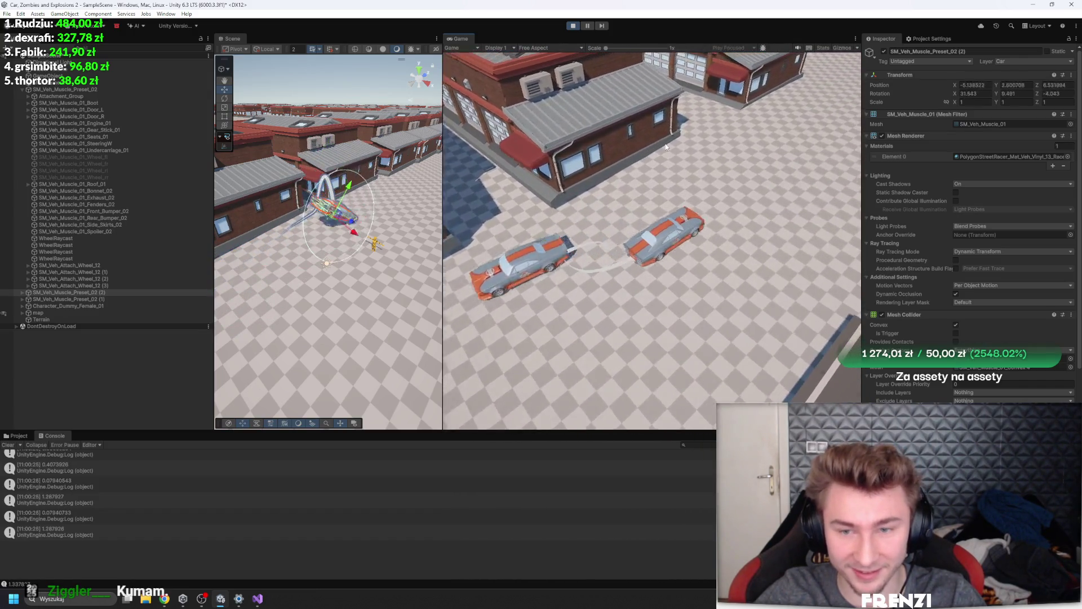
{"action": "scroll", "coordinate": [915, 275], "scroll_direction": "down", "scroll_amount": 5}
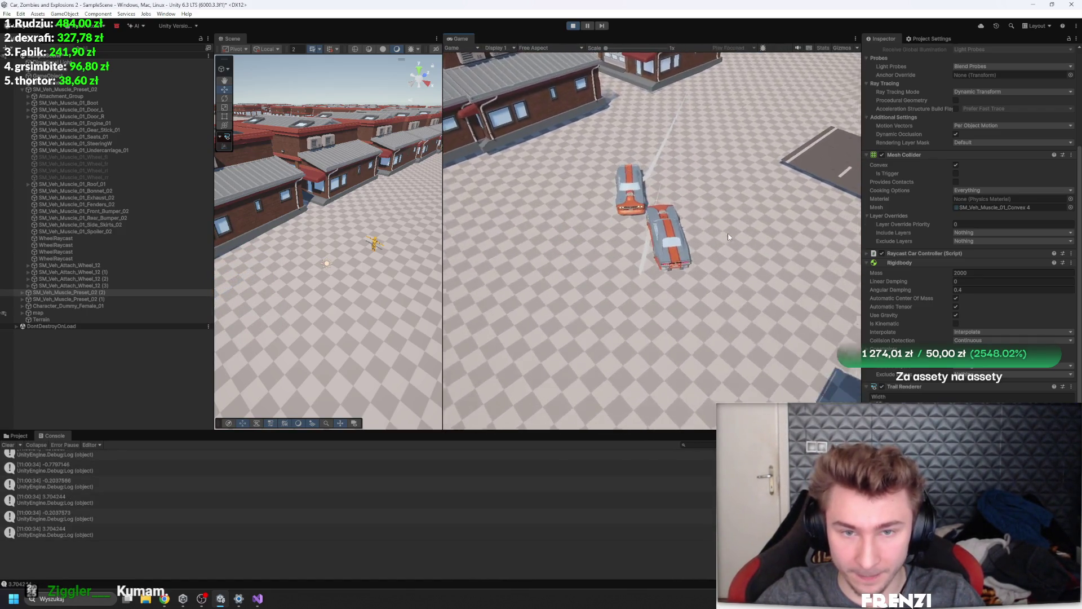
{"action": "left_click", "coordinate": [570, 26]}
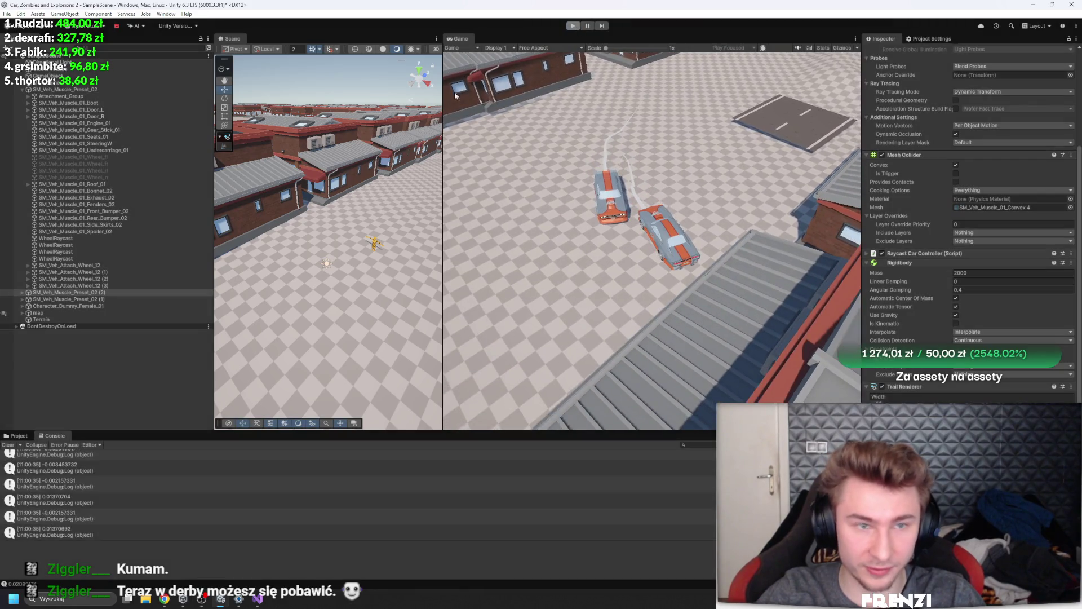
Select SM_Veh_Muscle_Preset_02 together with its (1) and (2) copies
{"action": "left_click", "coordinate": [63, 90]}
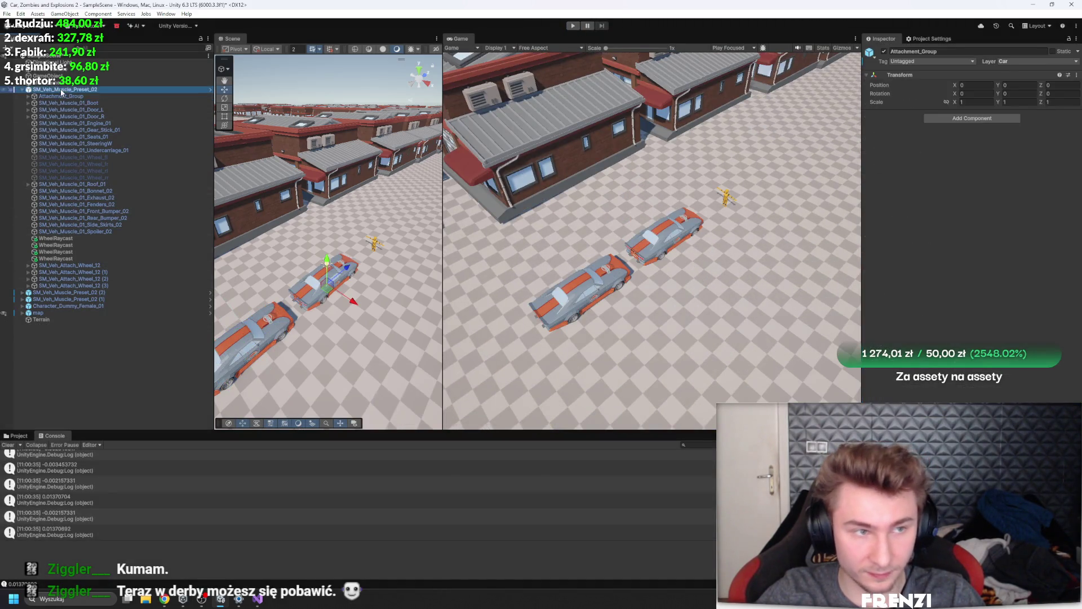
{"action": "scroll", "coordinate": [973, 287], "scroll_direction": "down", "scroll_amount": 2}
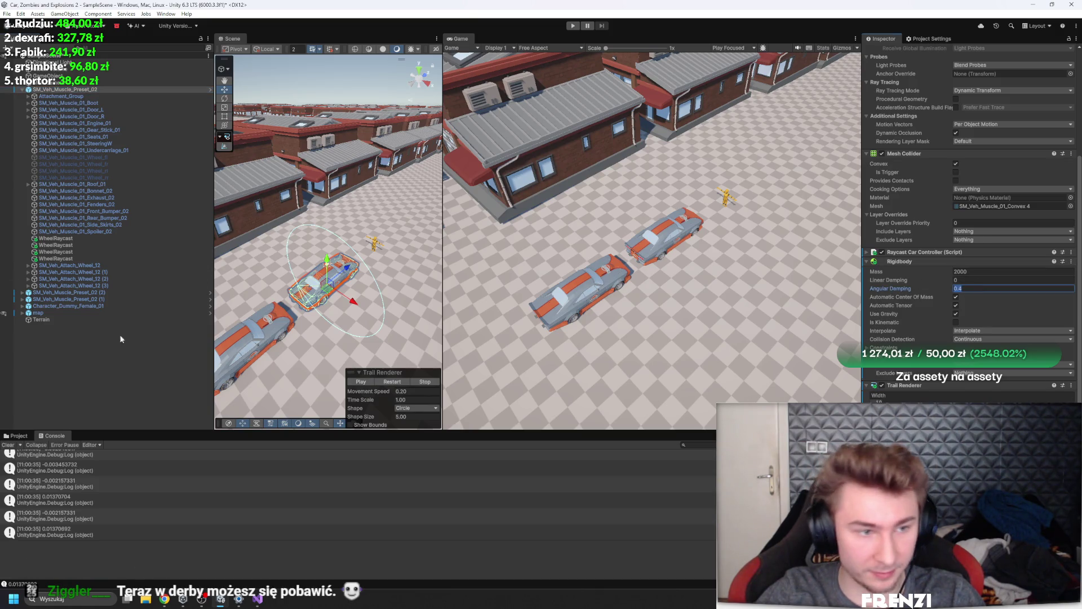
{"action": "left_click", "coordinate": [97, 300], "text": "ctrl"}
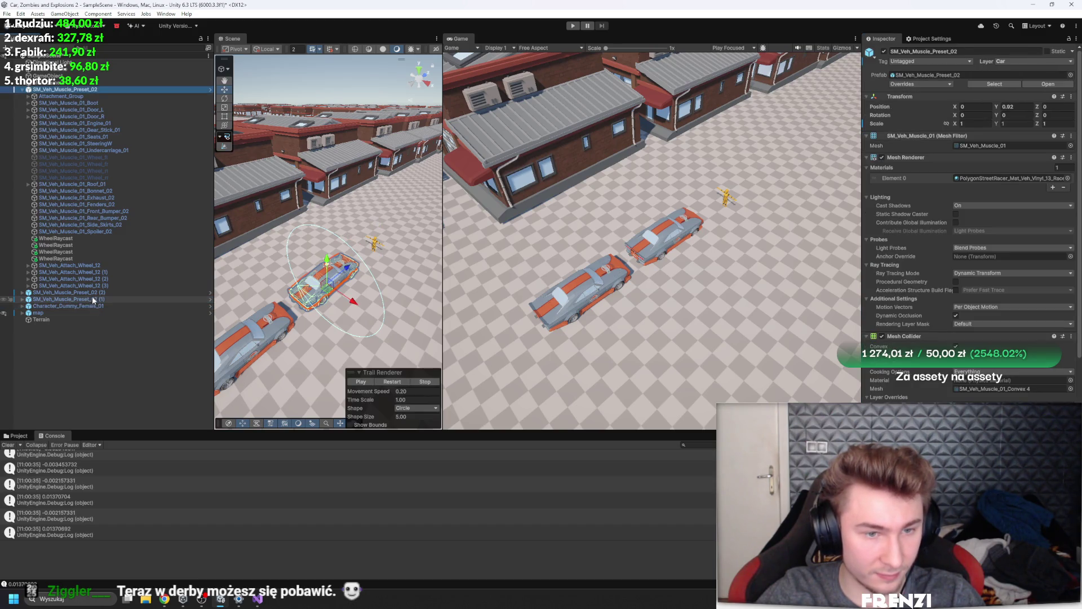
{"action": "left_click", "coordinate": [90, 292], "text": "ctrl"}
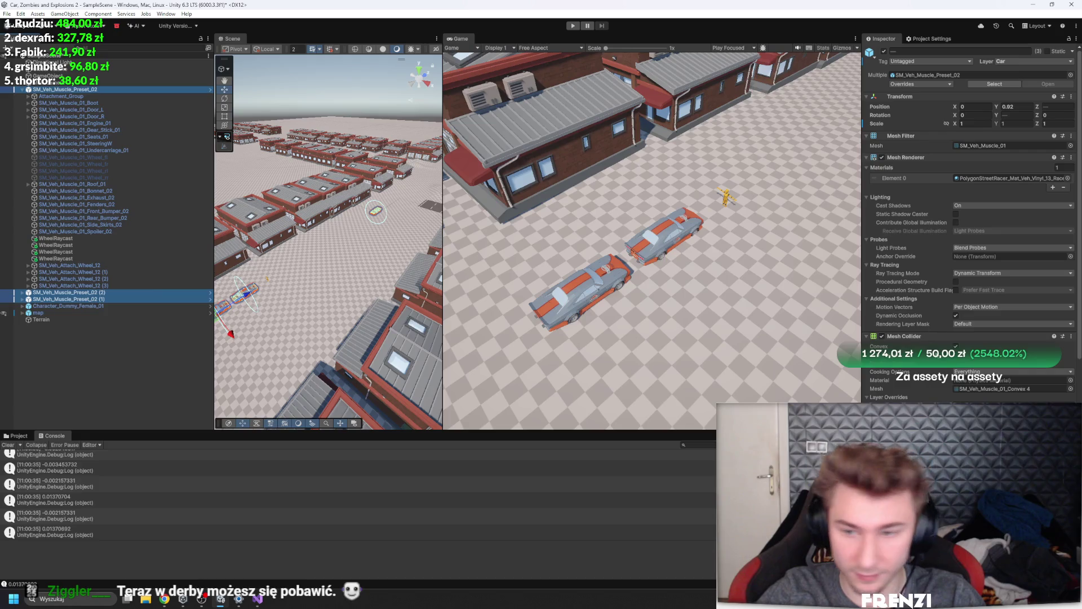
Test-drive with Rigidbody Angular Damping at 0, stop, and fold the Mesh Collider section
{"action": "scroll", "coordinate": [970, 226], "scroll_direction": "down", "scroll_amount": 5}
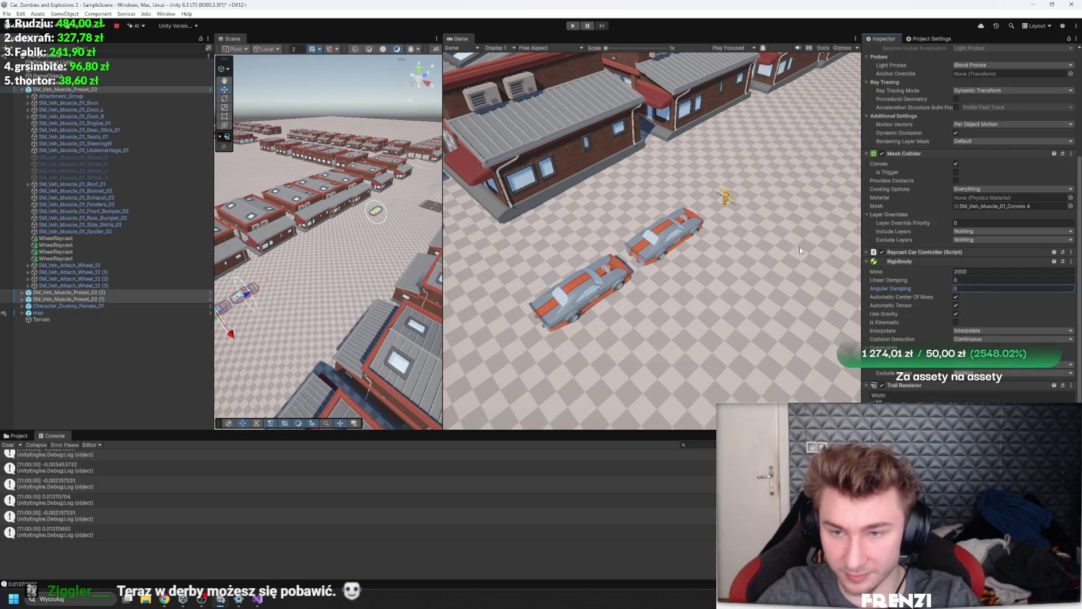
{"action": "left_click", "coordinate": [573, 25]}
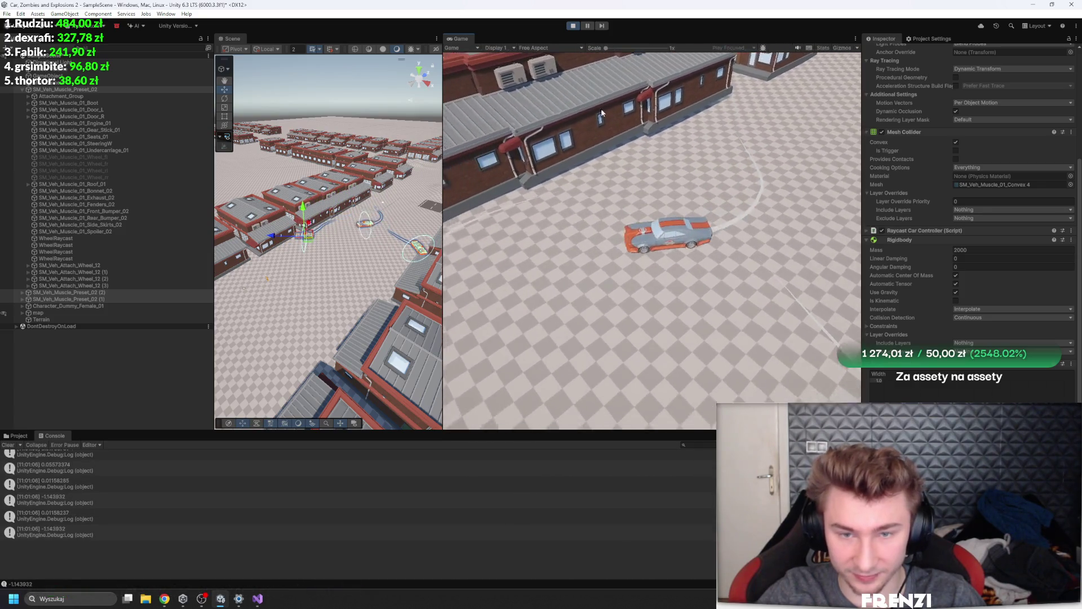
{"action": "left_click", "coordinate": [571, 27]}
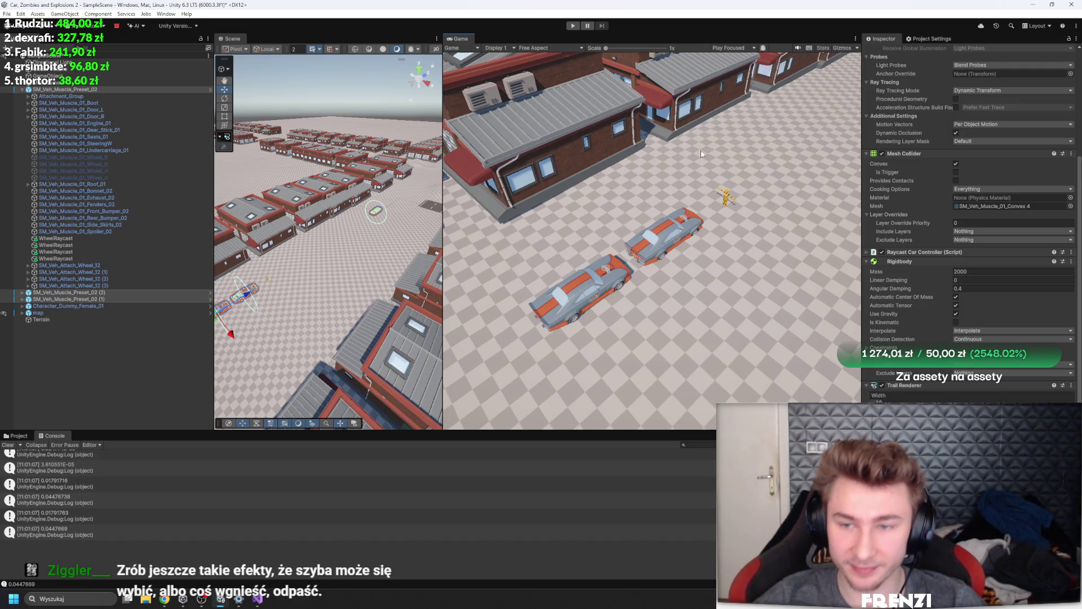
{"action": "scroll", "coordinate": [924, 169], "scroll_direction": "up", "scroll_amount": 5}
{"action": "left_click", "coordinate": [904, 144]}
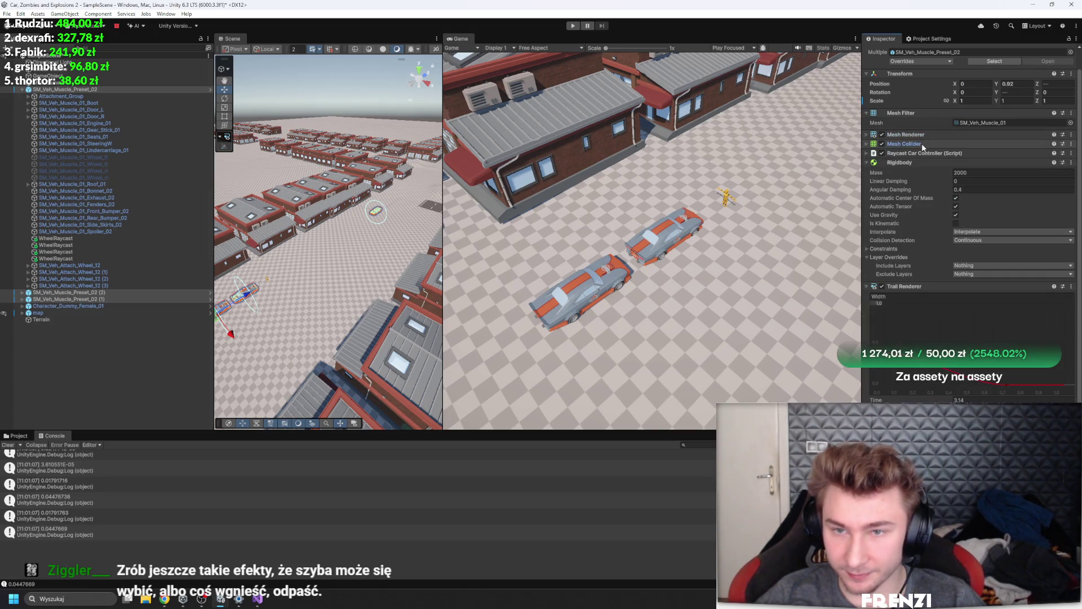
Expand the Raycast Car Controller, fold Rigidbody, and frame the selected cars with F
{"action": "left_click", "coordinate": [931, 185]}
{"action": "left_click", "coordinate": [916, 176]}
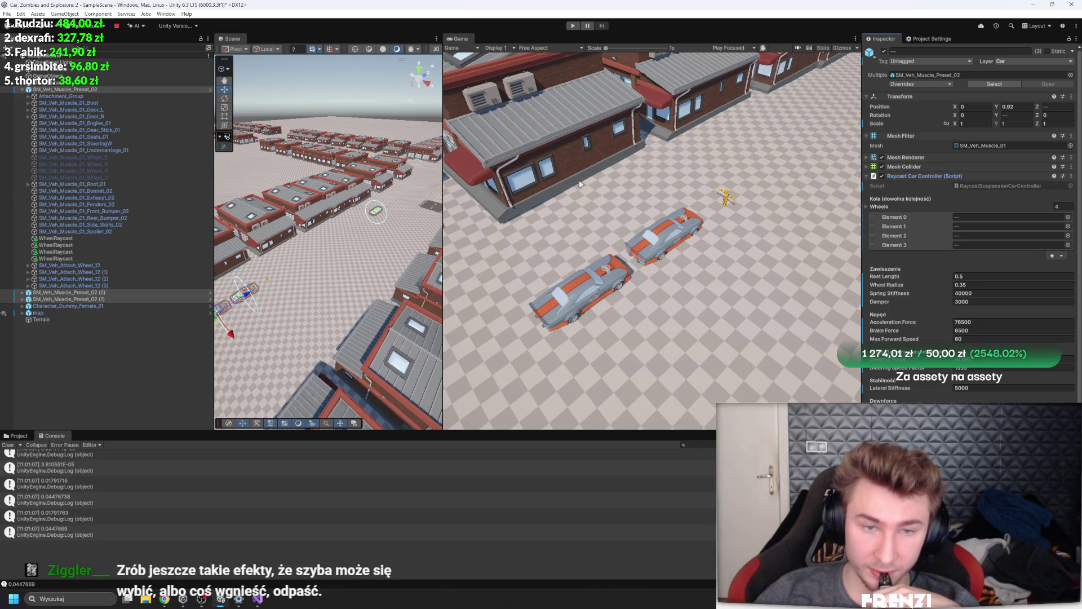
{"action": "key", "text": "f"}
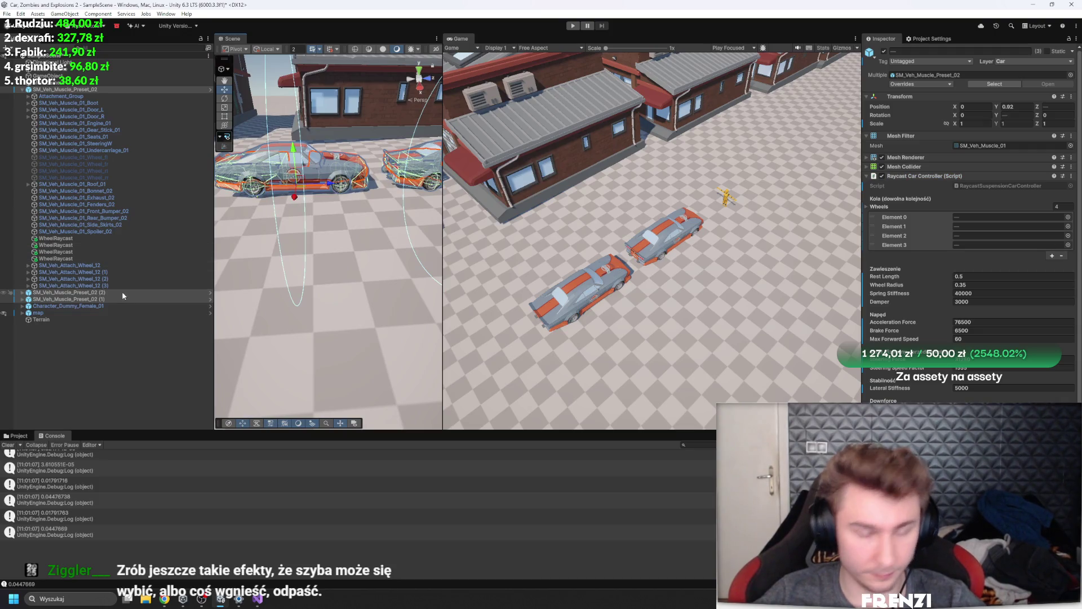
Delete the two car copies and zoom in close in a widened Scene view
{"action": "key", "text": "Delete"}
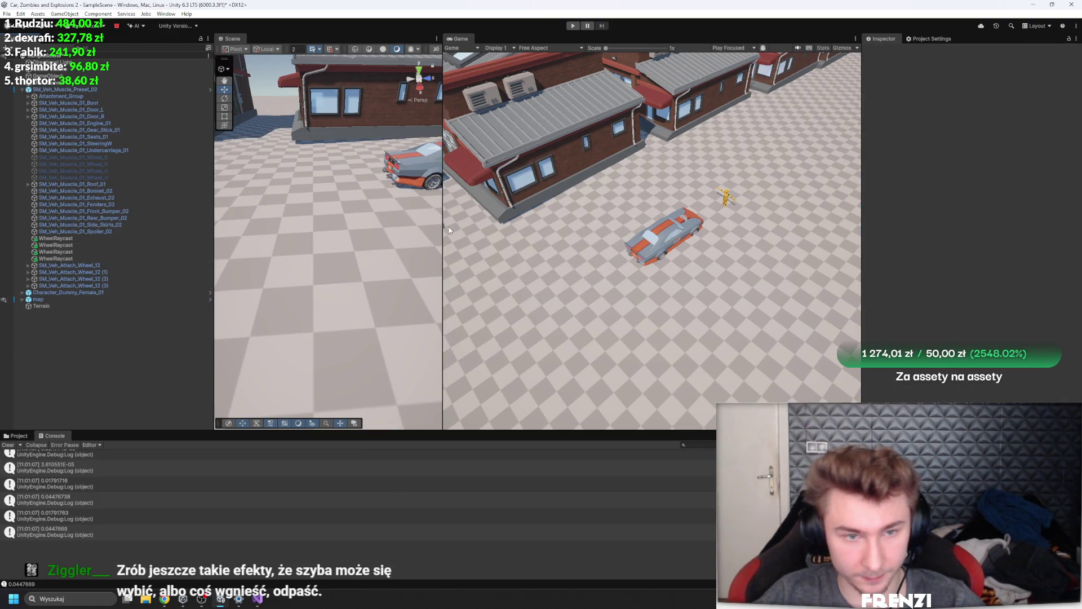
{"action": "left_click_drag", "start_coordinate": [444, 230], "coordinate": [643, 230]}
{"action": "scroll", "coordinate": [429, 237], "scroll_direction": "up", "scroll_amount": 5}
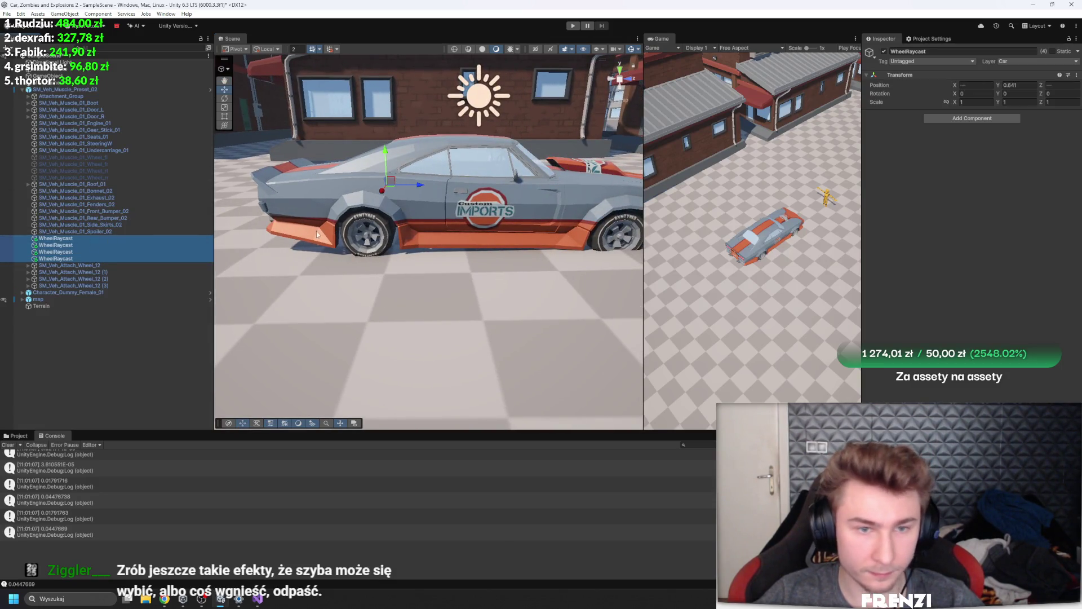
Start Play mode, view the car from the side, and raise Rest Length to 0.74
{"action": "scroll", "coordinate": [317, 234], "scroll_direction": "up", "scroll_amount": 5}
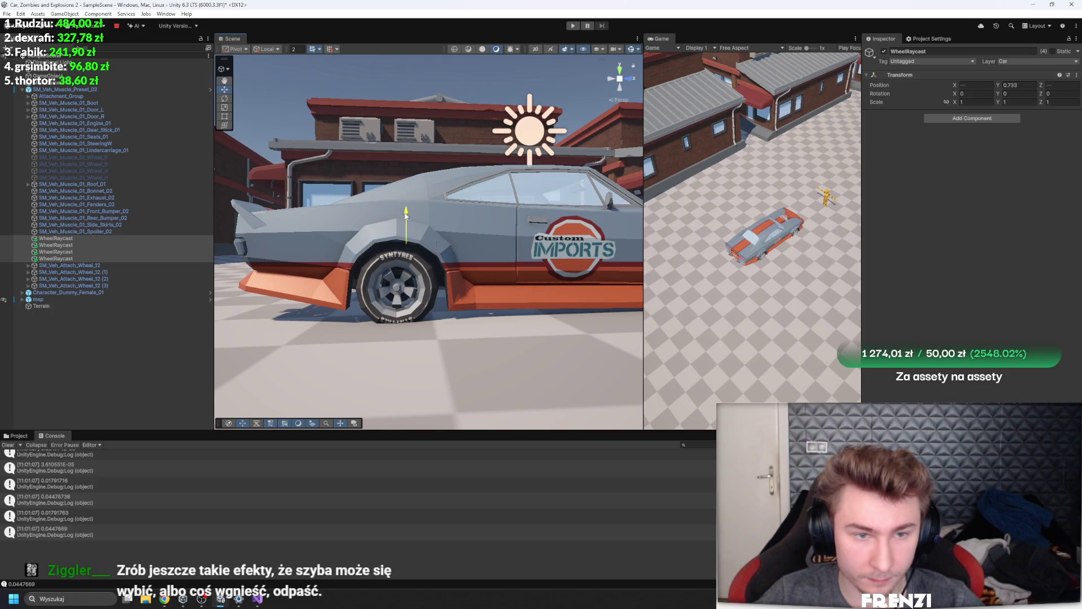
{"action": "left_click", "coordinate": [573, 26]}
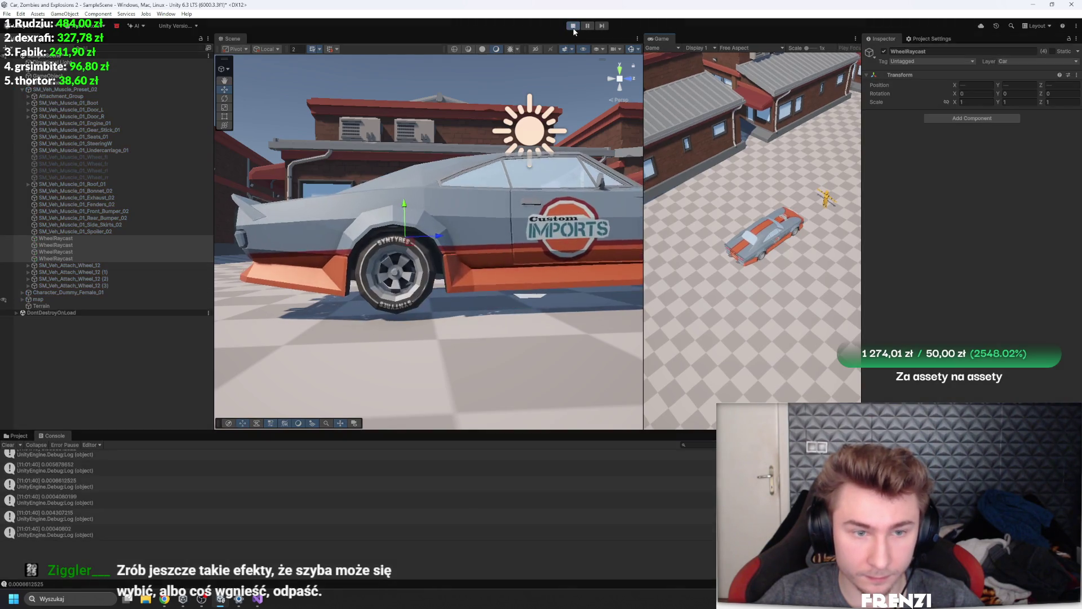
{"action": "left_click", "coordinate": [66, 91]}
{"action": "mouse_move", "coordinate": [544, 204]}
{"action": "left_mouse_down"}
{"action": "mouse_move", "coordinate": [461, 212]}
{"action": "mouse_move", "coordinate": [458, 221]}
{"action": "left_mouse_up"}
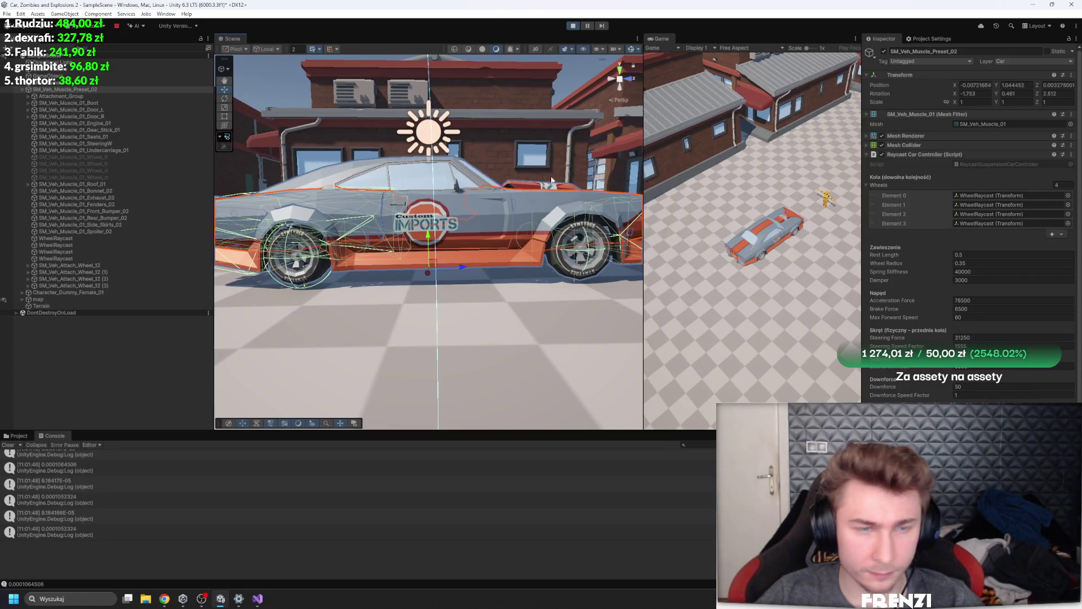
{"action": "scroll", "coordinate": [930, 274], "scroll_direction": "down", "scroll_amount": 3}
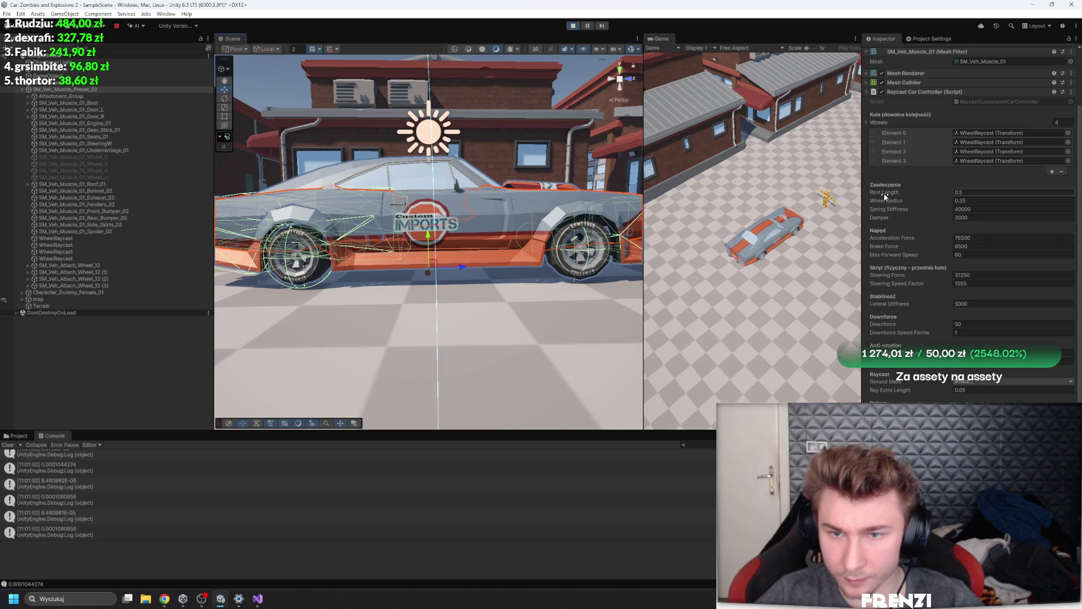
{"action": "left_click_drag", "start_coordinate": [885, 196], "coordinate": [889, 196]}
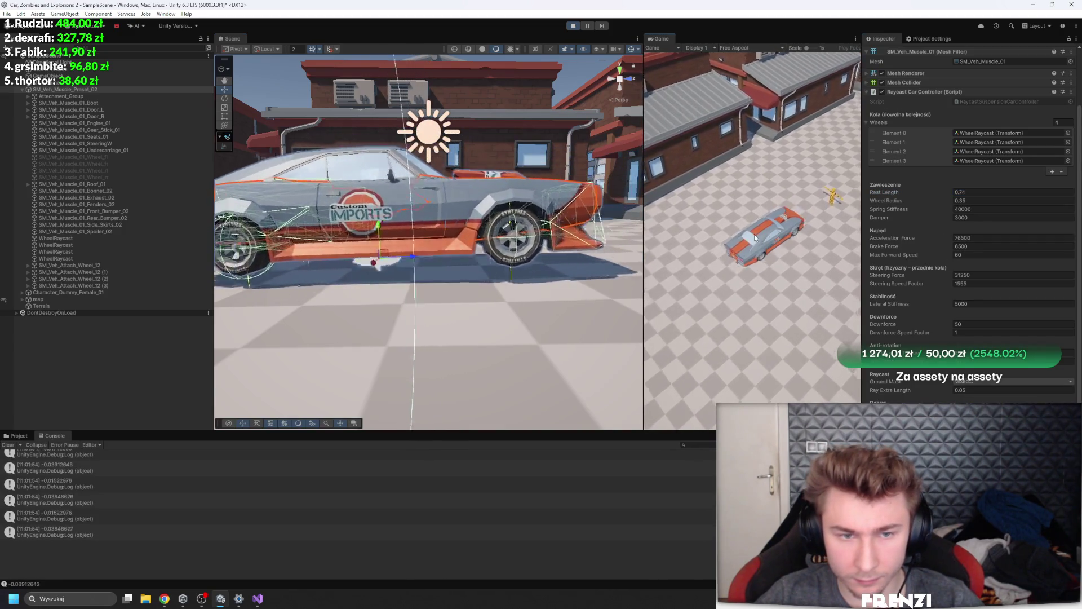
Check the WheelRaycast points' Transform positions, then pull the Scene view back
{"action": "left_click", "coordinate": [99, 252]}
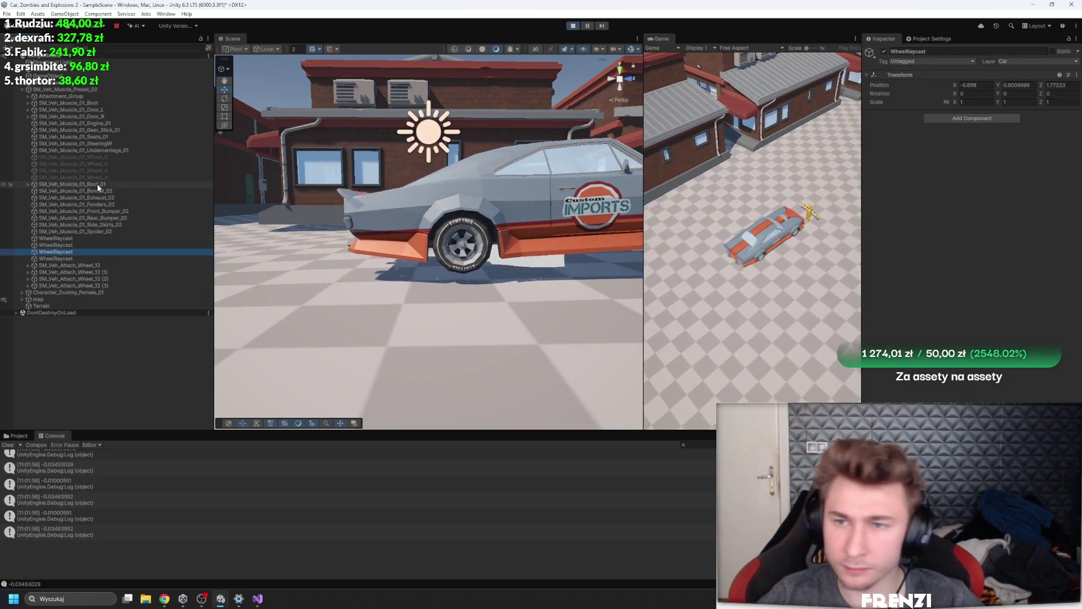
{"action": "key", "text": "Up"}
{"action": "key", "text": "Up"}
{"action": "key", "text": "Up"}
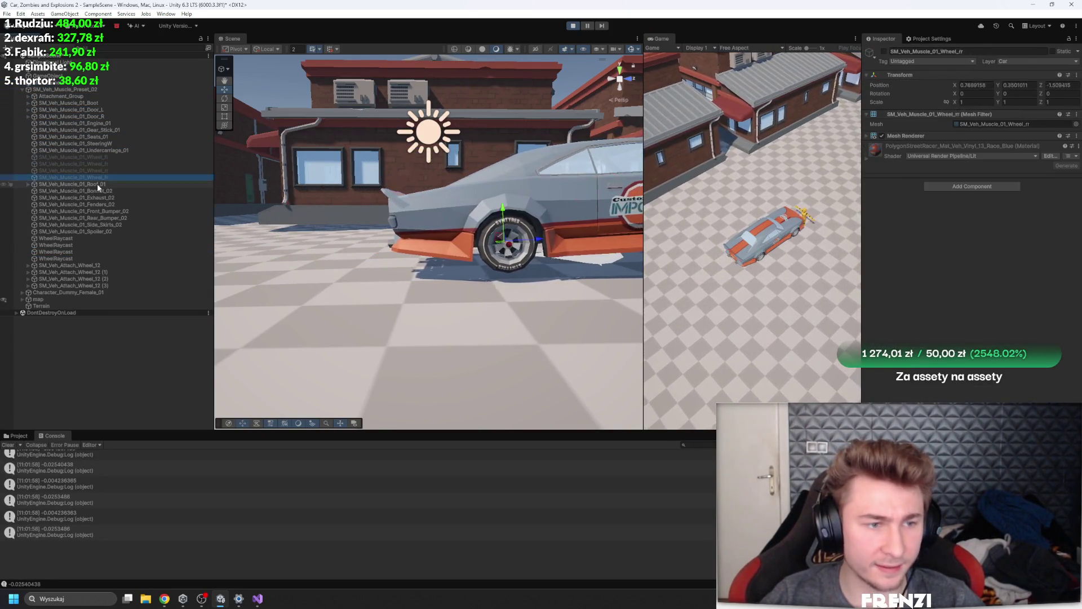
{"action": "key", "text": "Down"}
{"action": "key", "text": "Down"}
{"action": "key", "text": "Down"}
{"action": "key", "text": "Down"}
{"action": "key", "text": "Down"}
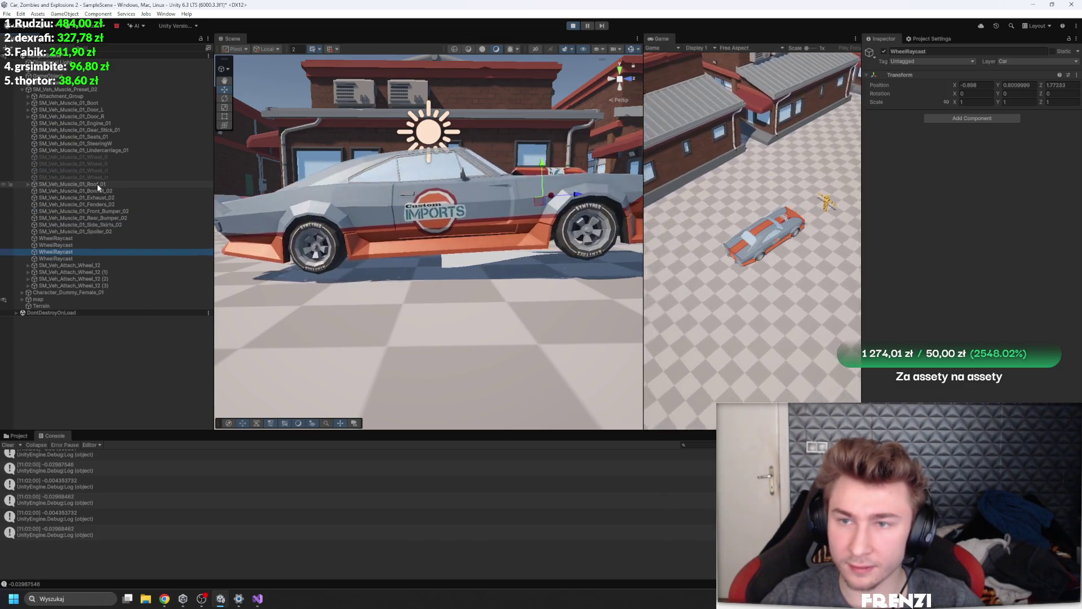
{"action": "key", "text": "Up"}
{"action": "key", "text": "Up"}
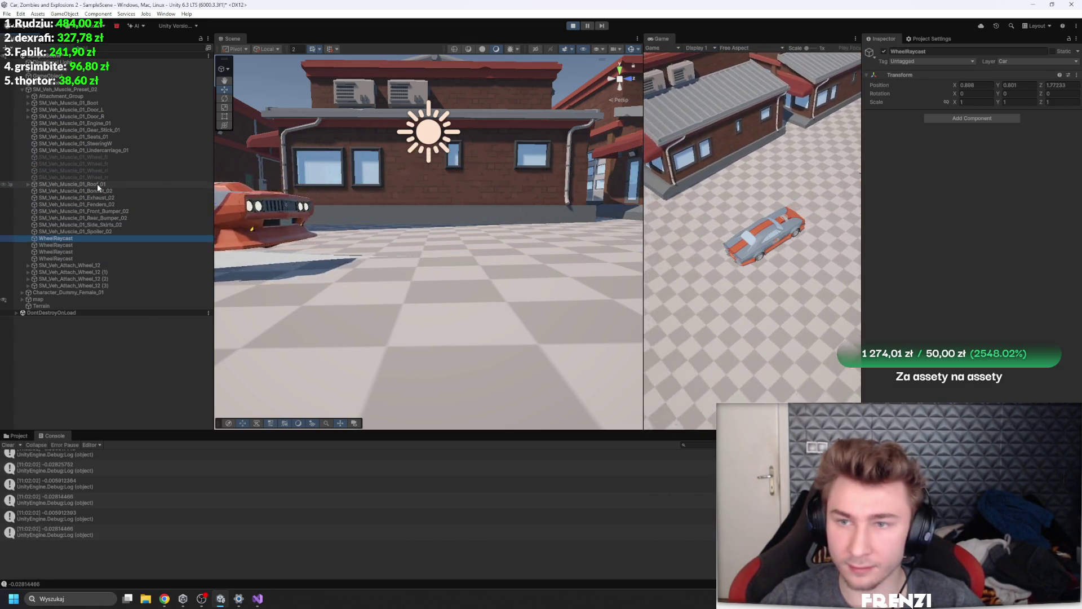
{"action": "mouse_move", "coordinate": [606, 371]}
{"action": "left_mouse_down"}
{"action": "mouse_move", "coordinate": [342, 258]}
{"action": "mouse_move", "coordinate": [620, 251]}
{"action": "left_mouse_up"}
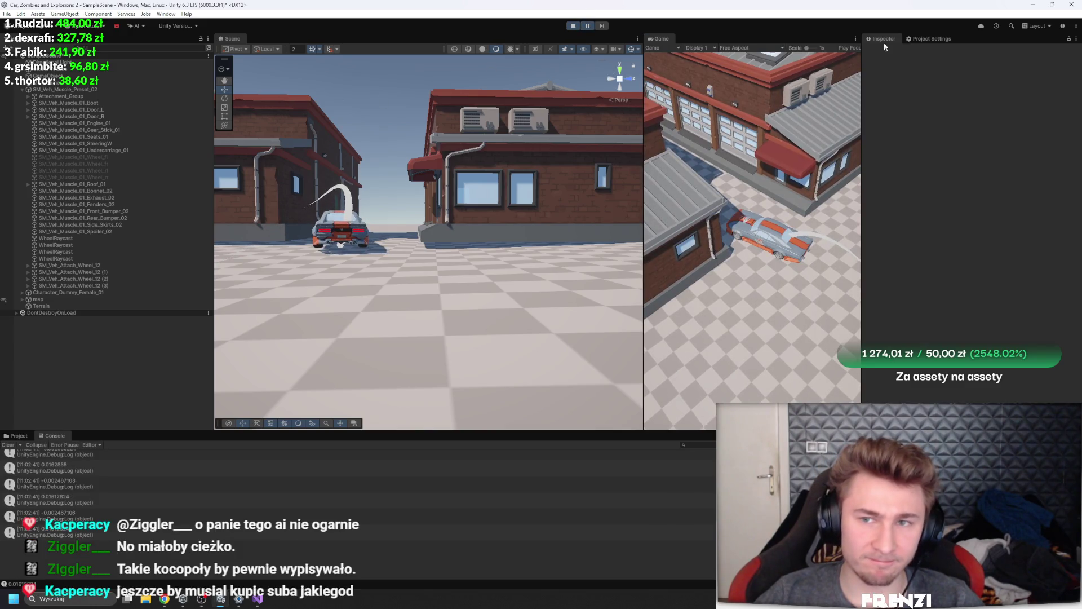
View Editor project settings in a widened panel, then return to SM_Veh_Muscle_Preset_02's Inspector
{"action": "left_click", "coordinate": [932, 38]}
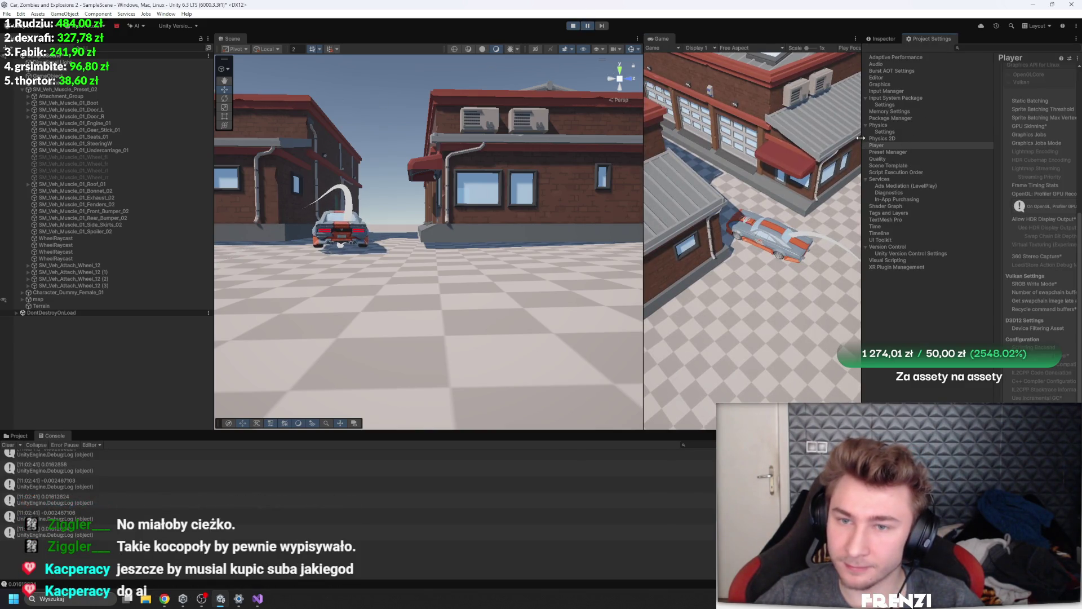
{"action": "left_click_drag", "start_coordinate": [861, 138], "coordinate": [791, 123]}
{"action": "left_click", "coordinate": [785, 79]}
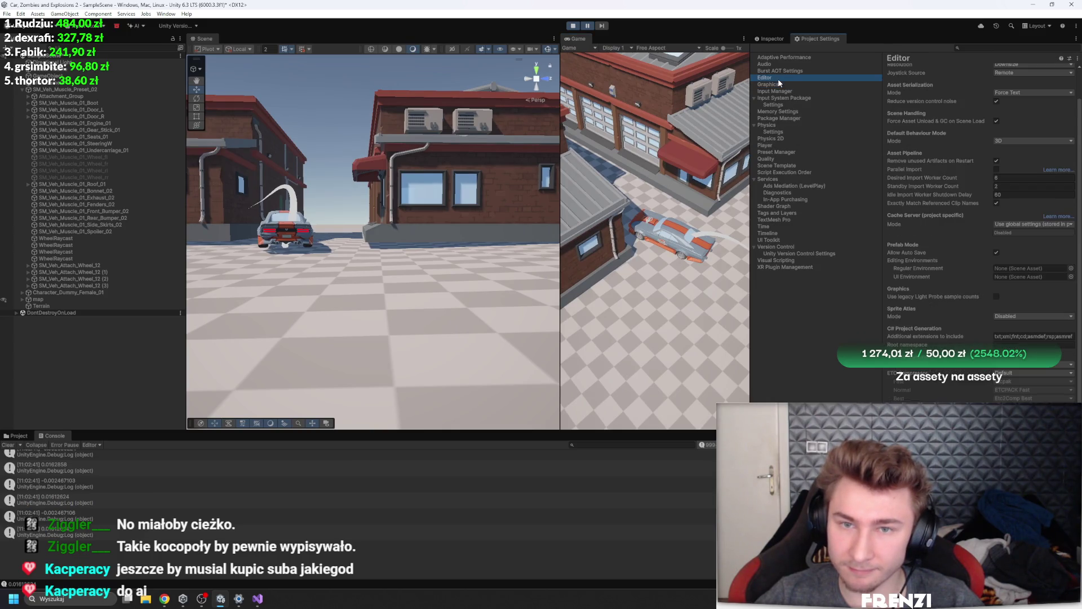
{"action": "left_click", "coordinate": [59, 90]}
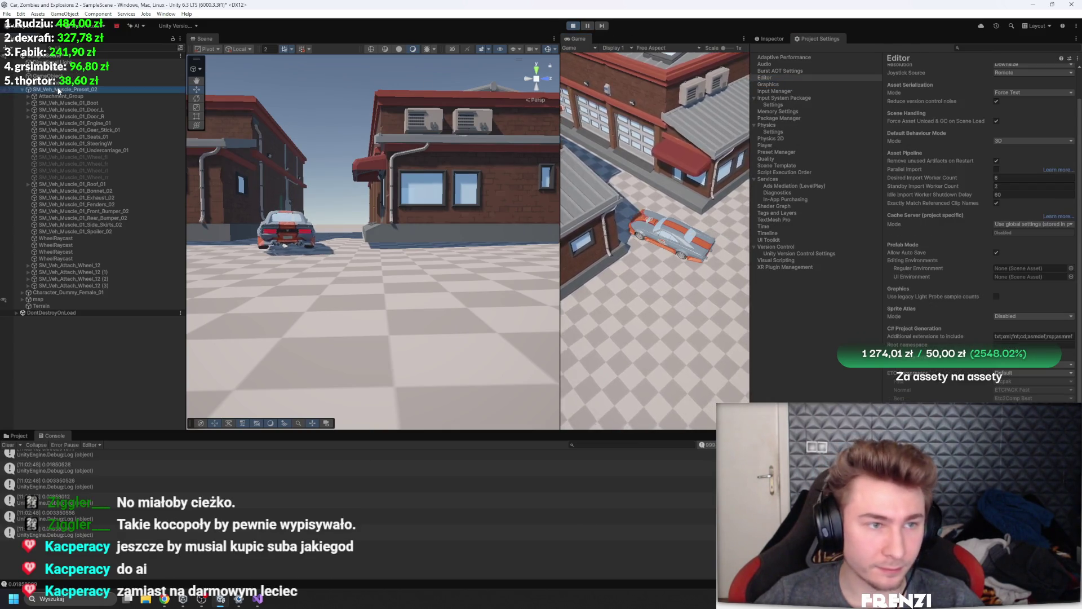
{"action": "left_click", "coordinate": [770, 39]}
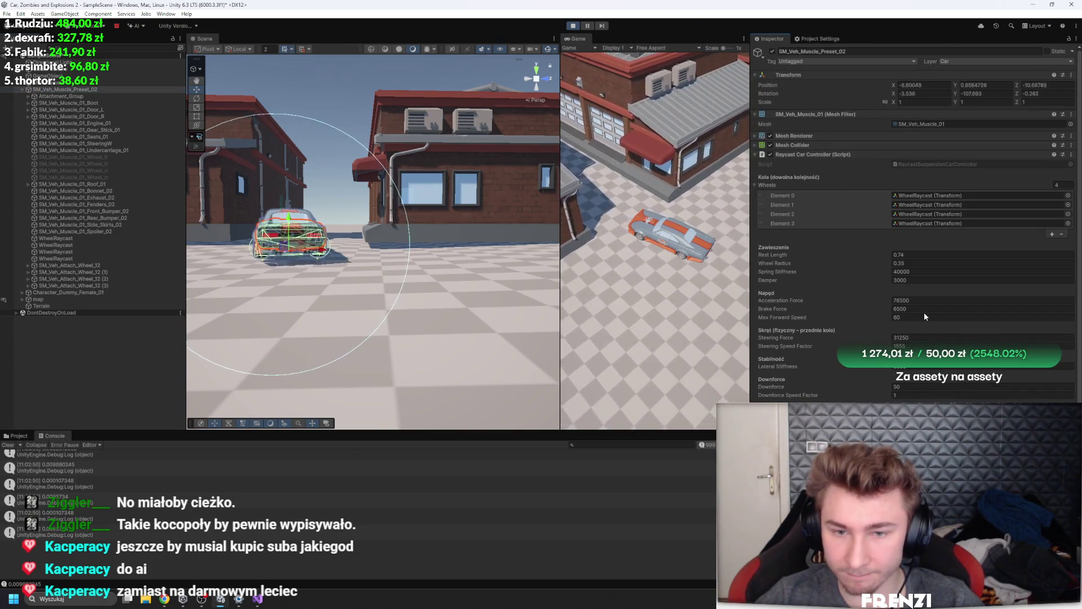
Set Max Forward Speed to 30 and enlarge the Game preview
{"action": "left_click", "coordinate": [924, 317]}
{"action": "type", "text": "30"}
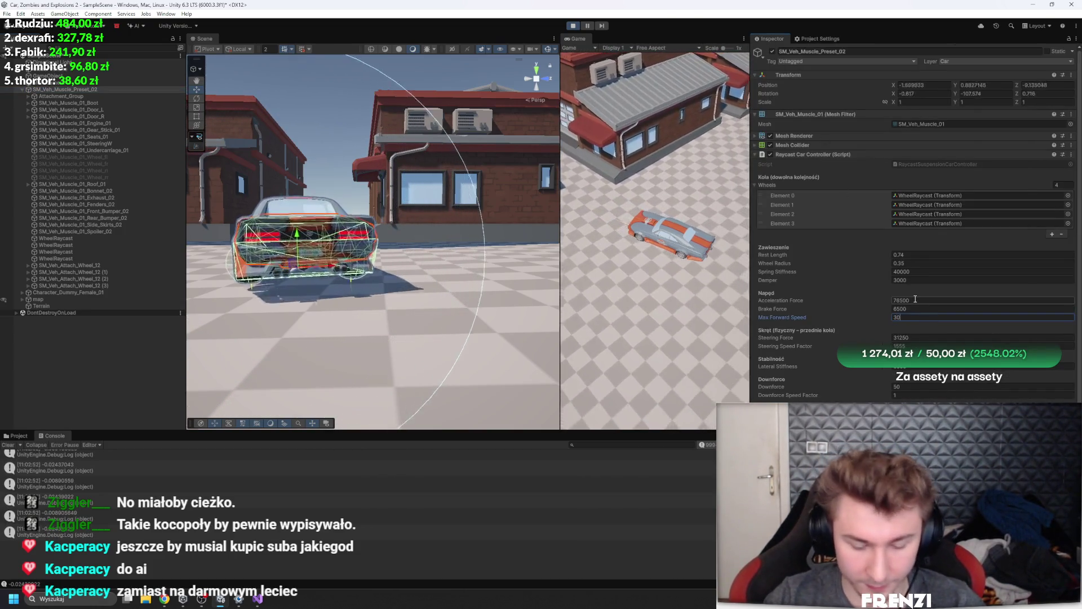
{"action": "left_click_drag", "start_coordinate": [559, 226], "coordinate": [385, 225]}
{"action": "left_click", "coordinate": [501, 219]}
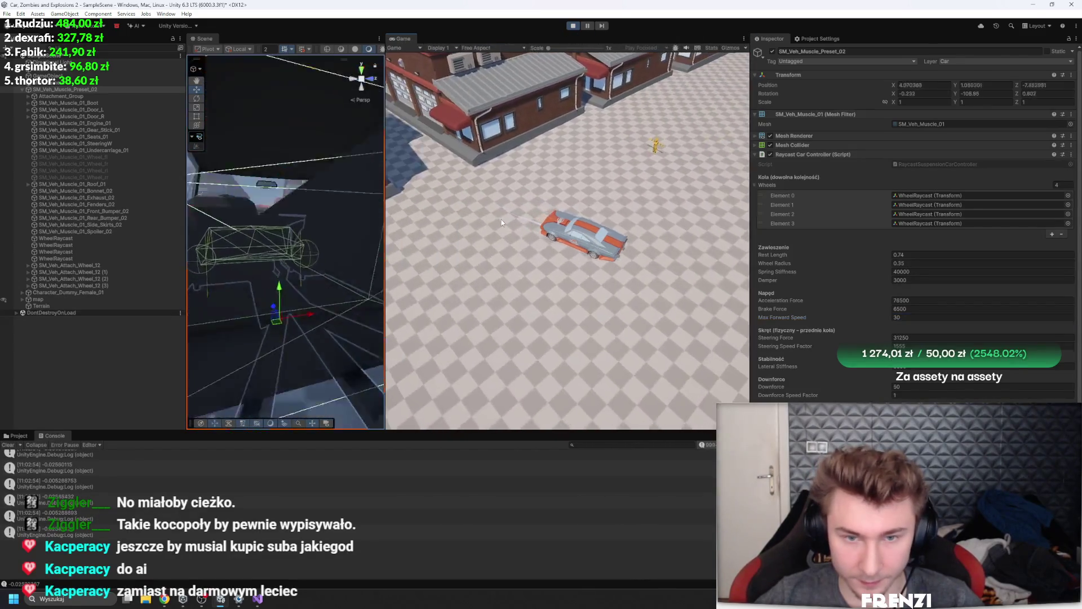
Drive the car through loops and drifts with WASD, restarting play after it flips
{"action": "key", "text": "d"}
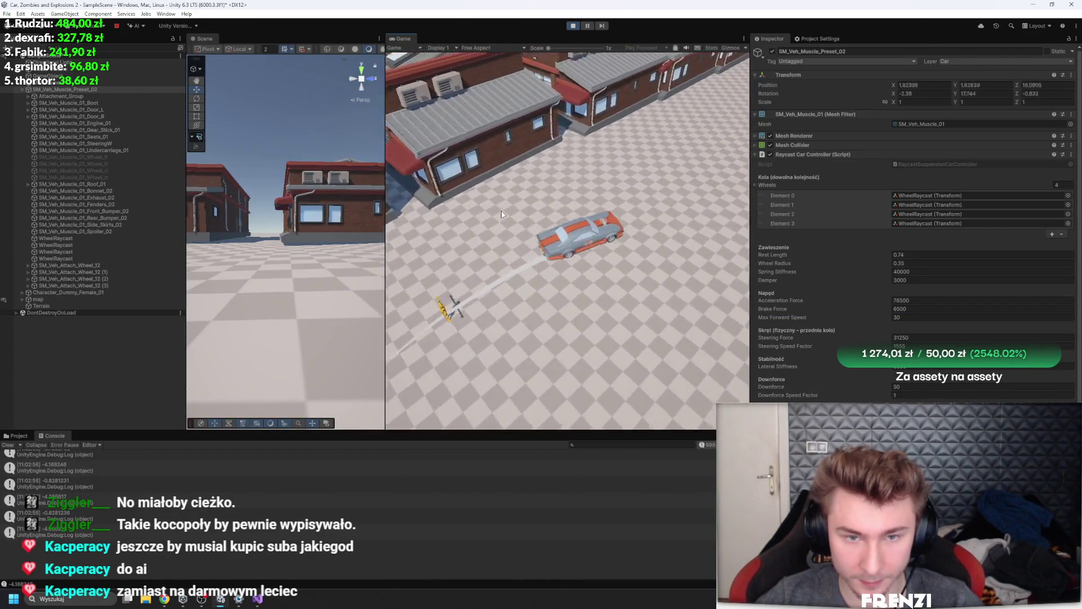
{"action": "key", "text": "a"}
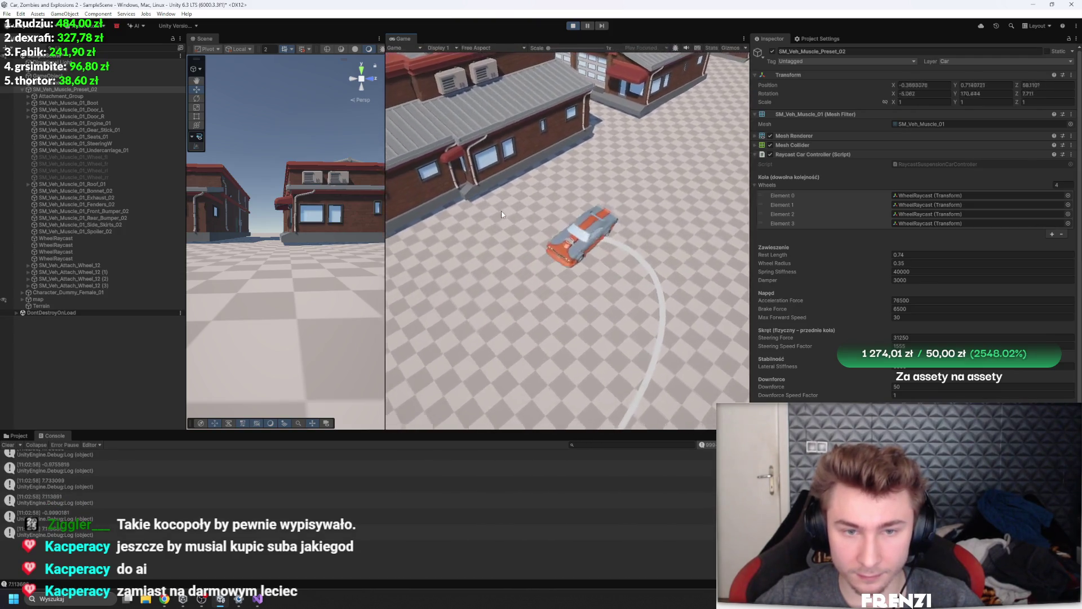
{"action": "key", "text": "w"}
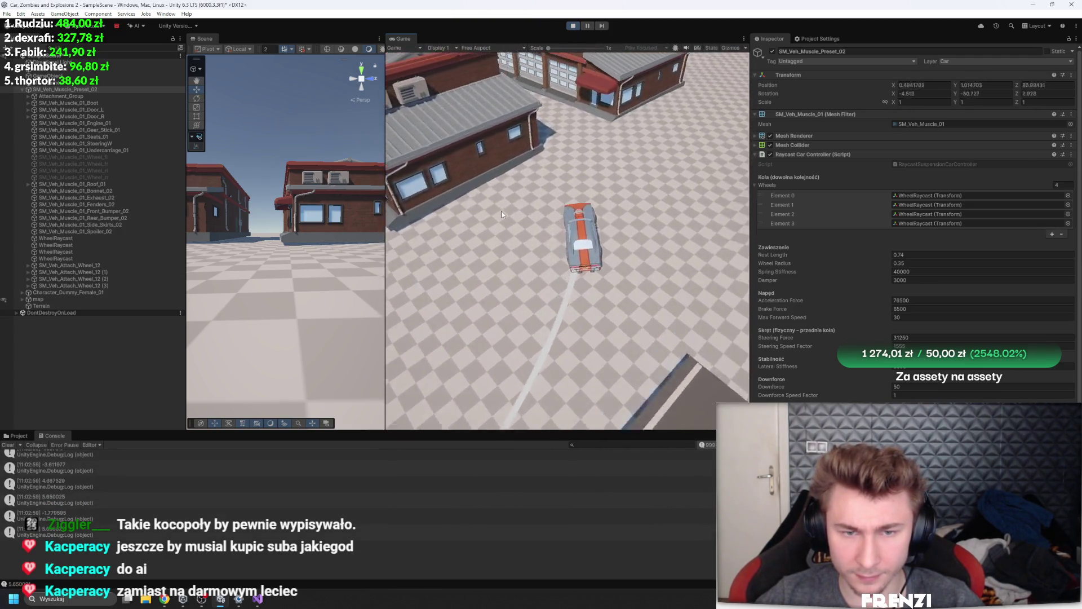
{"action": "key", "text": "a"}
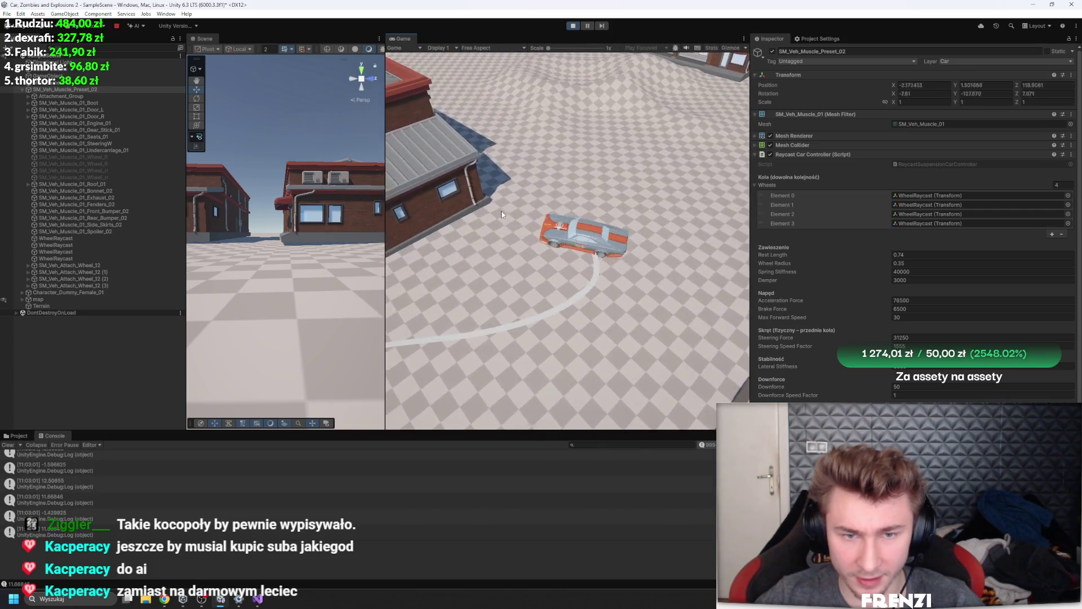
{"action": "key", "text": "d"}
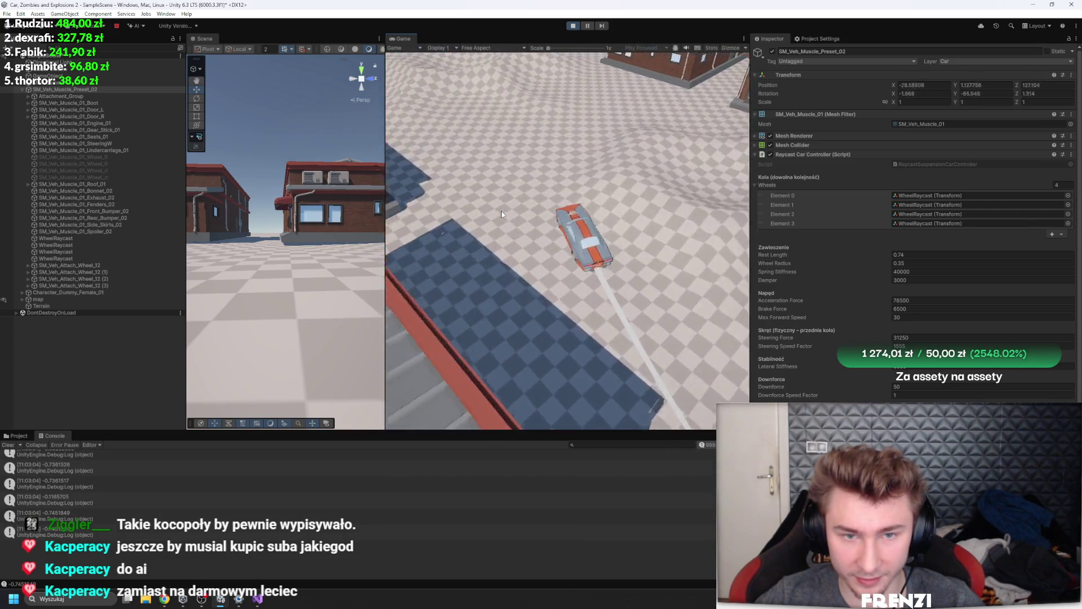
{"action": "key", "text": "a"}
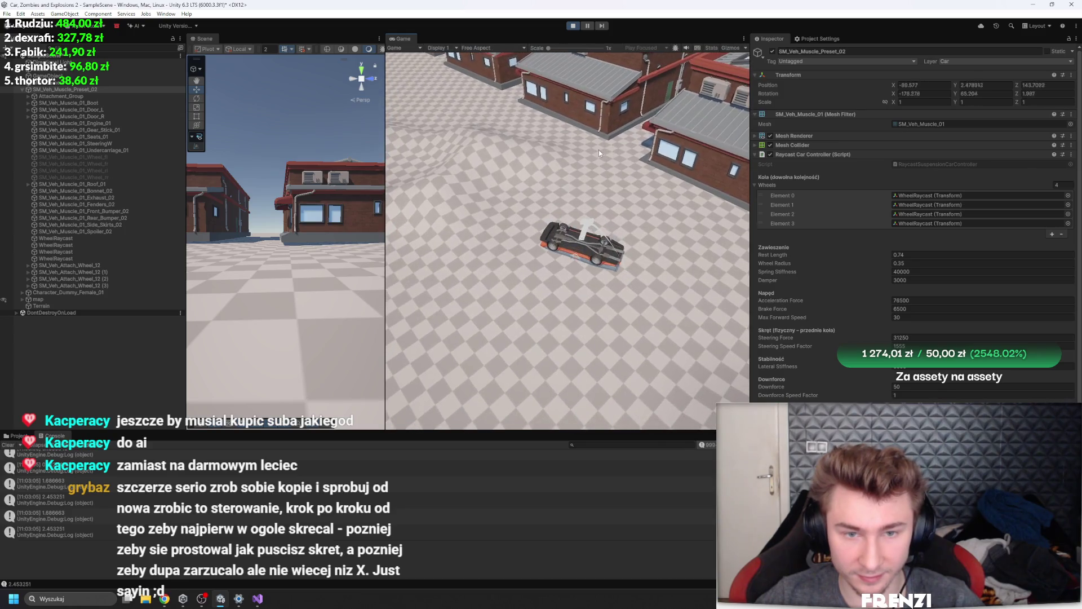
{"action": "key", "text": "ctrl+p"}
{"action": "key", "text": "ctrl+p"}
{"action": "key", "text": "w"}
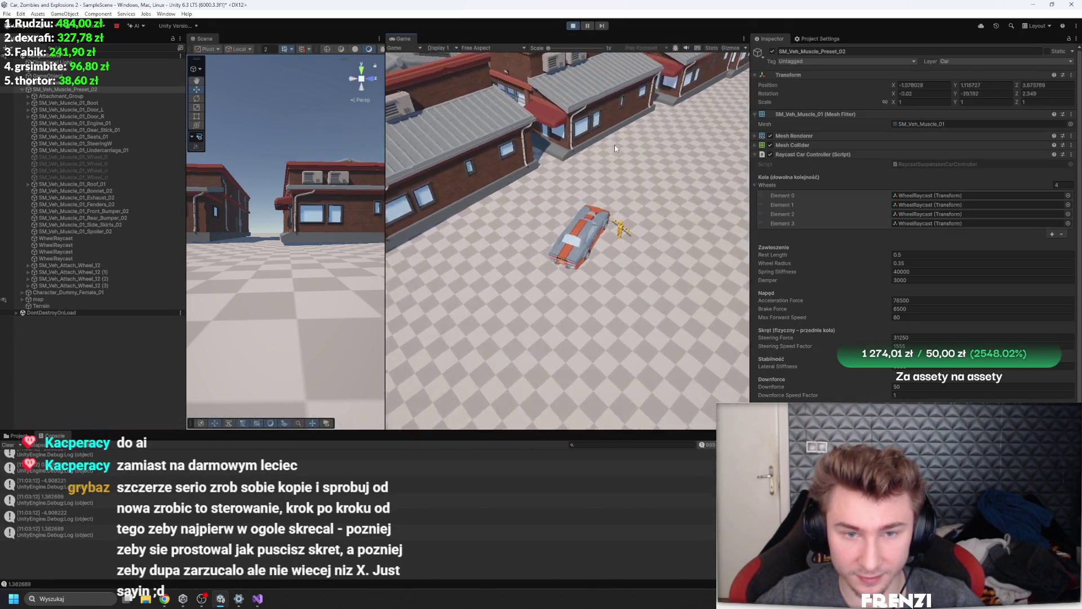
{"action": "key", "text": "a"}
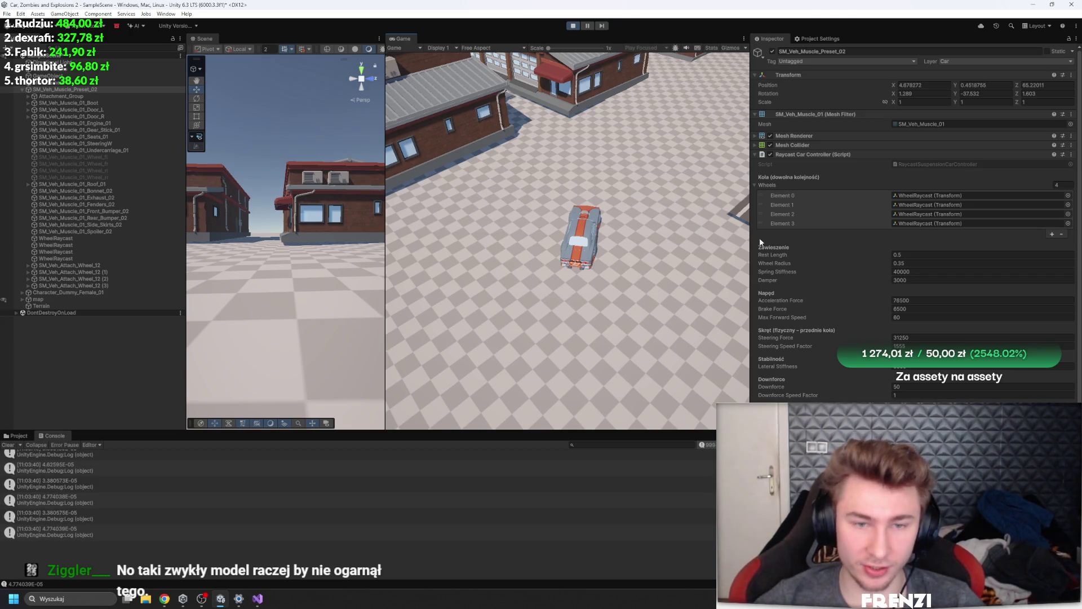
Test-drive the car forward and to the right across two play runs
{"action": "left_click", "coordinate": [596, 211]}
{"action": "key", "text": "w"}
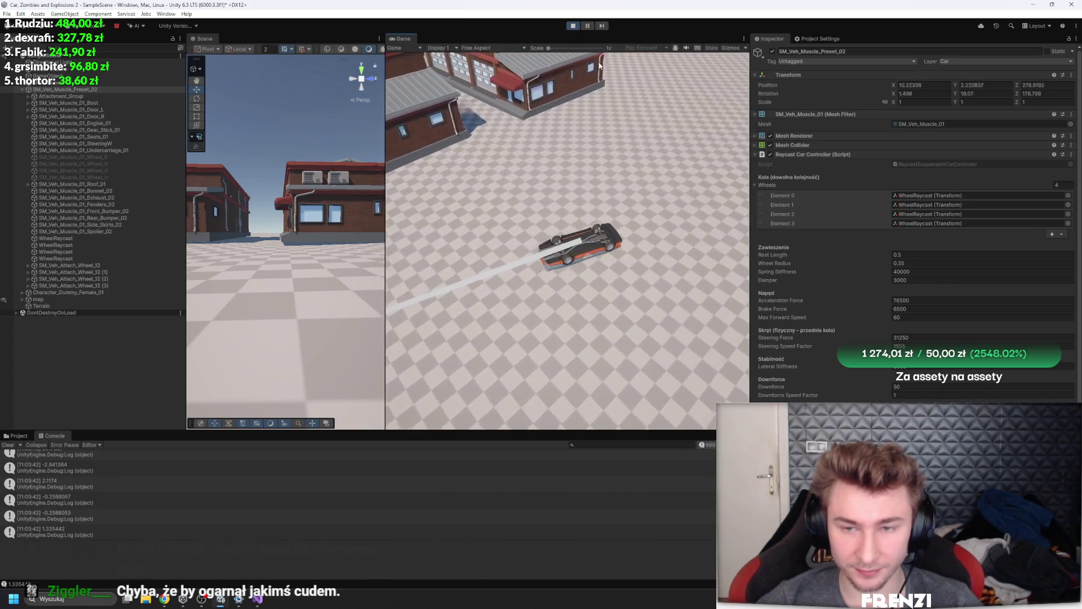
{"action": "left_click", "coordinate": [573, 25]}
{"action": "left_click", "coordinate": [573, 25]}
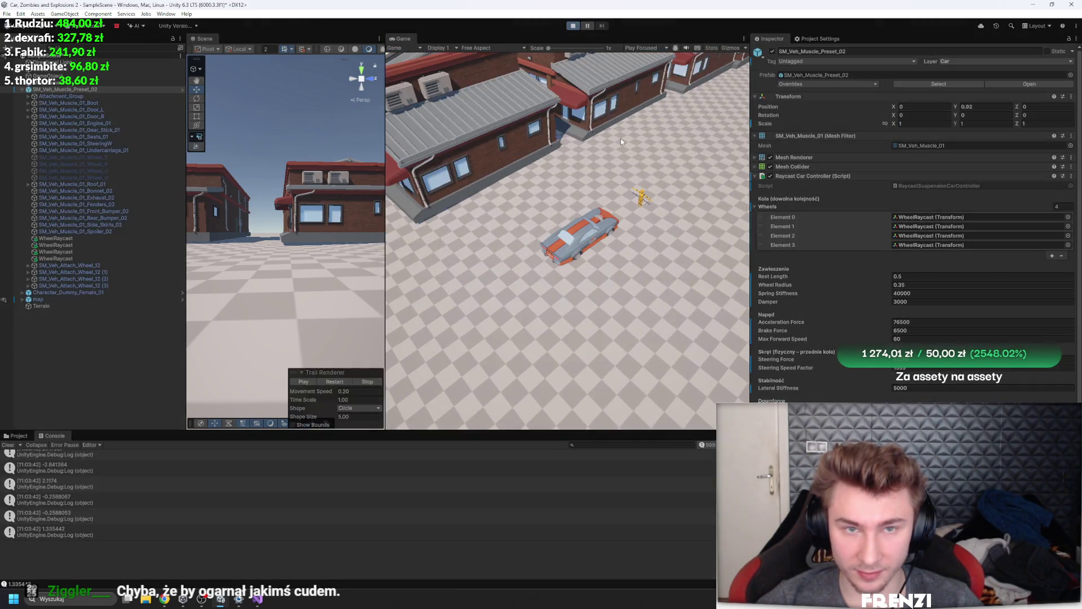
{"action": "key", "text": "w"}
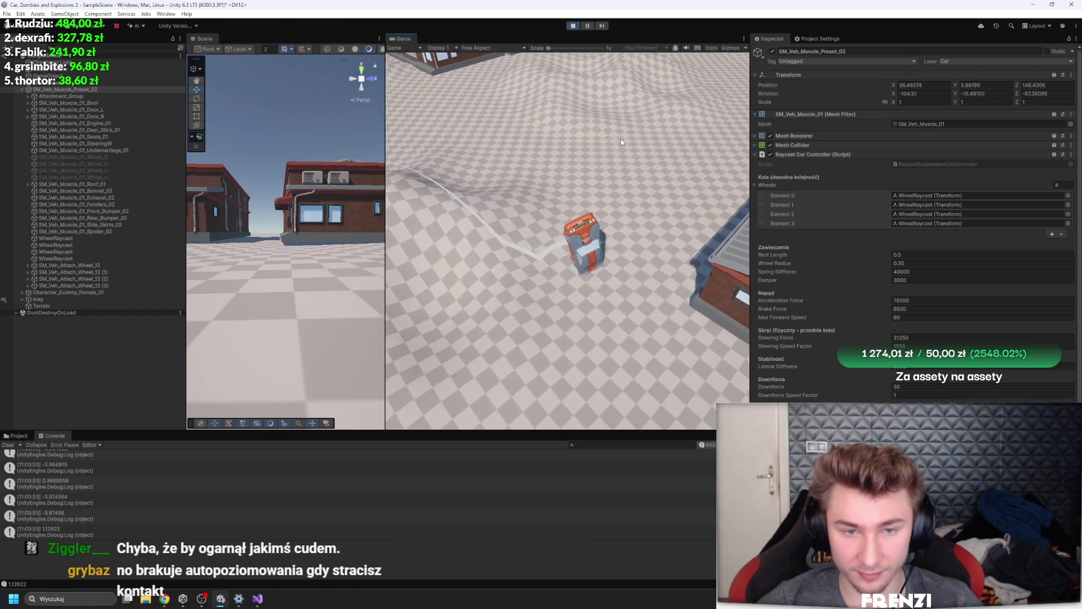
{"action": "left_click", "coordinate": [570, 27]}
Restart play, steer the car sharply left, then run once more and stop
{"action": "left_click", "coordinate": [572, 26]}
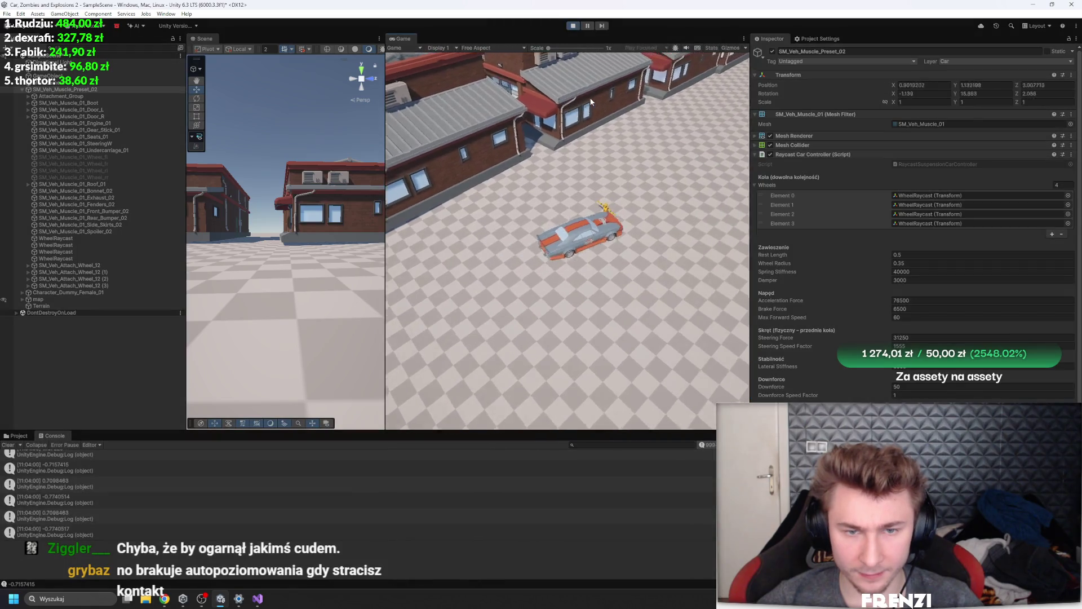
{"action": "key", "text": "a"}
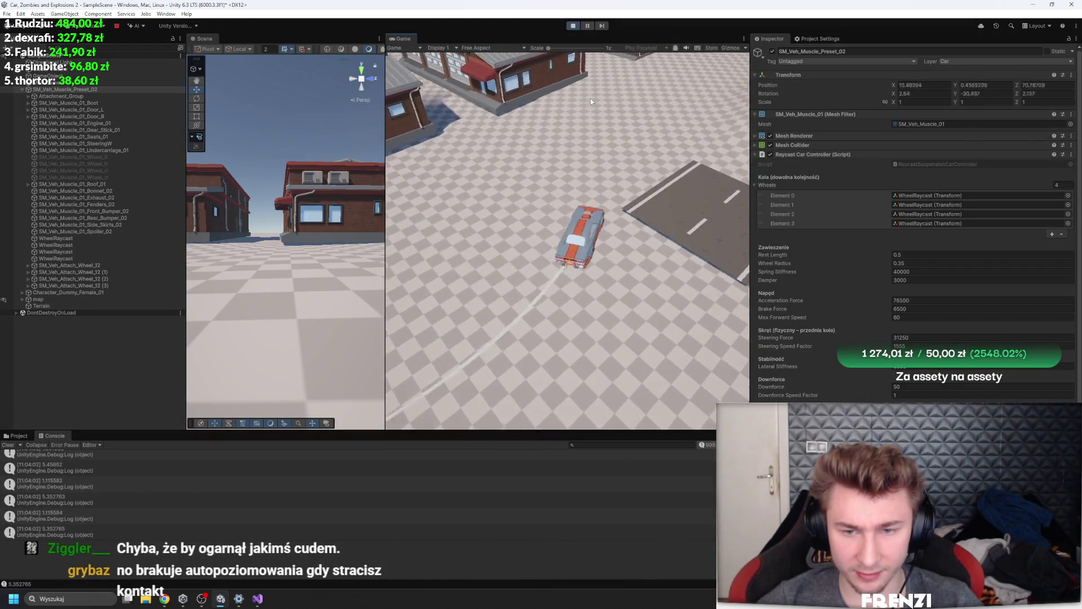
{"action": "key", "text": "a"}
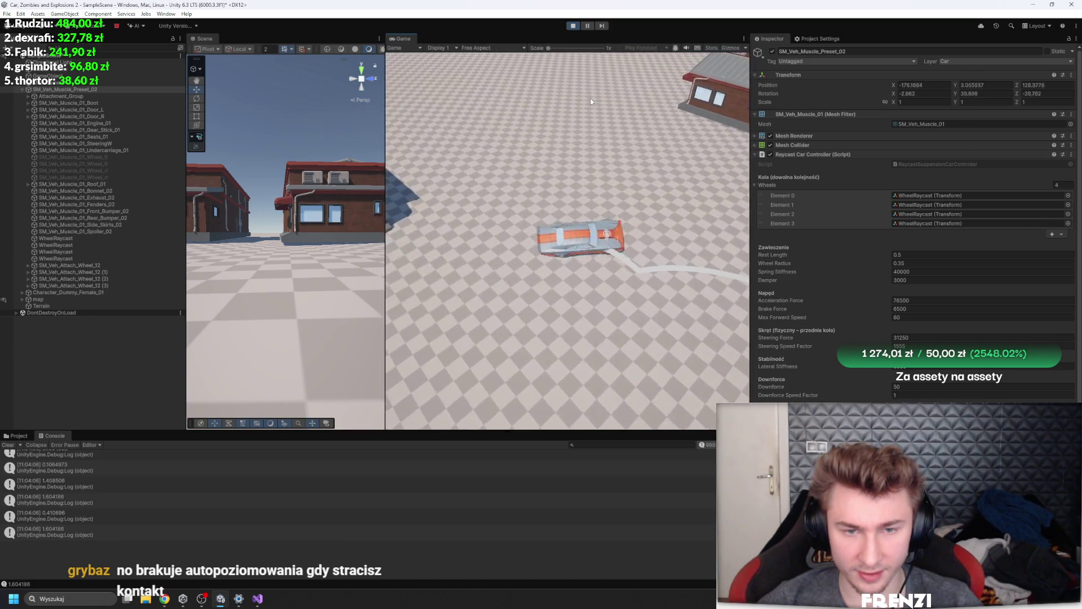
{"action": "left_click", "coordinate": [572, 26]}
{"action": "left_click", "coordinate": [573, 26]}
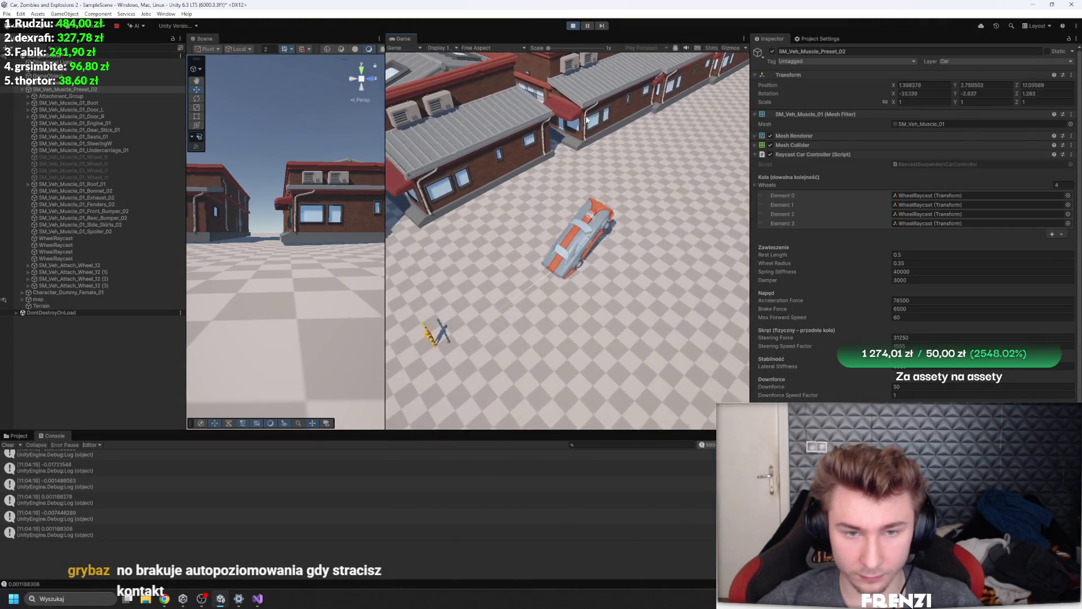
{"action": "left_click", "coordinate": [573, 25]}
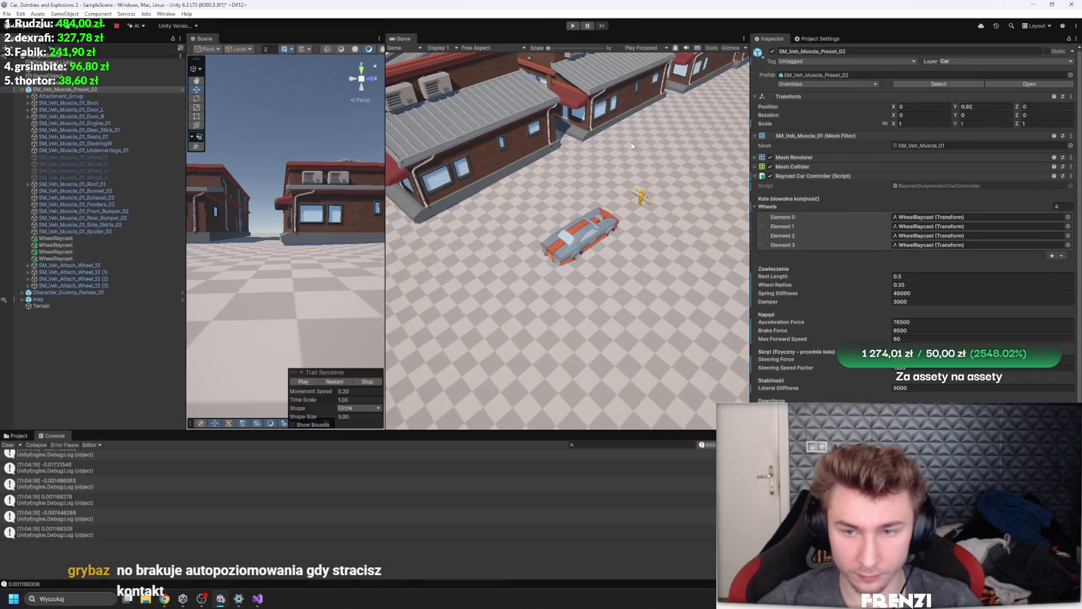
Duplicate SM_Veh_Muscle_Preset_02 twice and start play again
{"action": "key", "text": "ctrl+z"}
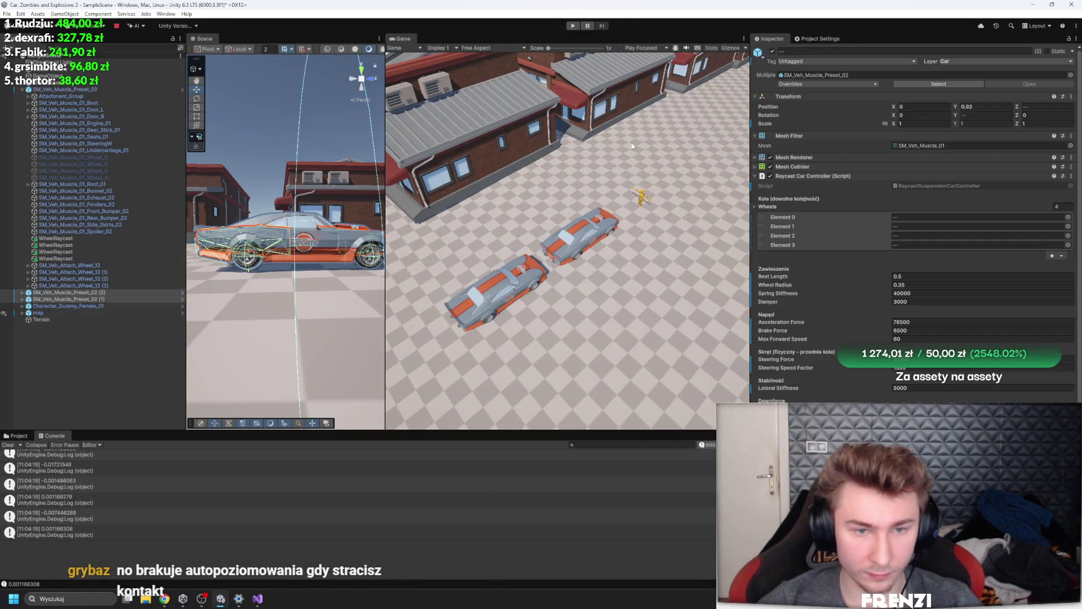
{"action": "key", "text": "ctrl+z"}
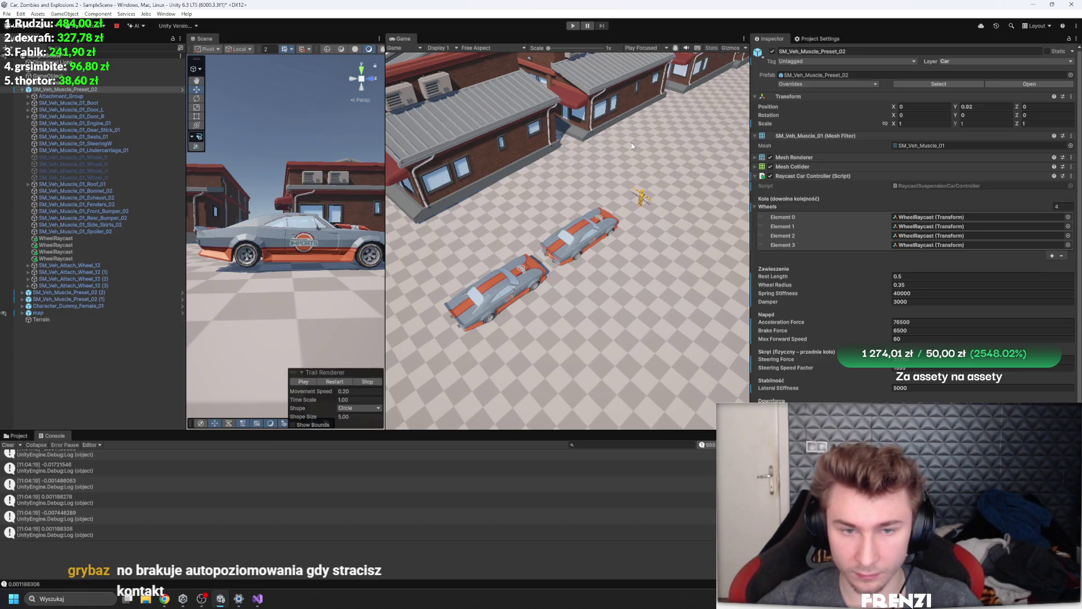
{"action": "key", "text": "ctrl+p"}
Drive the car along a curve with a drift, then restart the game
{"action": "key", "text": "w"}
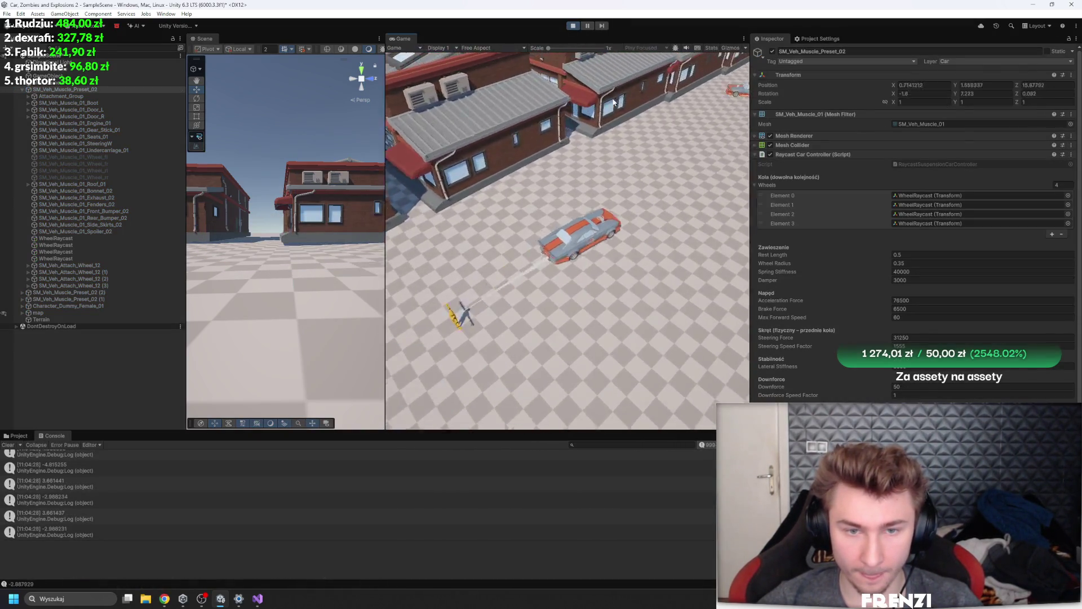
{"action": "key", "text": "a"}
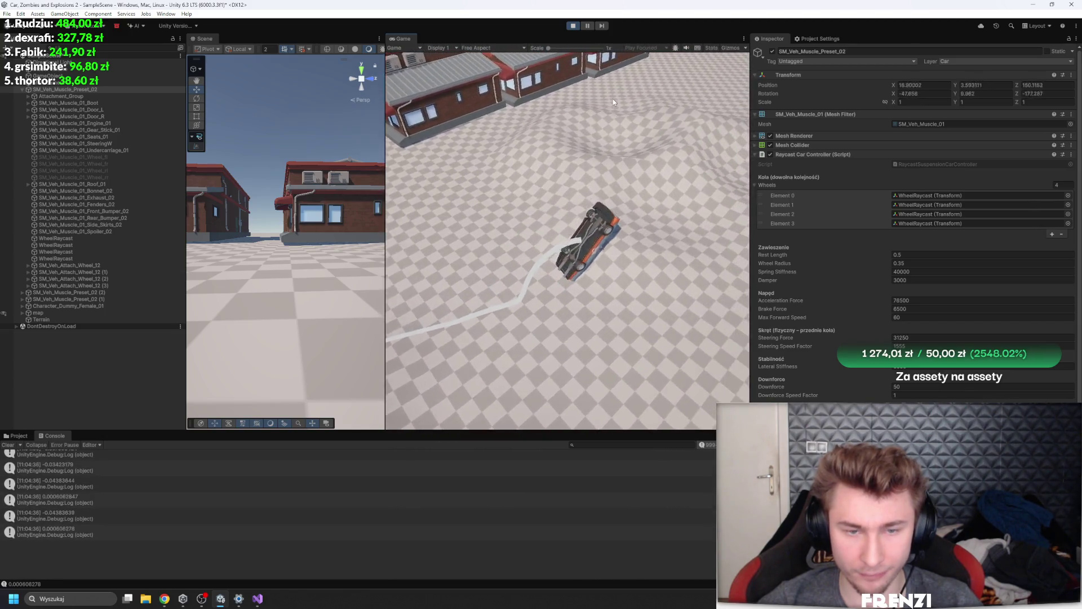
{"action": "left_click", "coordinate": [573, 26]}
{"action": "left_click", "coordinate": [573, 25]}
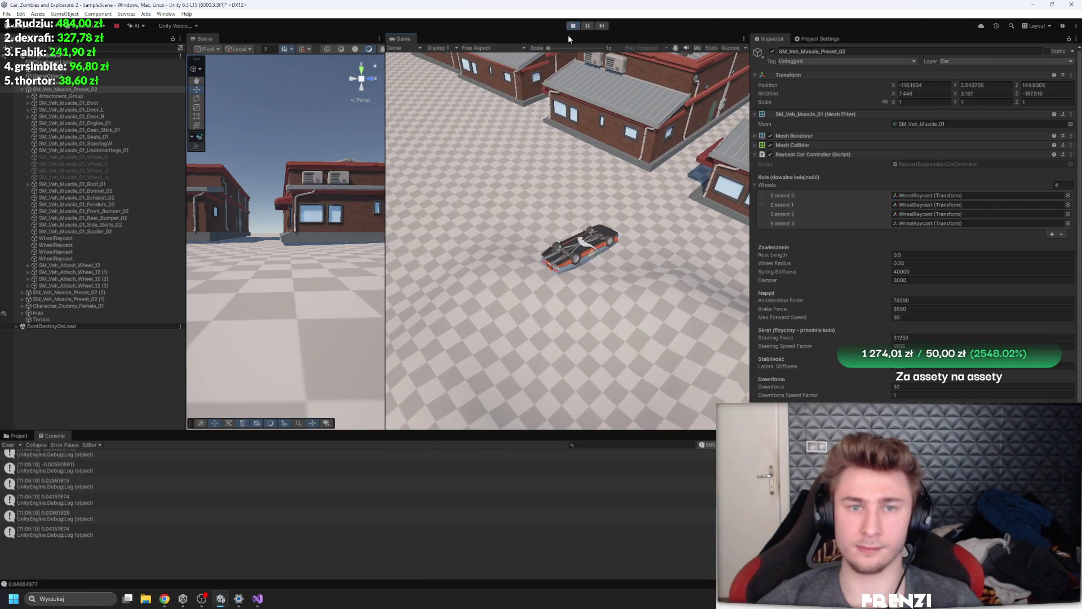
Reset the flipped car upright, drive it through a sharp turn, and restart the run
{"action": "key", "text": "r"}
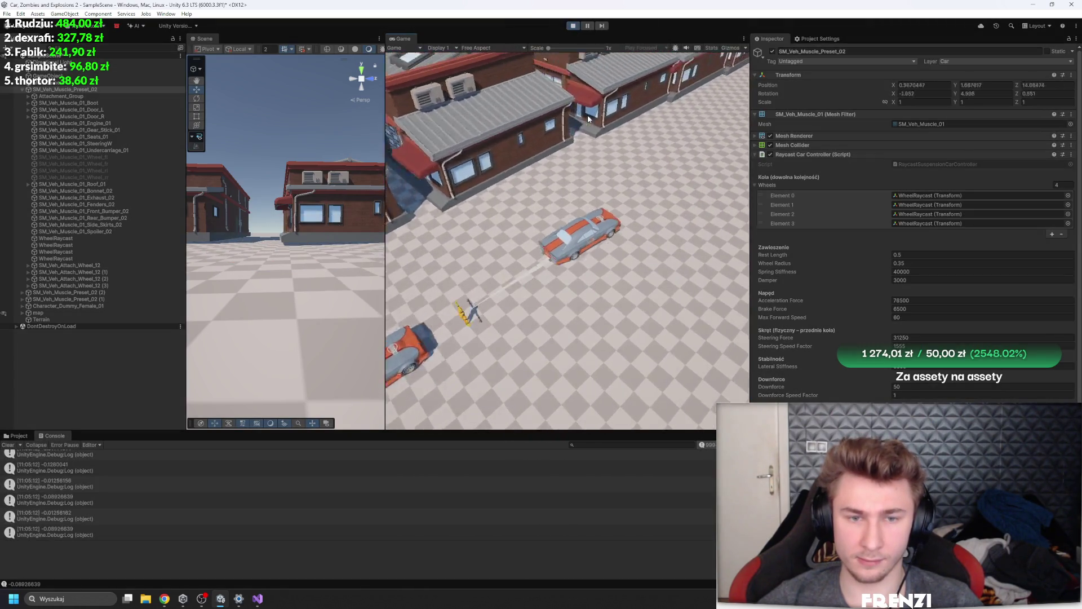
{"action": "key", "text": "w"}
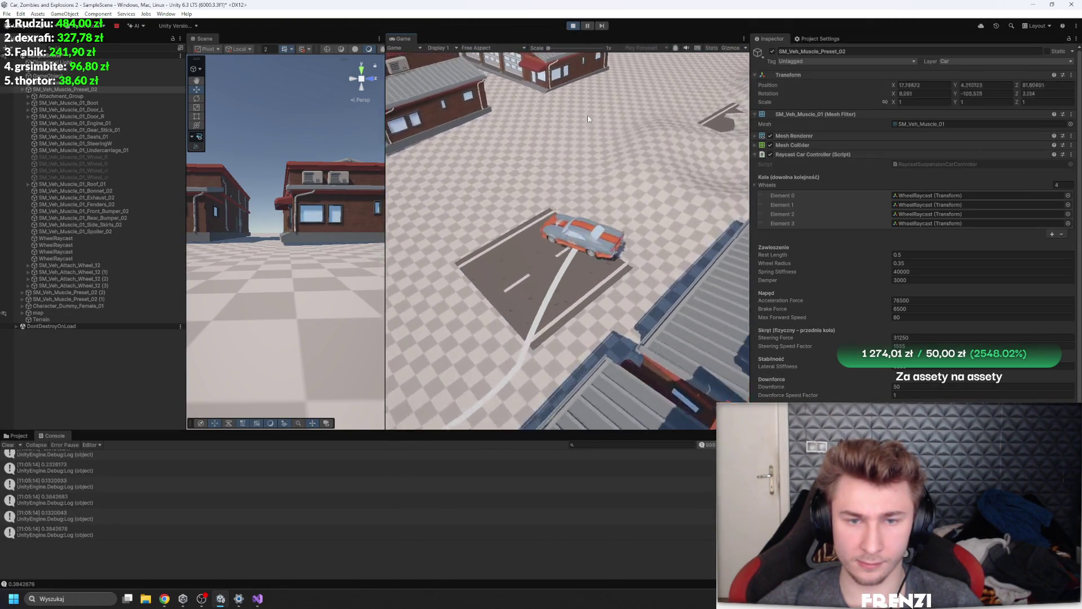
{"action": "key", "text": "a"}
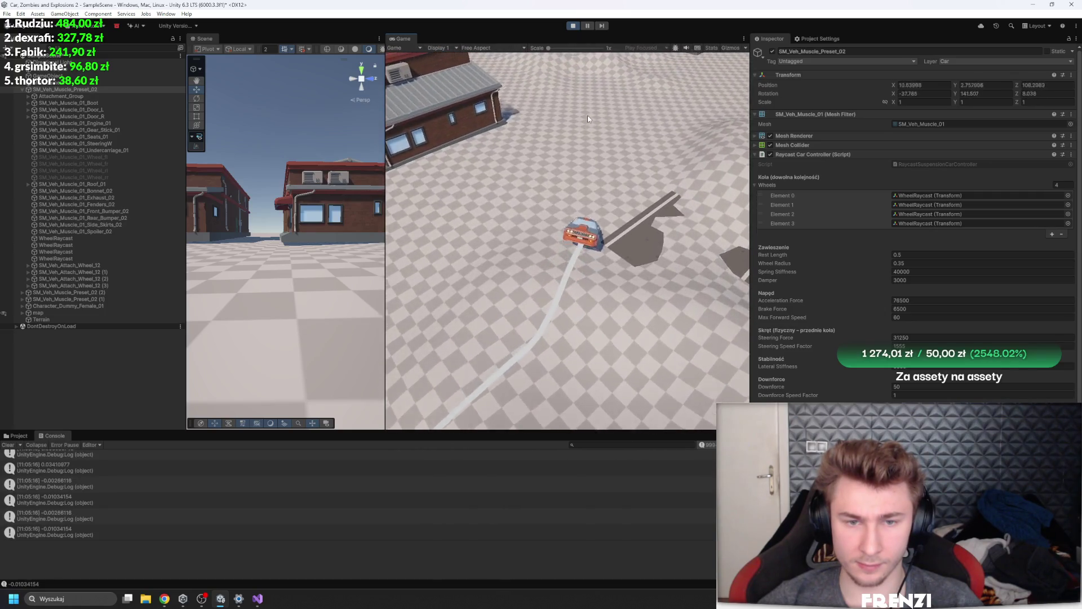
{"action": "left_click", "coordinate": [571, 26]}
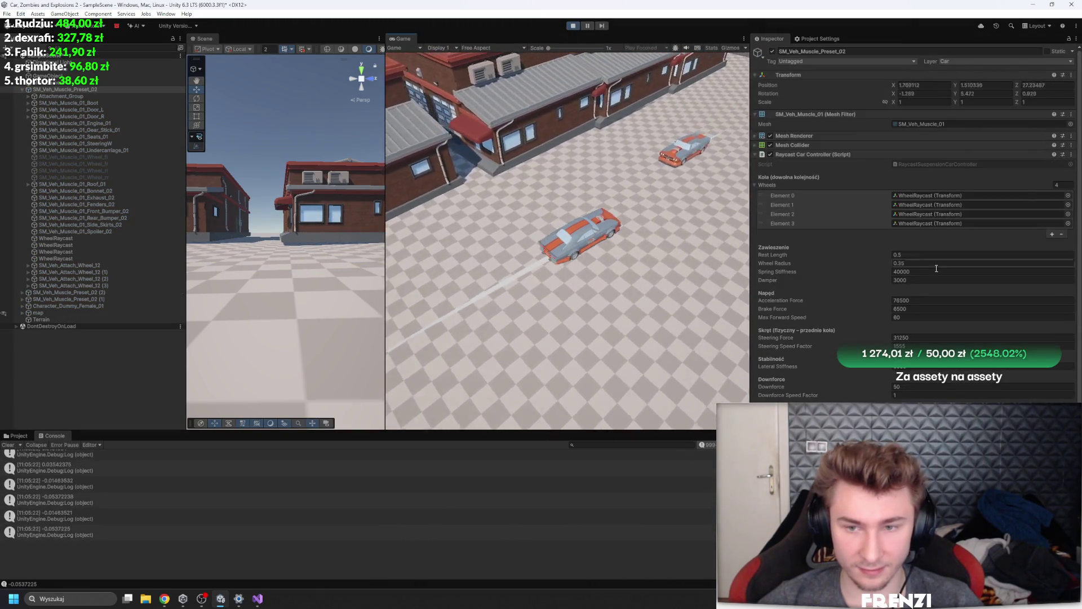
Set the suspension Damper to 30000 during play and watch the car react
{"action": "left_click", "coordinate": [925, 279]}
{"action": "type", "text": "30000"}
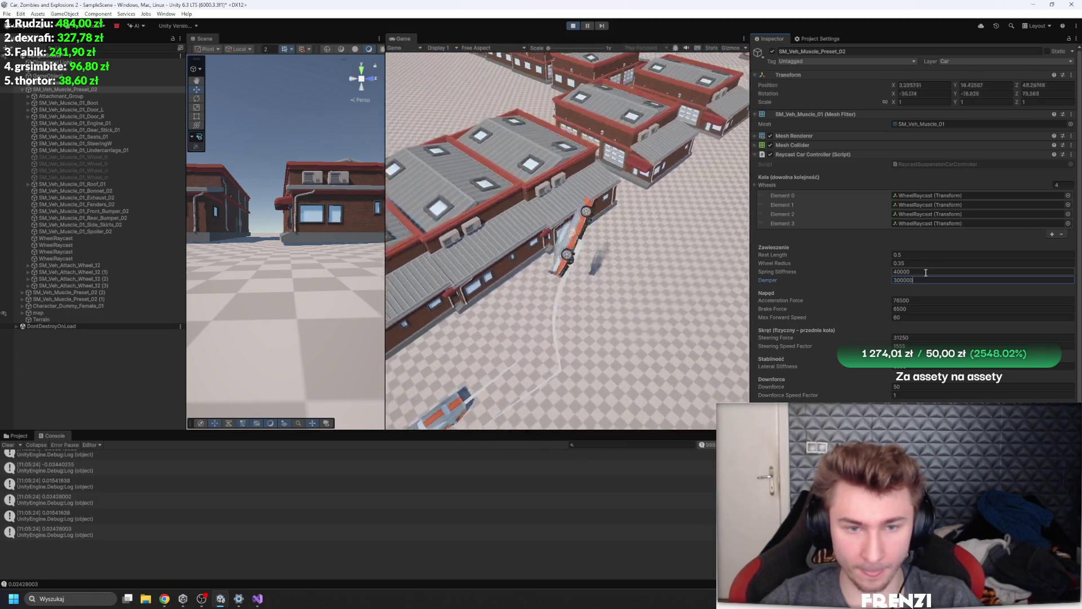
{"action": "left_click", "coordinate": [668, 263]}
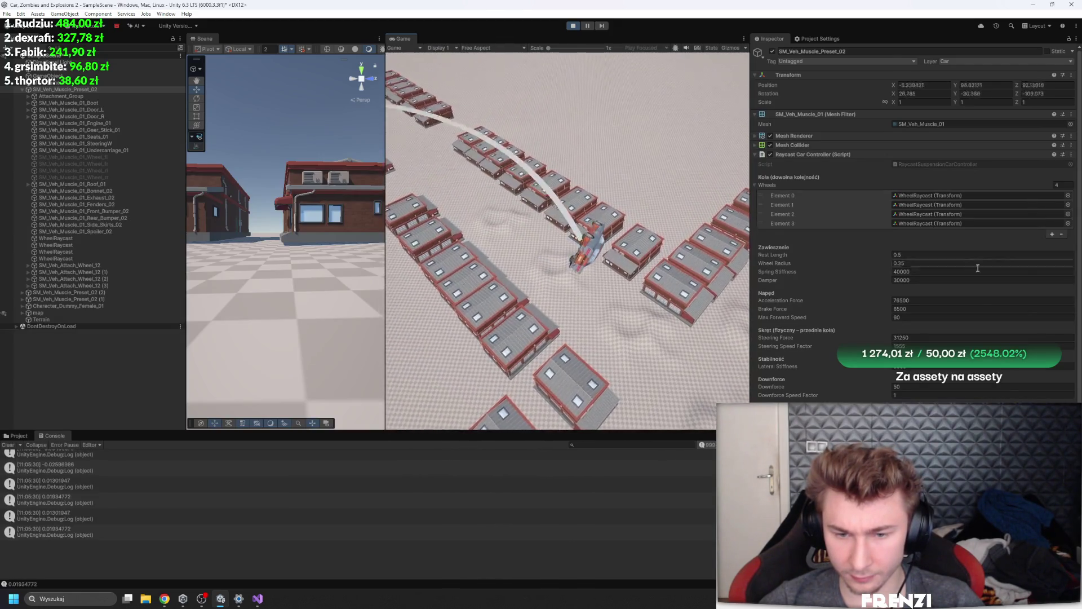
{"action": "scroll", "coordinate": [927, 315], "scroll_direction": "down", "scroll_amount": 3}
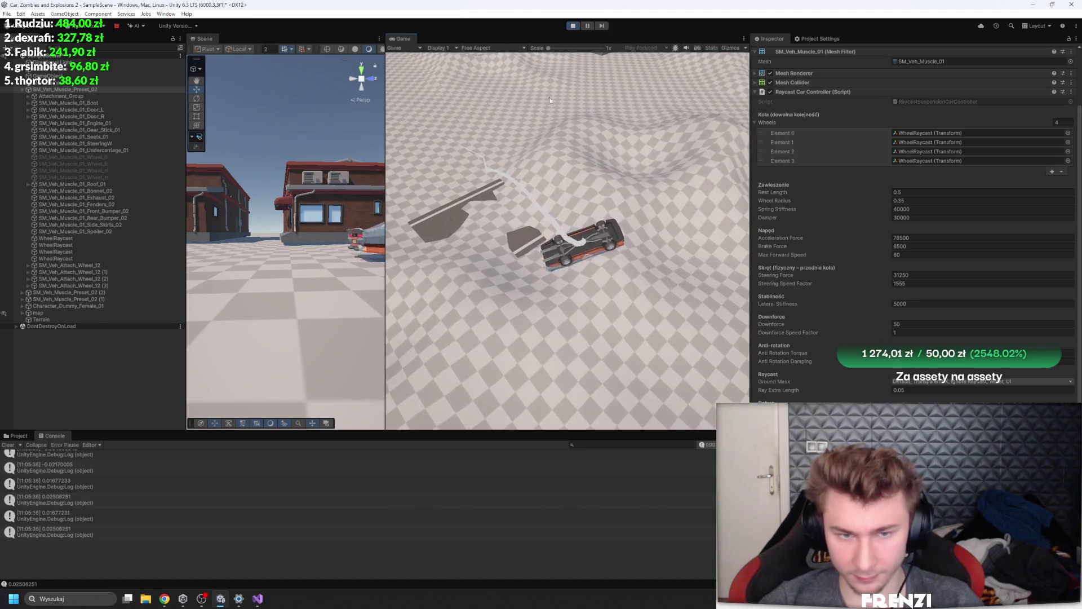
Restart play for another test drive, then stop the game
{"action": "left_click", "coordinate": [572, 26]}
{"action": "key", "text": "ctrl+p"}
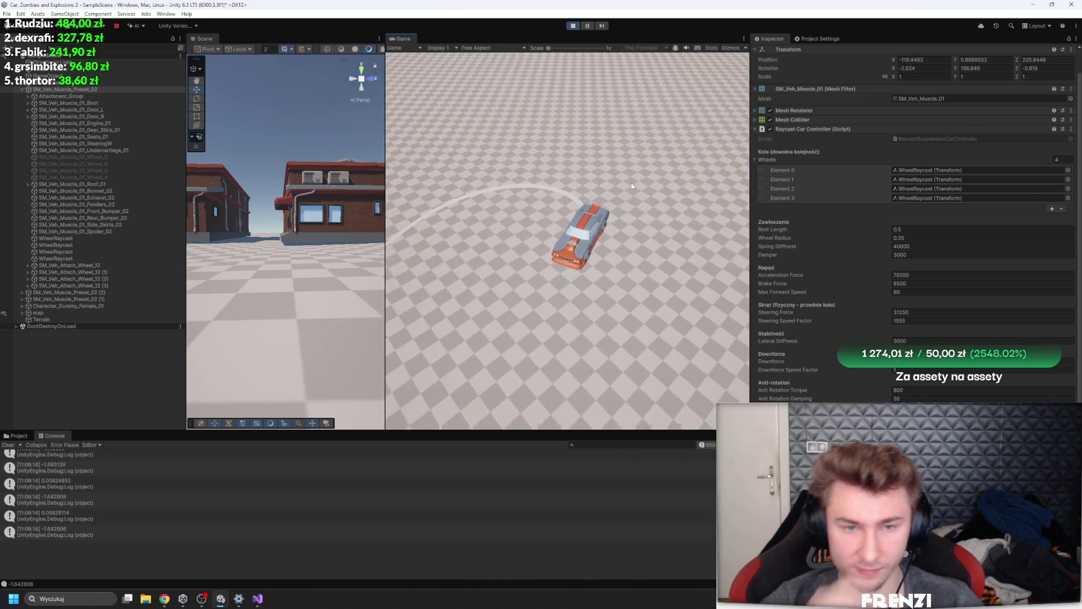
{"action": "left_click", "coordinate": [573, 25]}
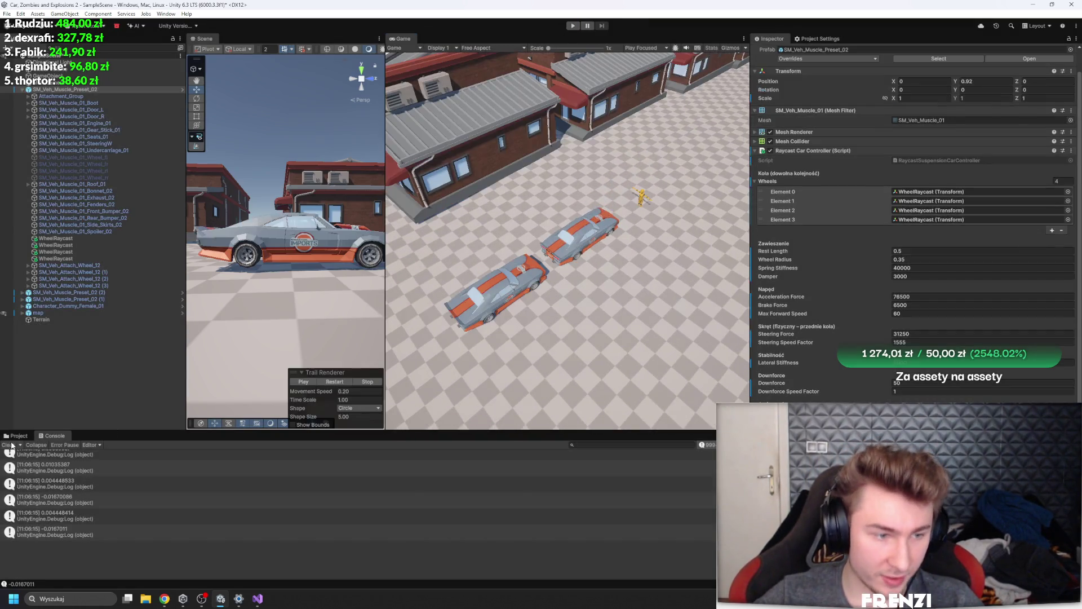
Create a Cube and place it on the street near the cars
{"action": "right_click", "coordinate": [41, 353]}
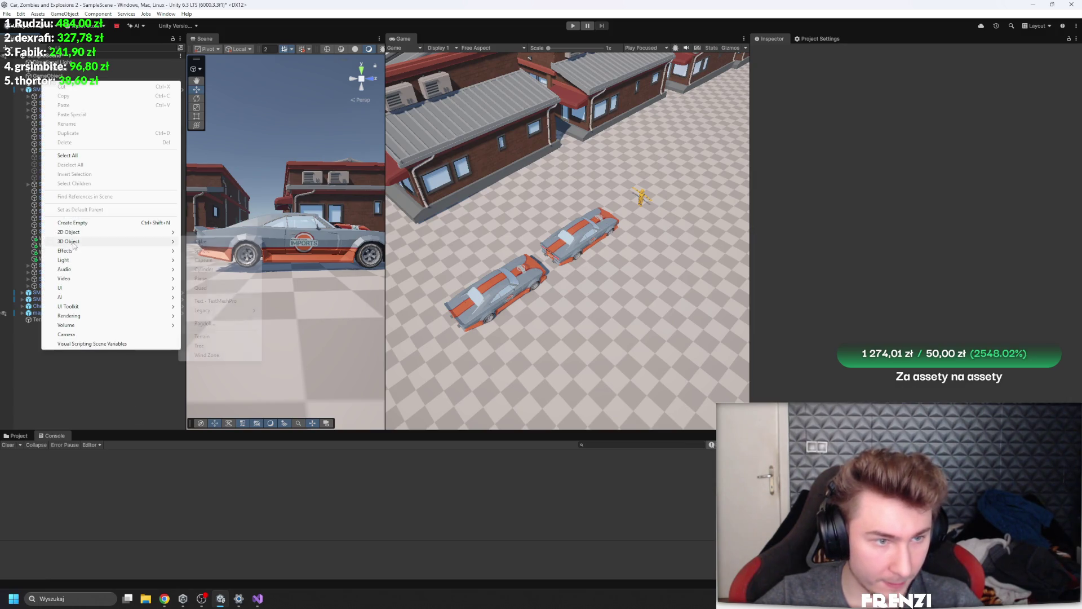
{"action": "left_click", "coordinate": [232, 243]}
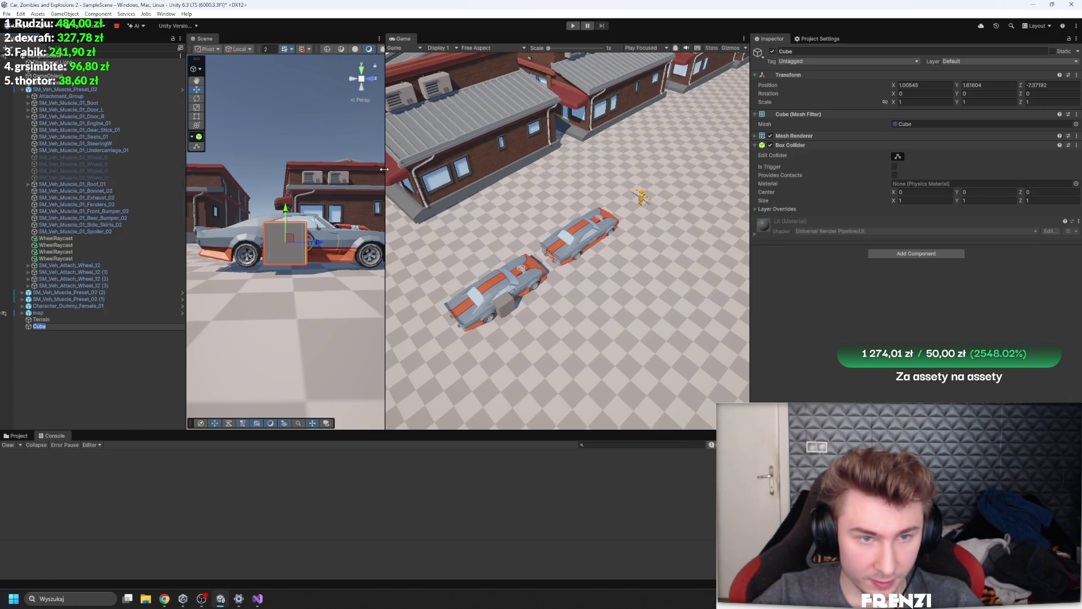
{"action": "left_click_drag", "start_coordinate": [384, 169], "coordinate": [623, 169]}
{"action": "scroll", "coordinate": [435, 265], "scroll_direction": "down", "scroll_amount": 5}
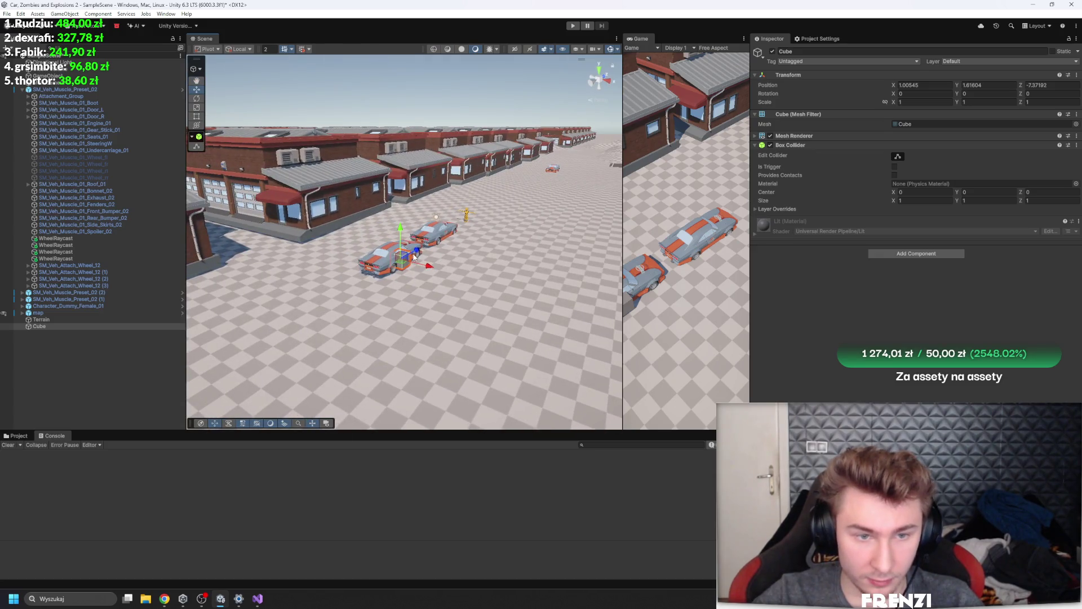
{"action": "left_click_drag", "start_coordinate": [502, 207], "coordinate": [500, 209]}
{"action": "key", "text": "f"}
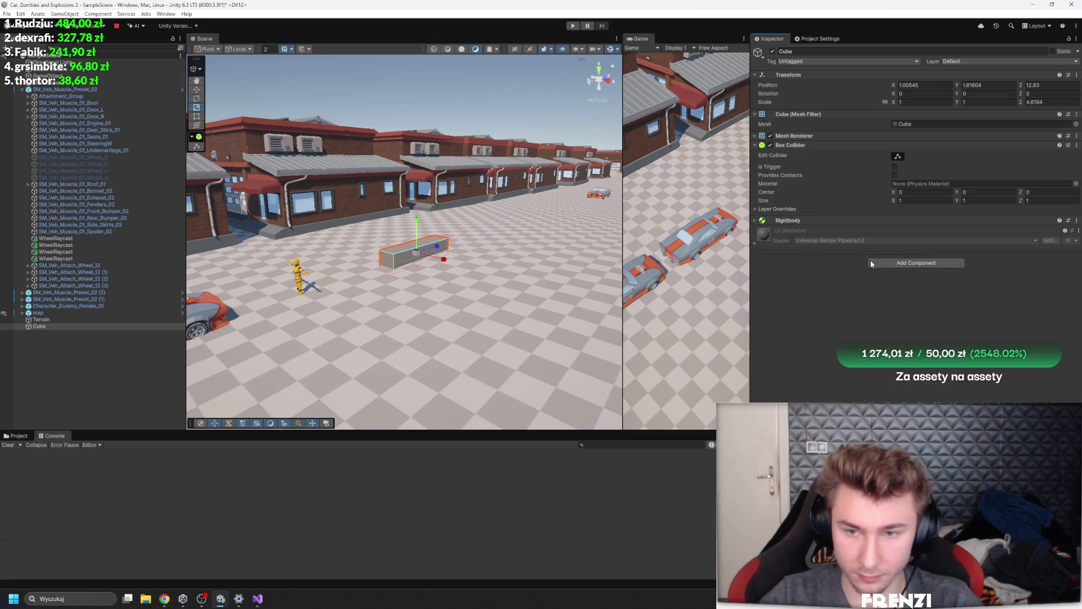
Give the Cube's Rigidbody a mass of 2000
{"action": "left_click", "coordinate": [862, 221]}
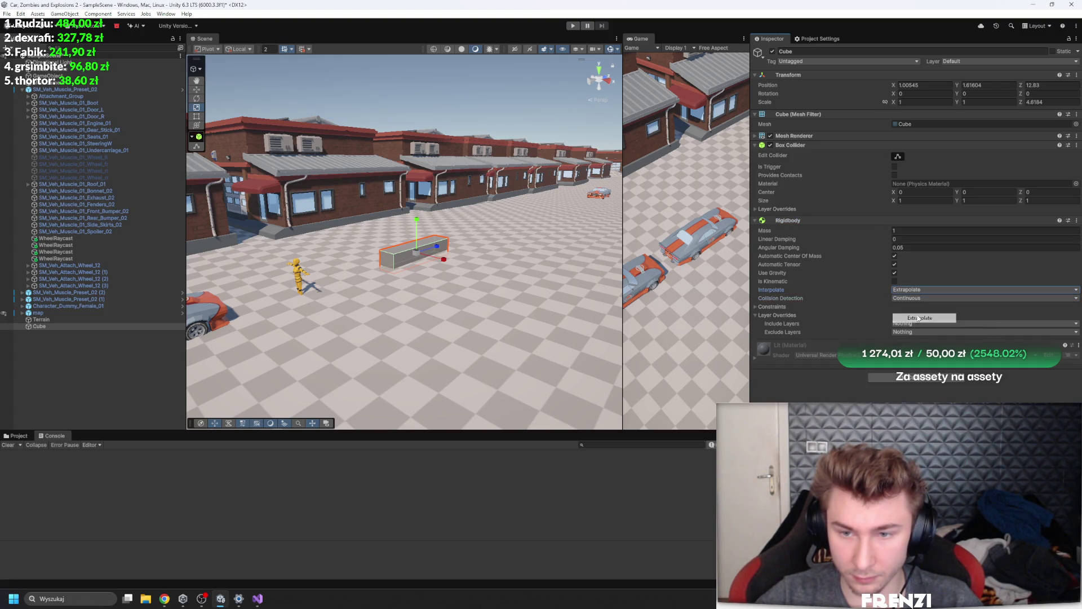
{"action": "type", "text": "2000"}
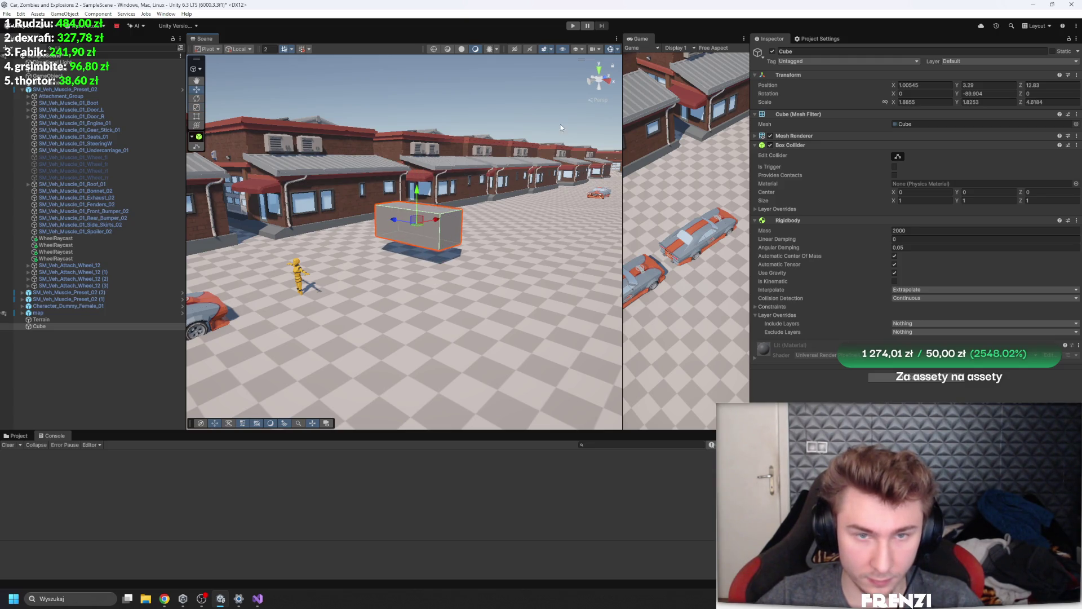
{"action": "left_click", "coordinate": [522, 127]}
{"action": "left_click", "coordinate": [406, 225]}
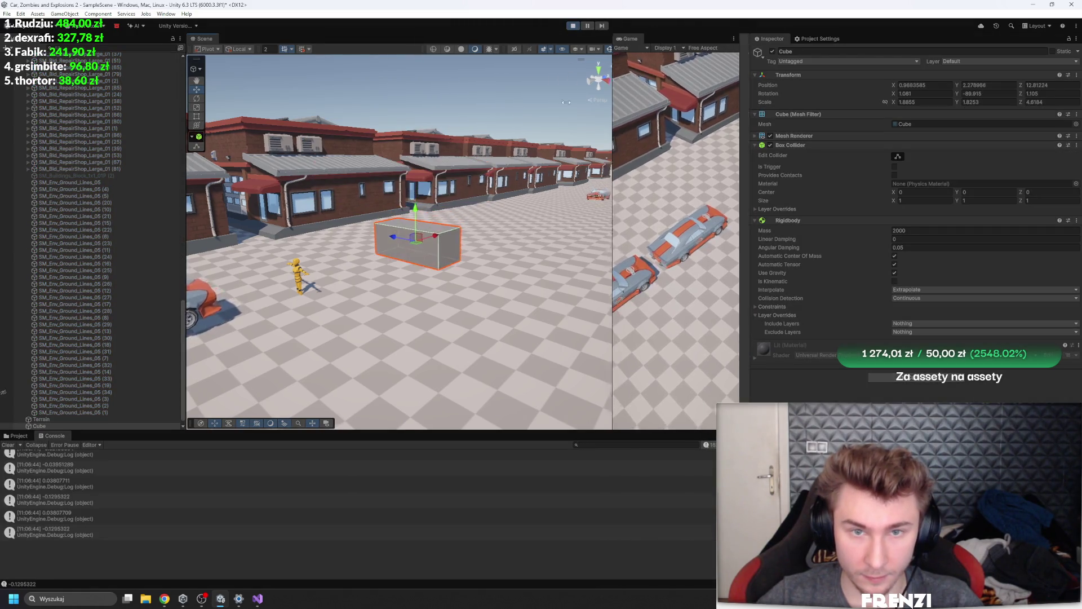
{"action": "left_click_drag", "start_coordinate": [623, 236], "coordinate": [432, 236]}
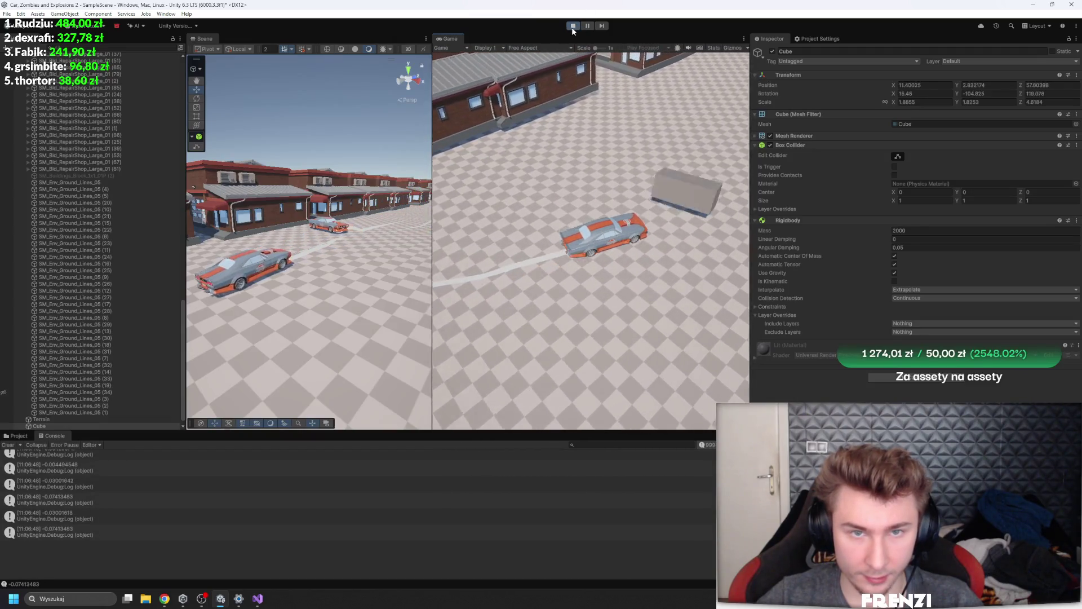
Restart play to test-drive the car around the new Cube obstacle
{"action": "left_click", "coordinate": [573, 25]}
{"action": "left_click", "coordinate": [573, 25]}
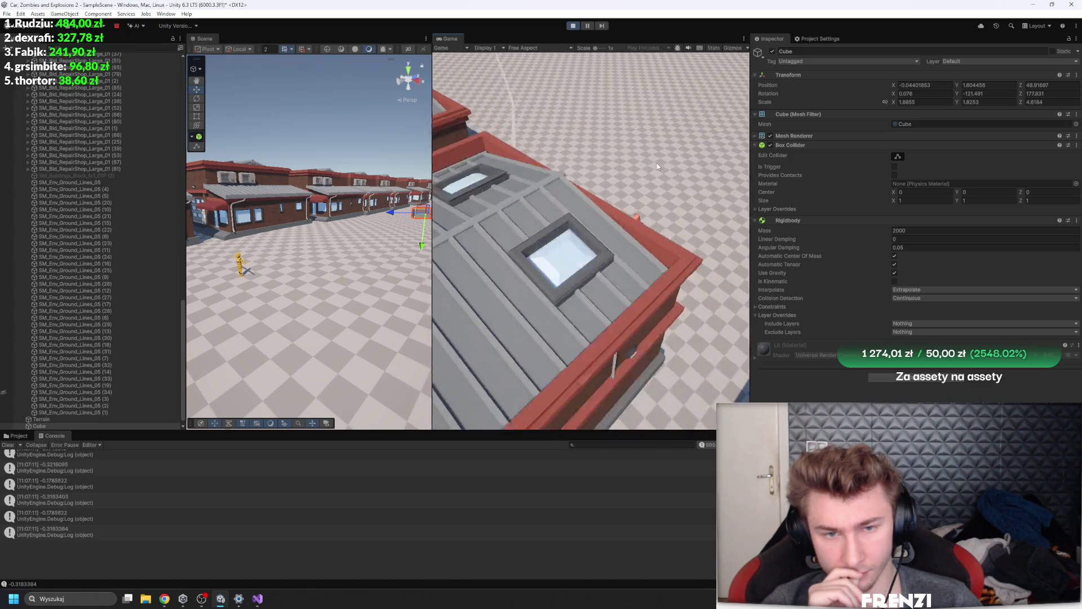
Stop play, select the four WheelRaycast objects, frame them, and widen the Scene view
{"action": "left_click", "coordinate": [573, 25]}
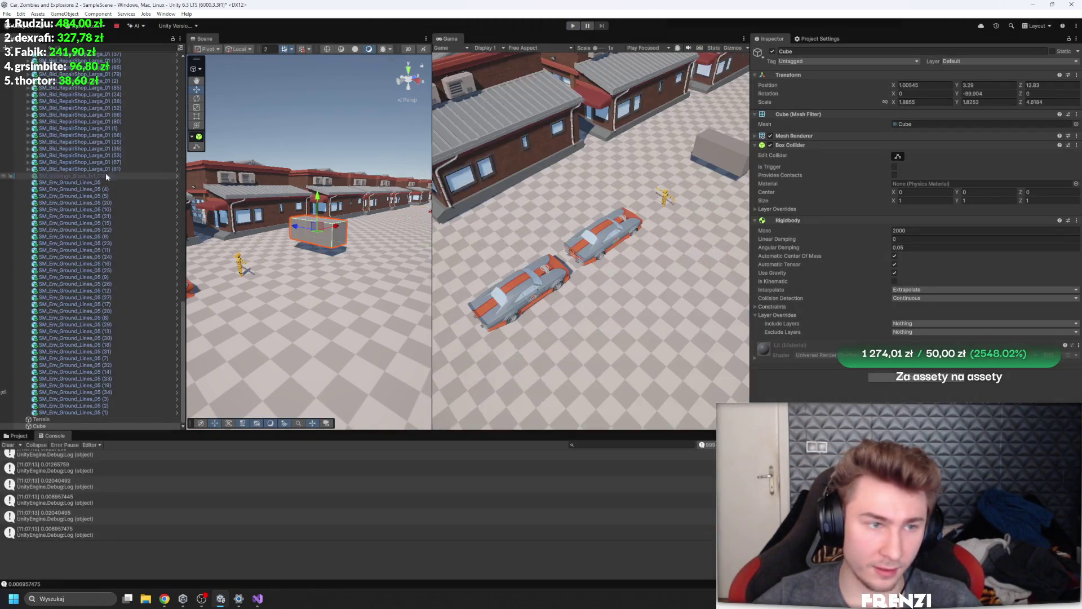
{"action": "scroll", "coordinate": [109, 261], "scroll_direction": "up", "scroll_amount": 15}
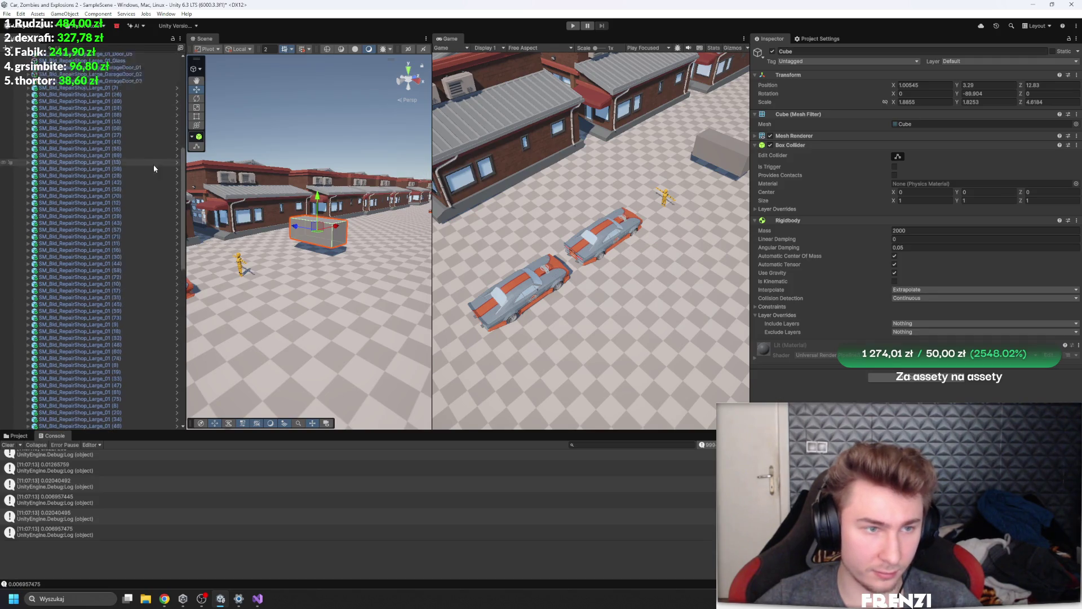
{"action": "scroll", "coordinate": [113, 192], "scroll_direction": "up", "scroll_amount": 10}
{"action": "left_click", "coordinate": [82, 150]}
{"action": "left_click", "coordinate": [62, 168], "text": "shift"}
{"action": "key", "text": "f"}
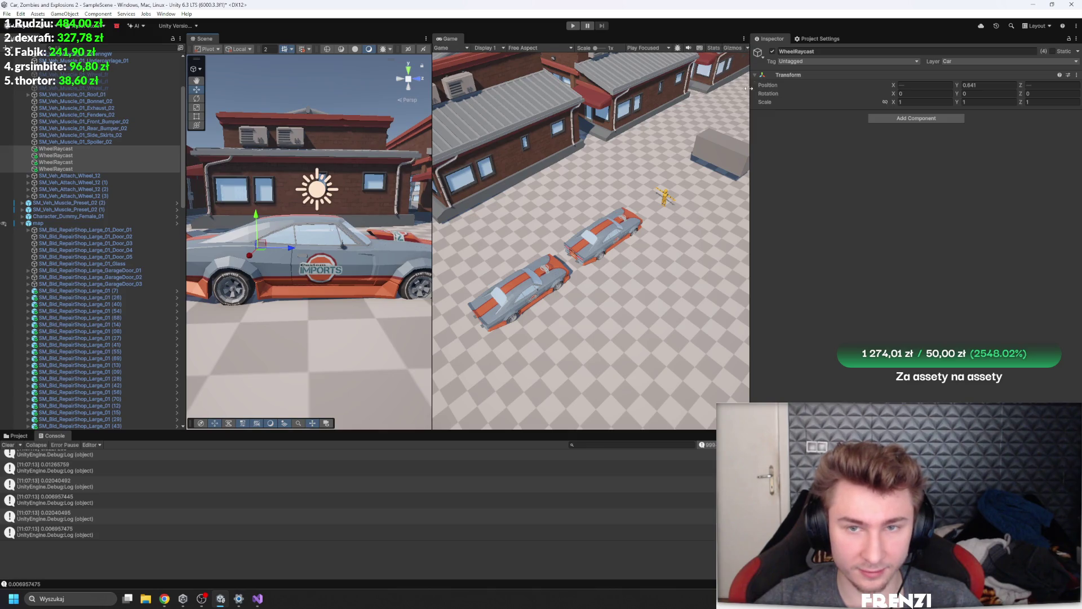
{"action": "left_click_drag", "start_coordinate": [751, 90], "coordinate": [805, 90]}
{"action": "left_click_drag", "start_coordinate": [461, 125], "coordinate": [509, 114]}
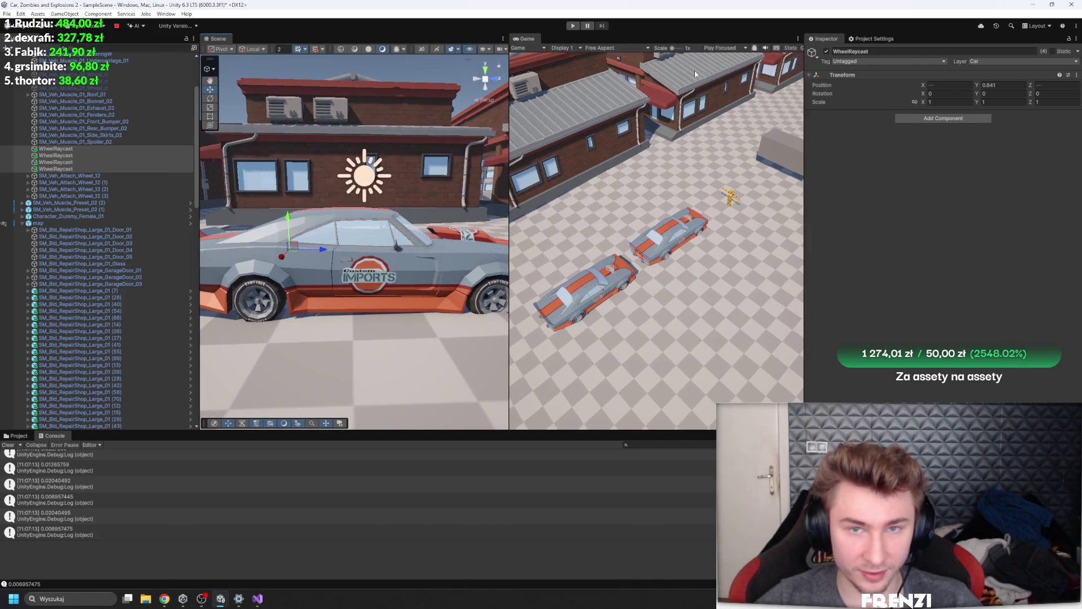
{"action": "scroll", "coordinate": [393, 198], "scroll_direction": "up", "scroll_amount": 6}
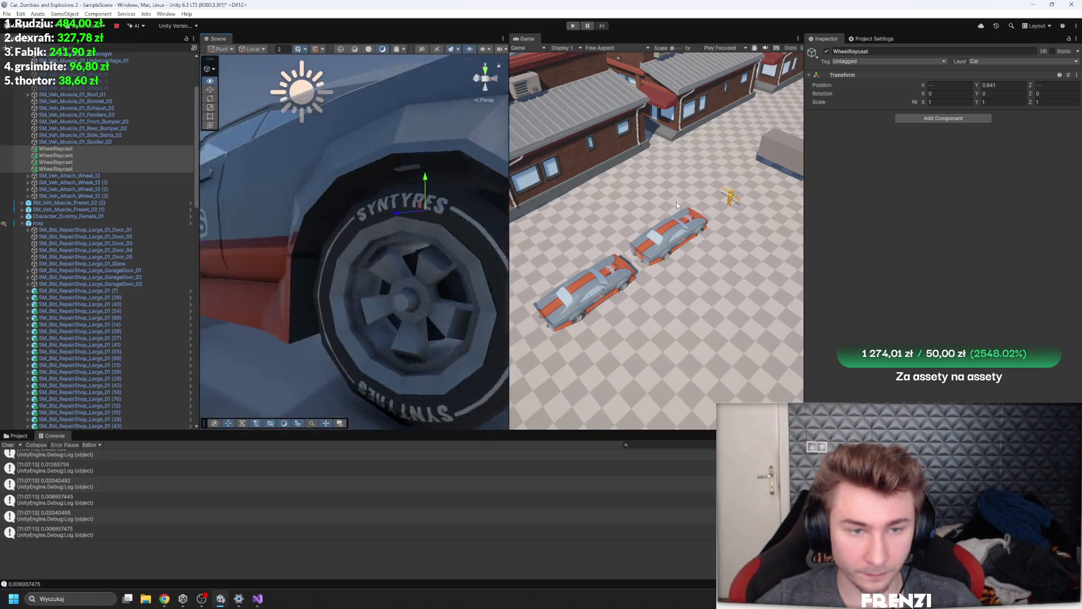
{"action": "key", "text": "f"}
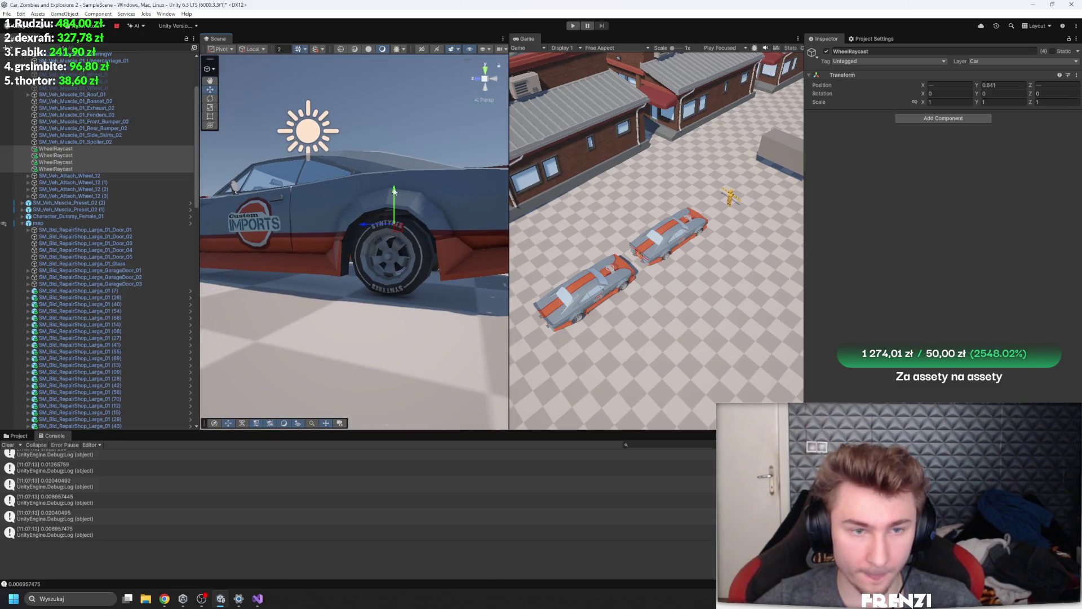
Run two more test plays, then stop and select SM_Veh_Muscle_Preset_02
{"action": "left_click", "coordinate": [573, 26]}
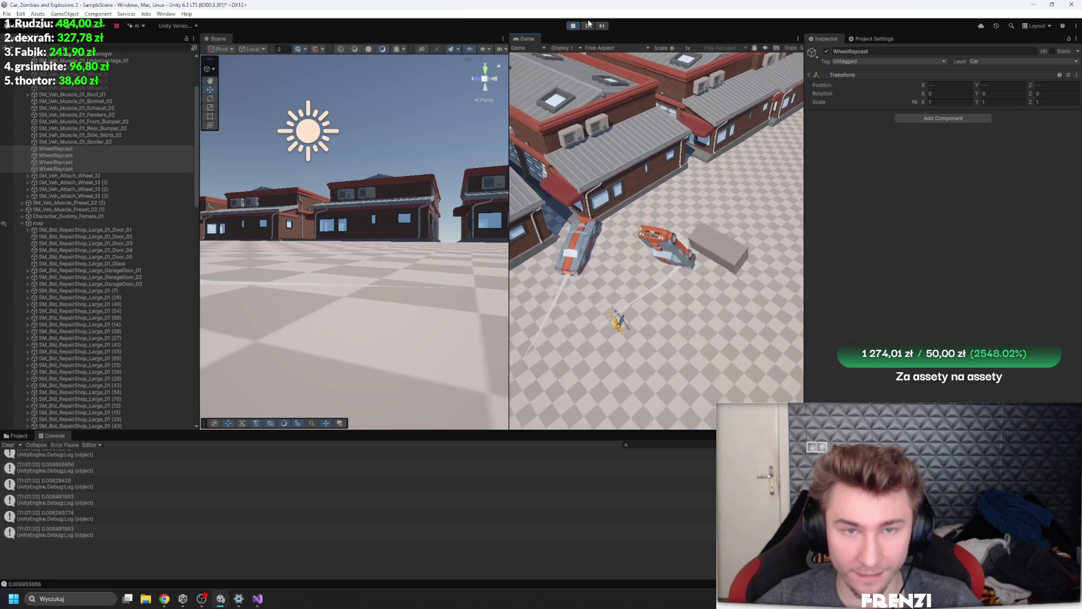
{"action": "left_click", "coordinate": [572, 27]}
{"action": "left_click", "coordinate": [572, 26]}
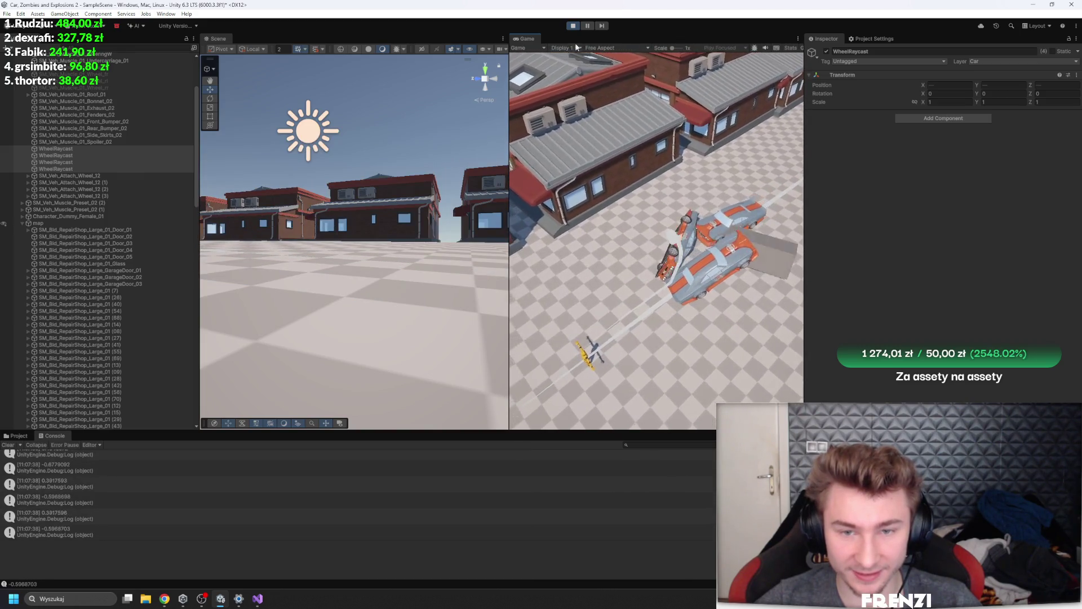
{"action": "left_click", "coordinate": [572, 26]}
{"action": "key", "text": "f"}
{"action": "left_click", "coordinate": [45, 93]}
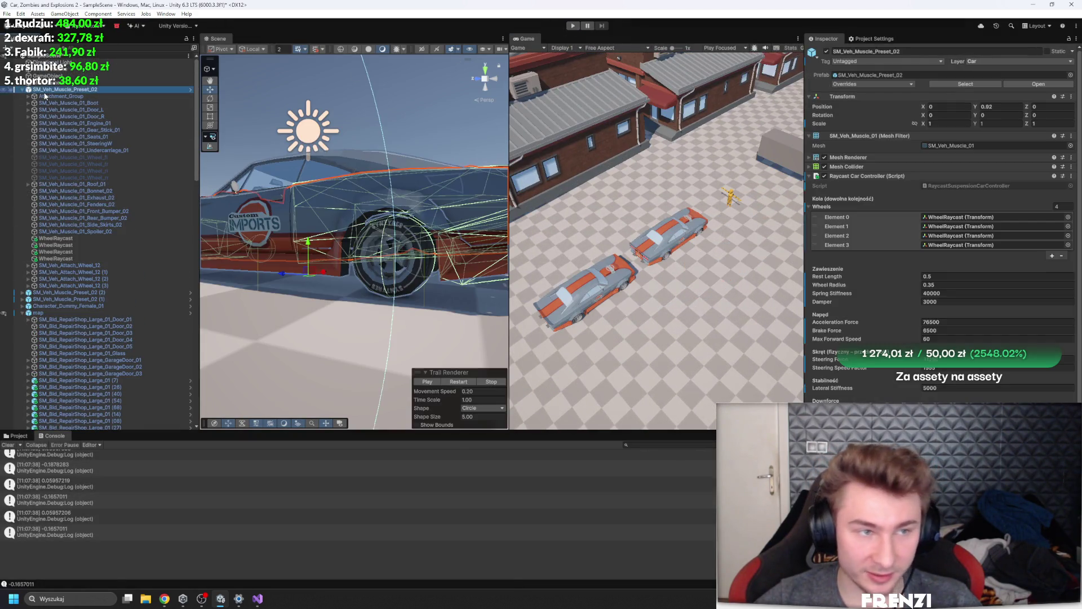
Set suspension Rest Length to 0.25 and test it in a play run
{"action": "left_click", "coordinate": [929, 275]}
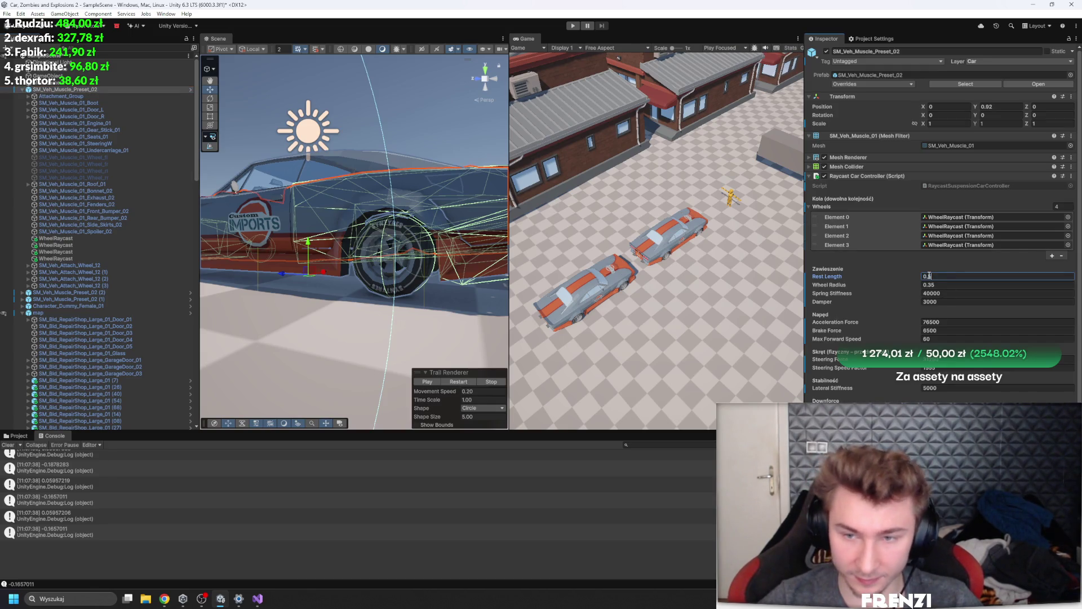
{"action": "type", "text": "0.25"}
{"action": "left_click", "coordinate": [573, 25]}
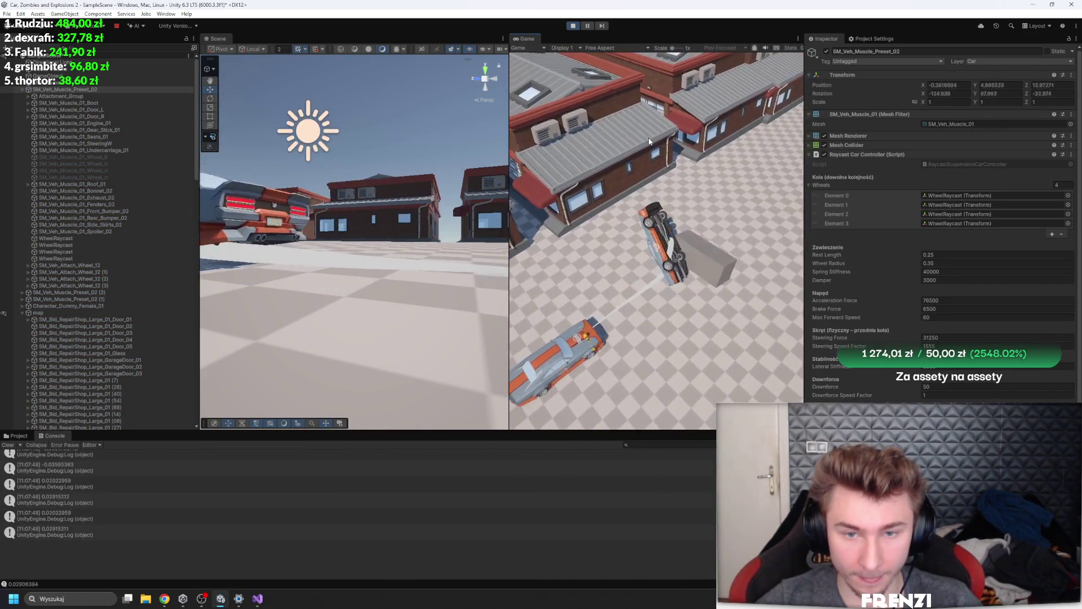
{"action": "left_click", "coordinate": [573, 26]}
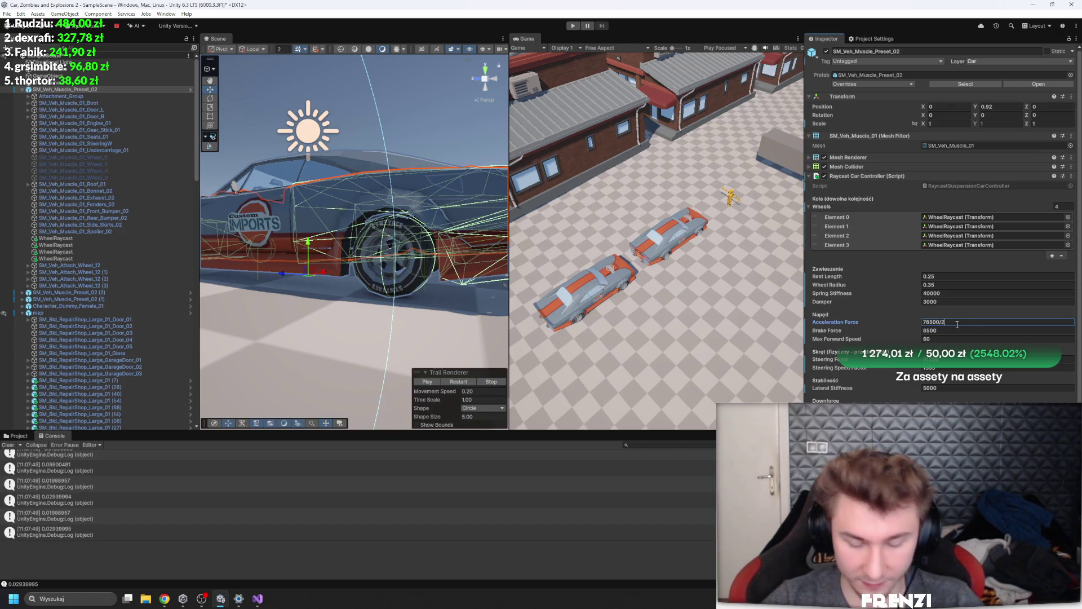
Test-drive with Acceleration Force halved to 38250, orbiting the Scene view around the car
{"action": "left_click", "coordinate": [574, 26]}
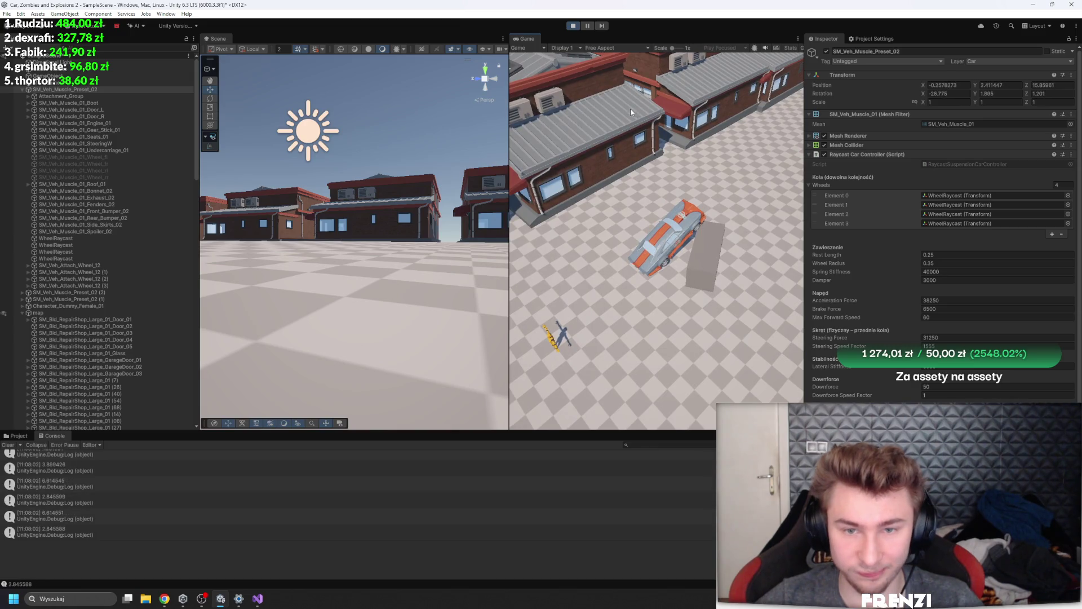
{"action": "key", "text": "f"}
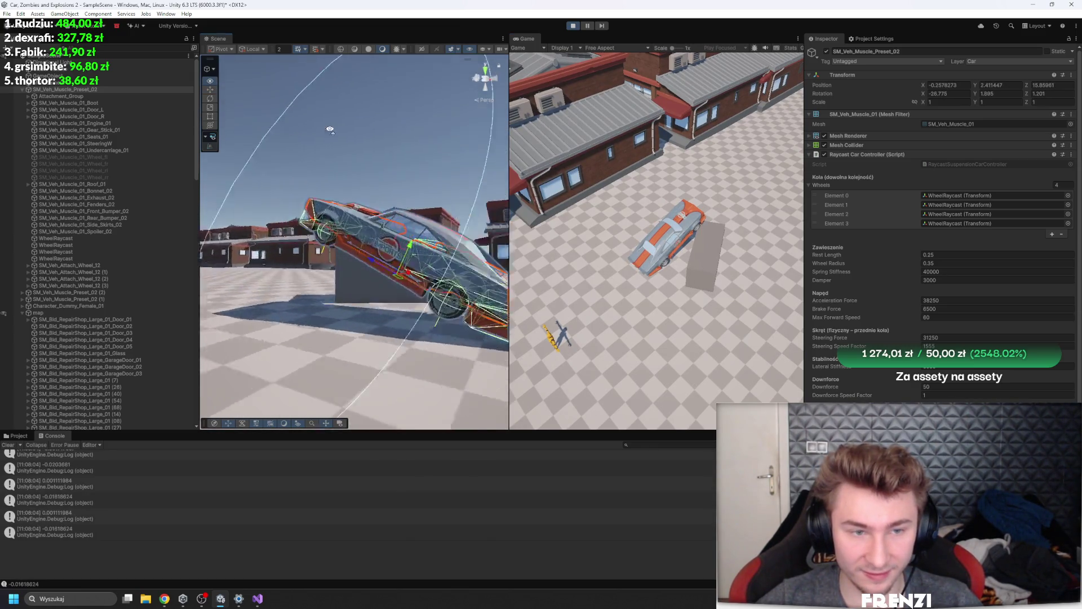
{"action": "mouse_move", "coordinate": [330, 130]}
{"action": "left_mouse_down"}
{"action": "mouse_move", "coordinate": [365, 152]}
{"action": "mouse_move", "coordinate": [576, 150]}
{"action": "mouse_move", "coordinate": [518, 152]}
{"action": "left_mouse_up"}
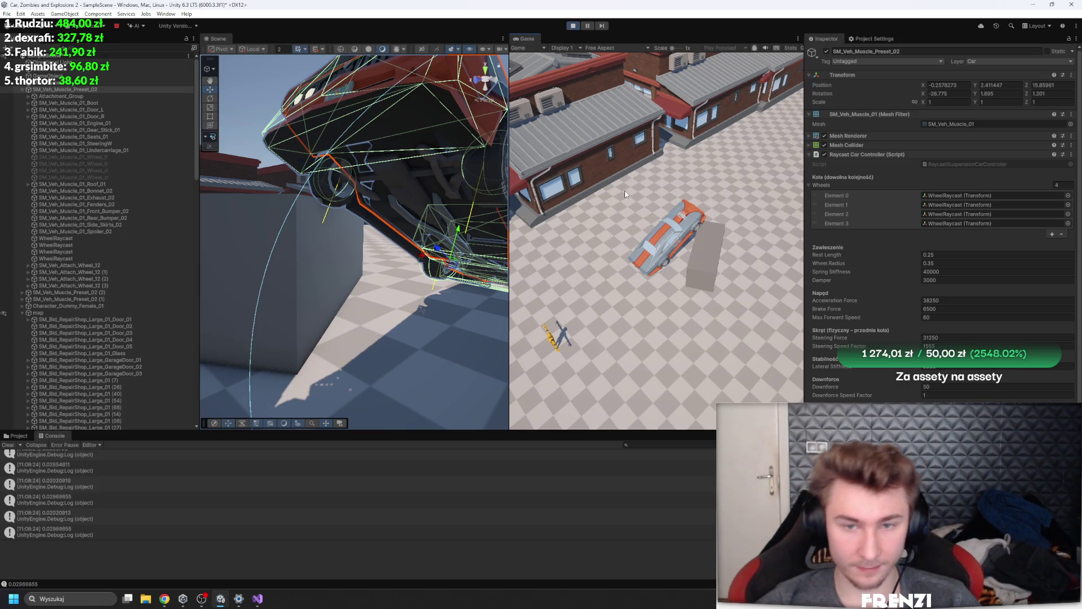
{"action": "left_click", "coordinate": [571, 28]}
{"action": "left_click", "coordinate": [571, 28]}
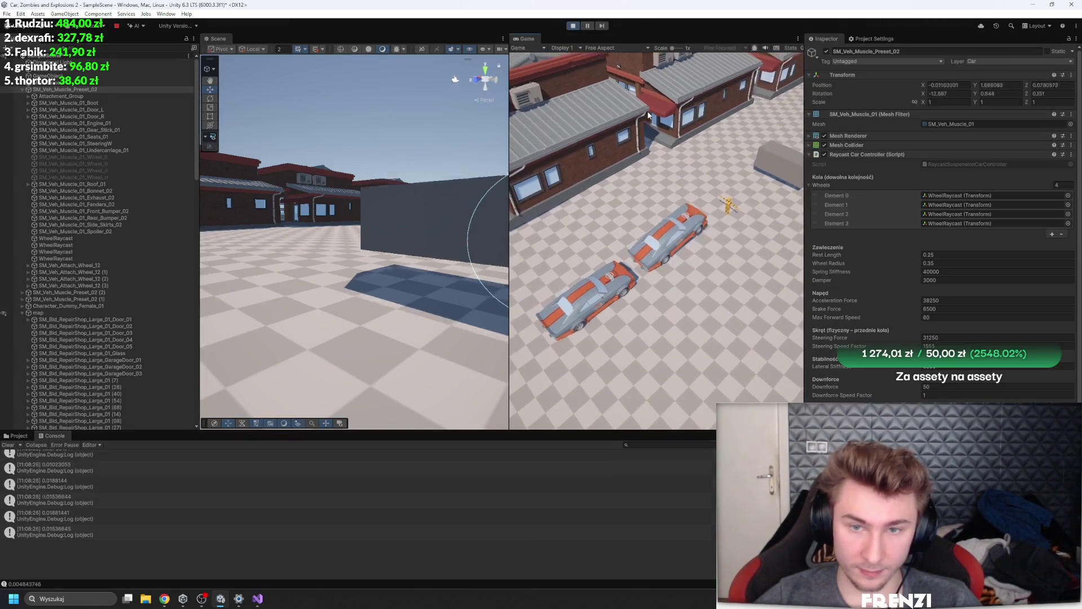
Drive the car forward, inspect the Cube obstacle, and restart the game
{"action": "key", "text": "w"}
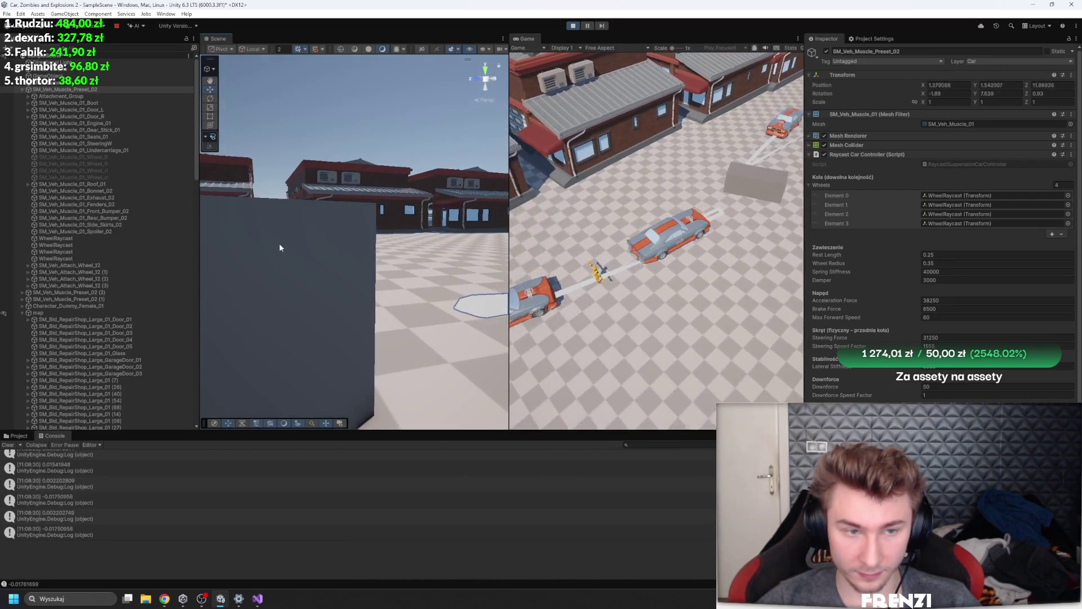
{"action": "left_click", "coordinate": [279, 242]}
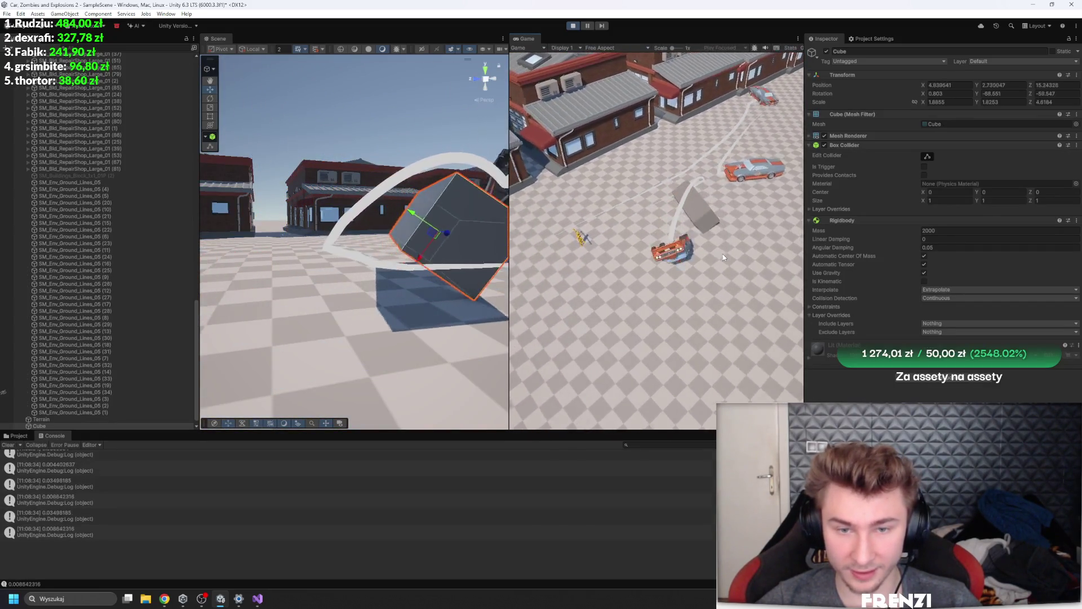
{"action": "left_click", "coordinate": [573, 25]}
{"action": "left_click", "coordinate": [573, 26]}
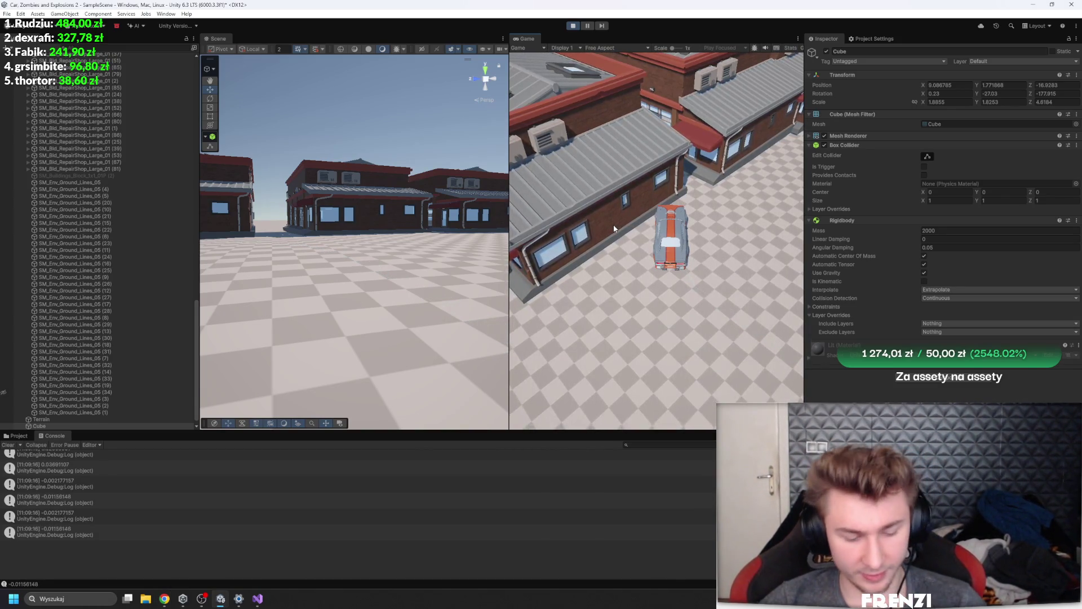
Select SM_Veh_Muscle_Preset_02 while driving it toward the ramp, then reset the overturned car
{"action": "key", "text": "d"}
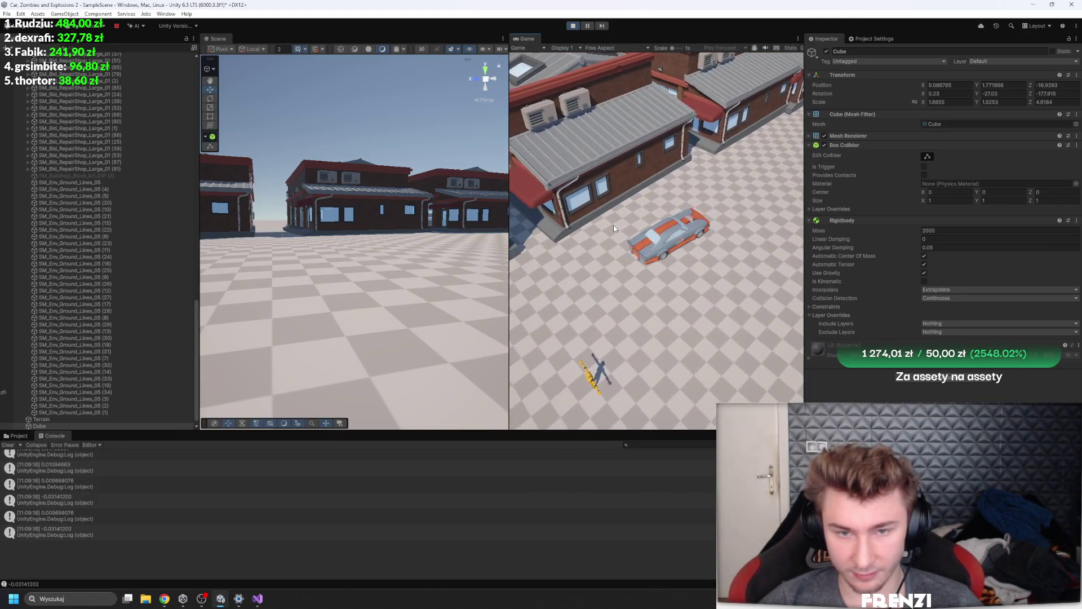
{"action": "scroll", "coordinate": [113, 191], "scroll_direction": "up", "scroll_amount": 5}
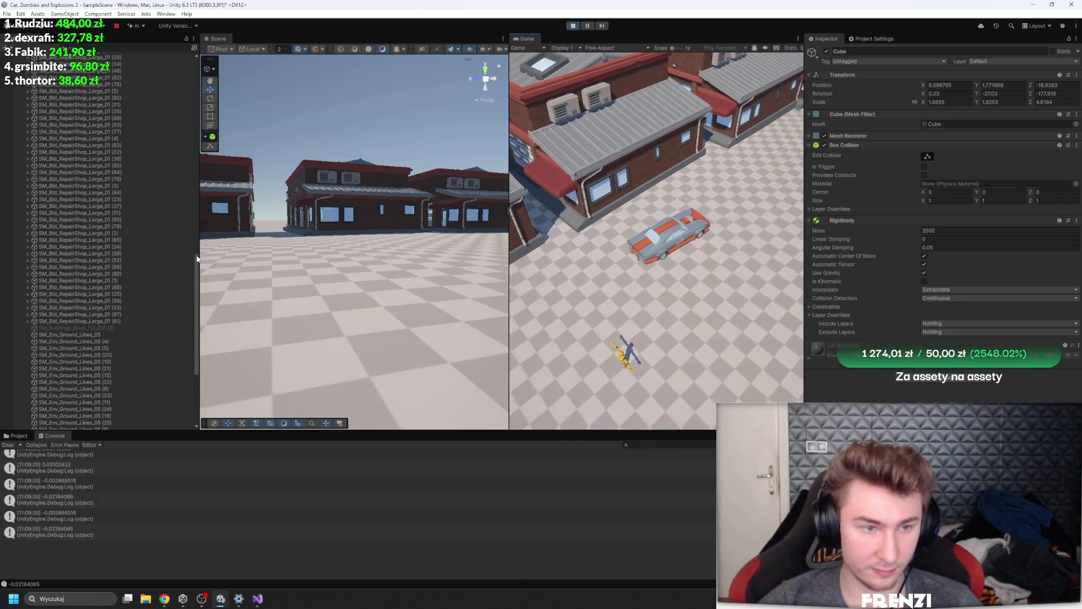
{"action": "left_click_drag", "start_coordinate": [197, 258], "coordinate": [166, 42]}
{"action": "left_click", "coordinate": [55, 90]}
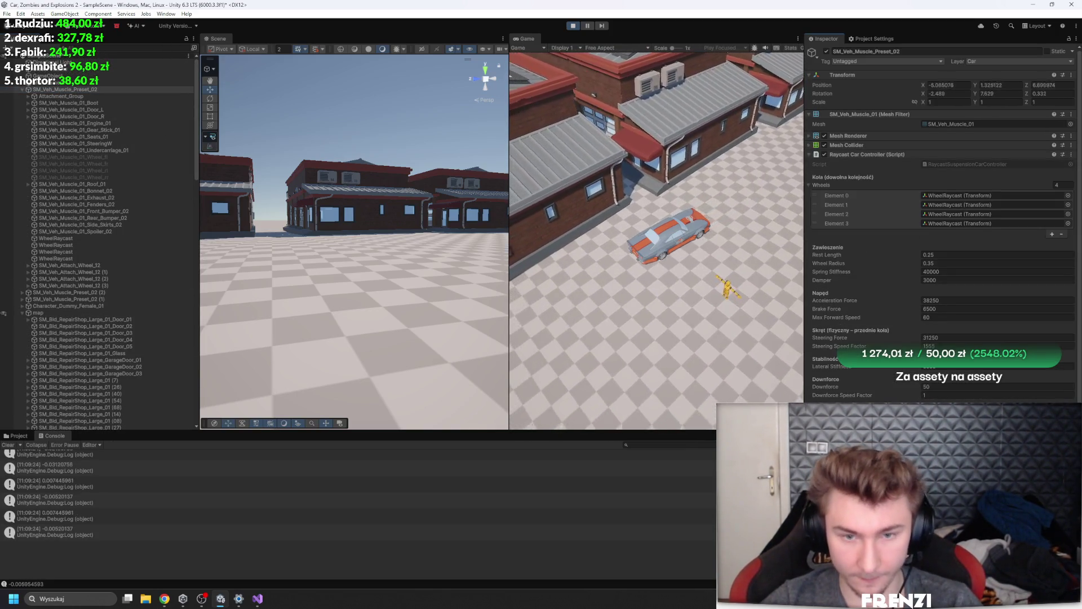
{"action": "key", "text": "w"}
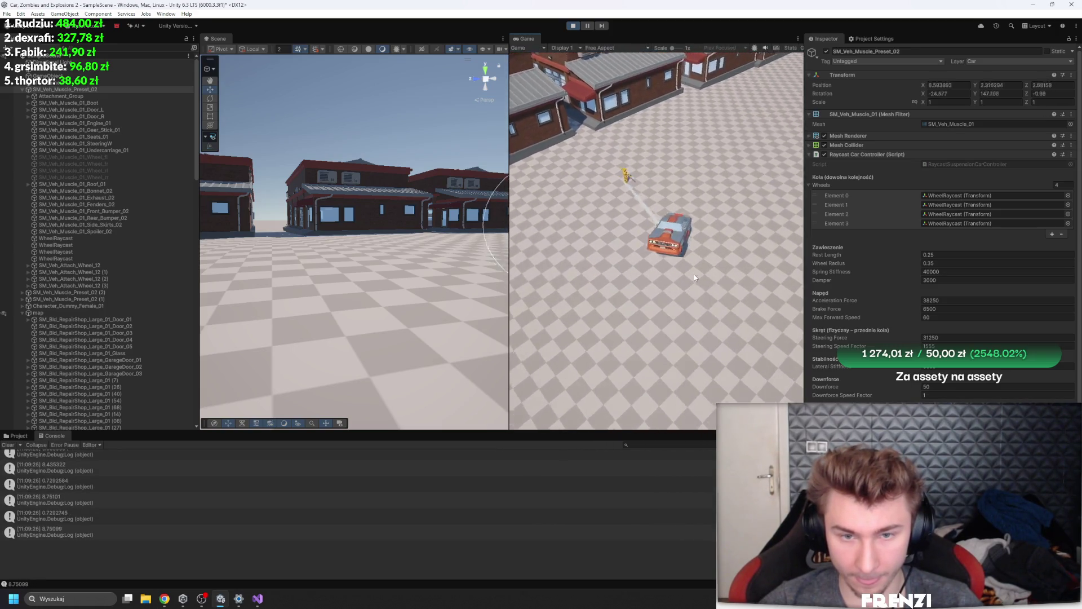
{"action": "key", "text": "d"}
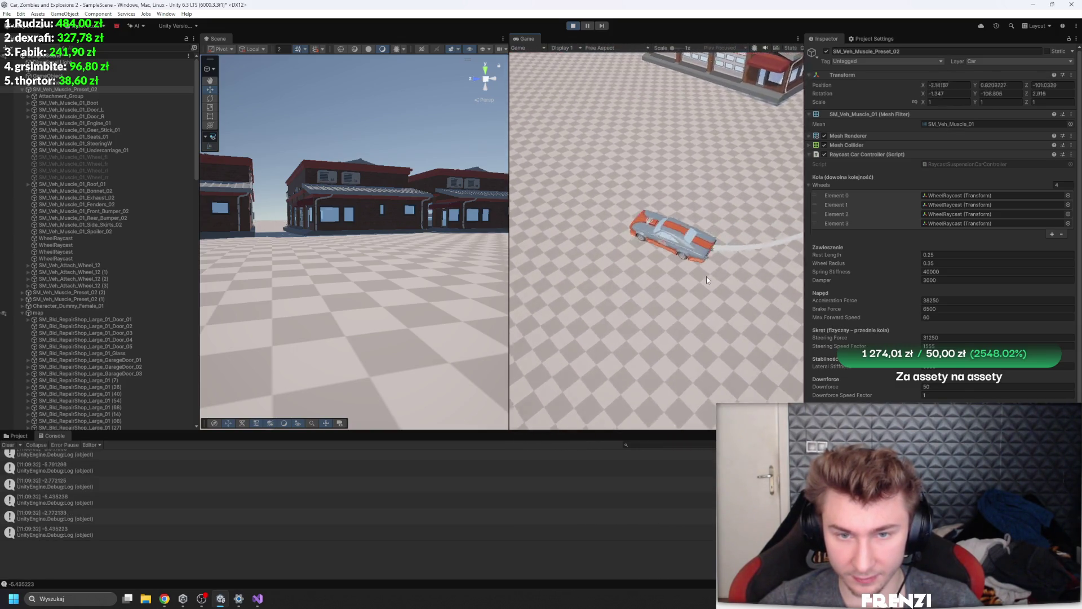
{"action": "key", "text": "d"}
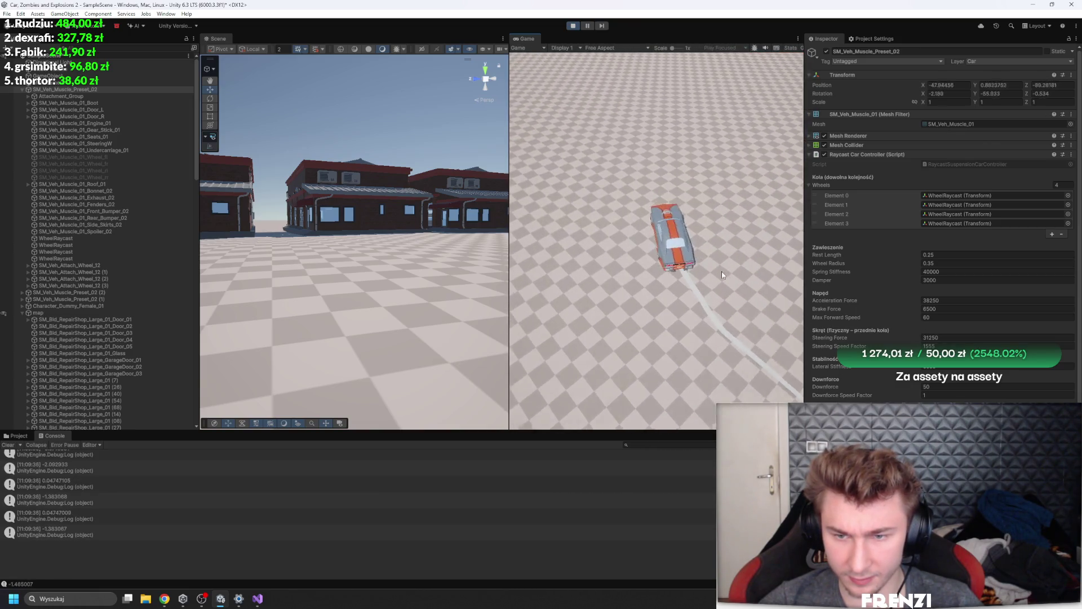
{"action": "scroll", "coordinate": [842, 283], "scroll_direction": "down", "scroll_amount": 5}
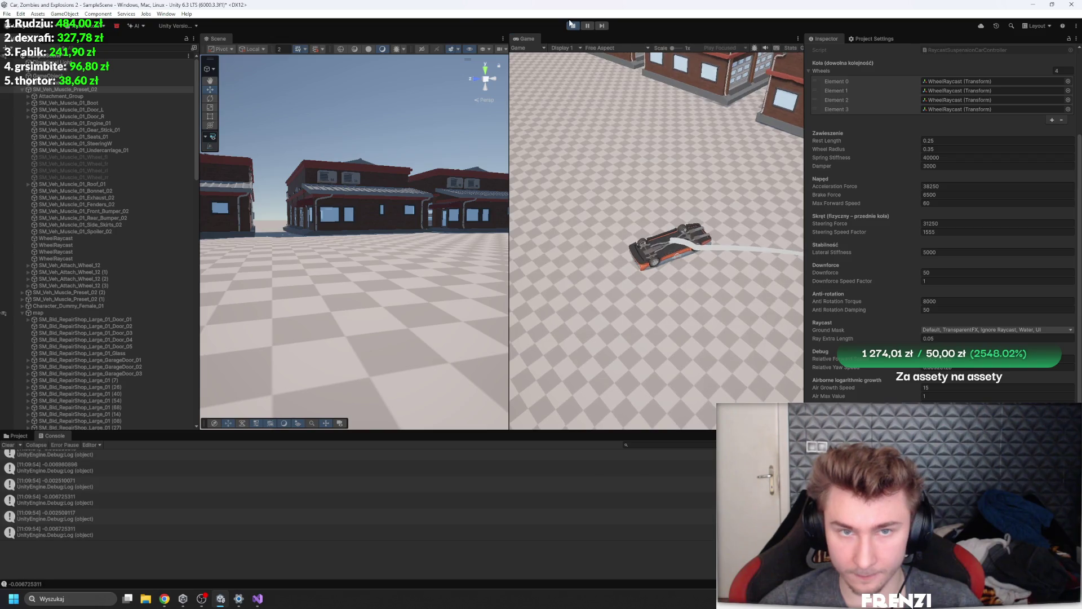
{"action": "key", "text": "r"}
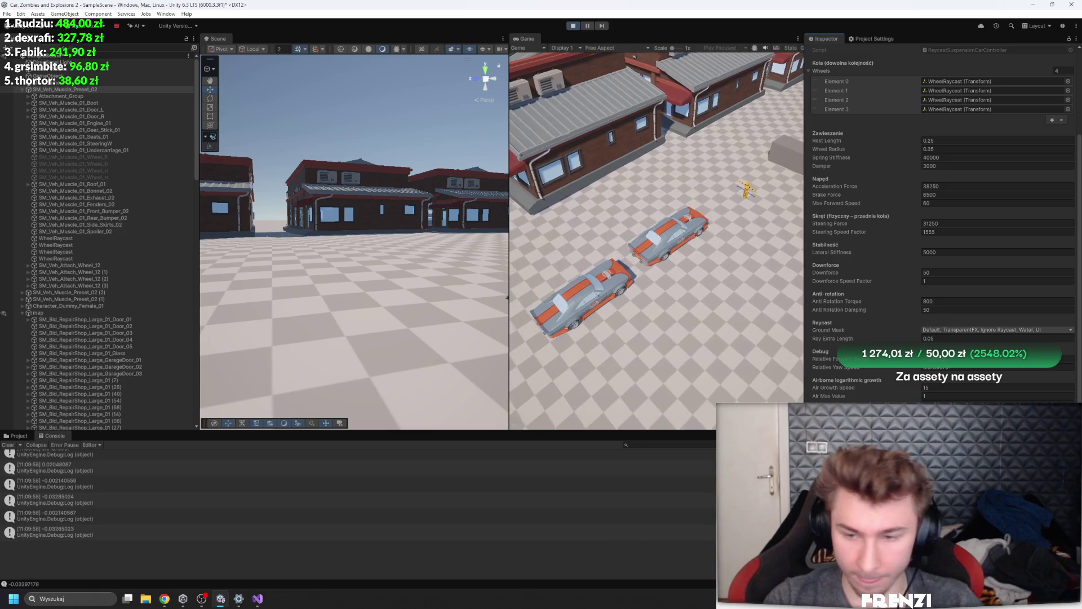
Set Lateral Stiffness to 7500 during play
{"action": "left_click", "coordinate": [944, 252]}
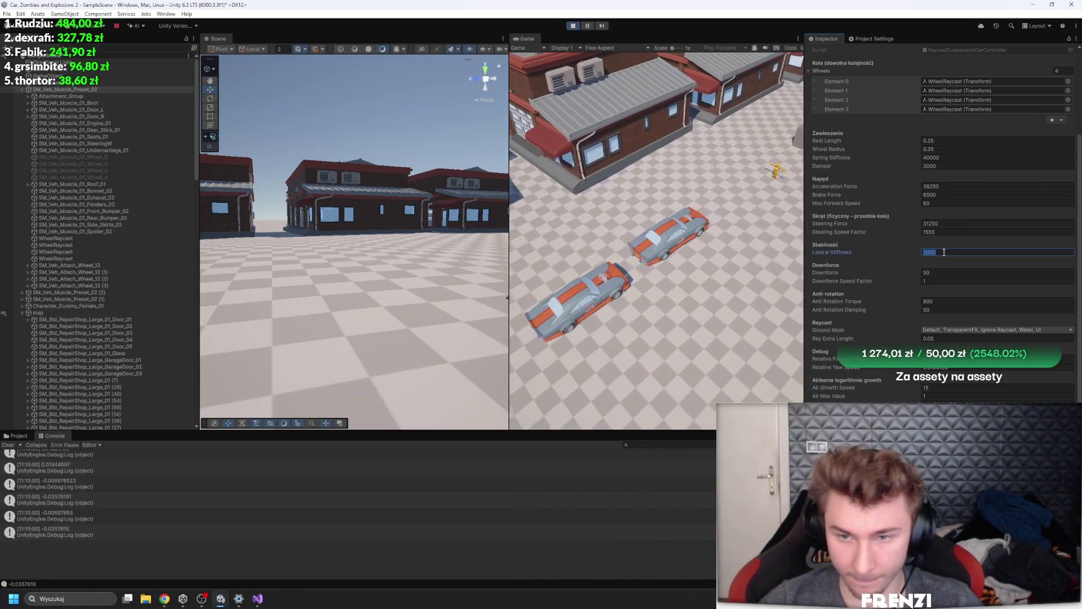
{"action": "type", "text": "7500"}
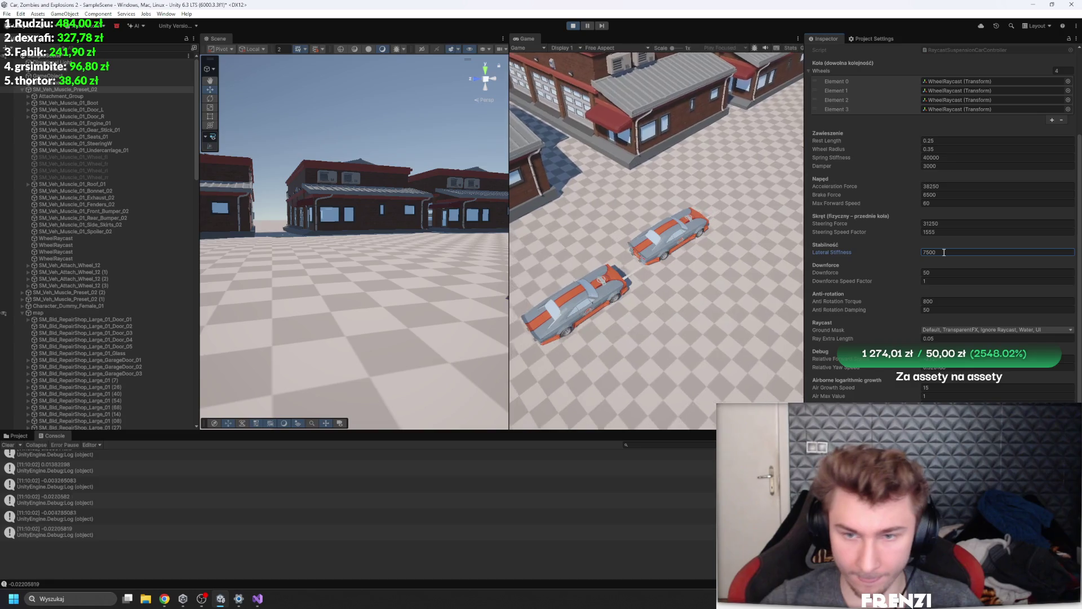
{"action": "left_click", "coordinate": [610, 298]}
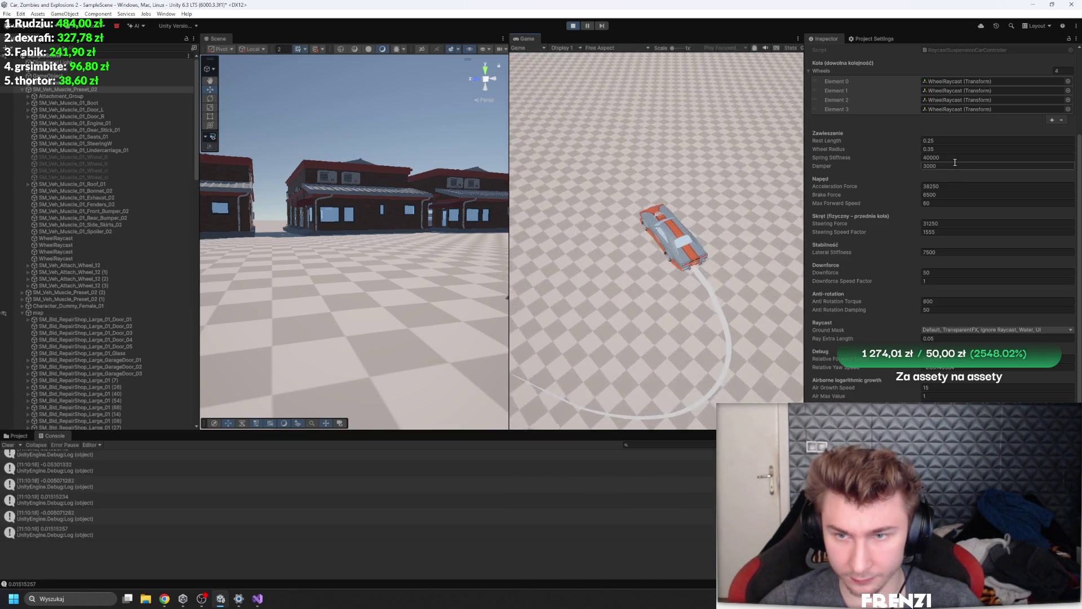
Try Spring Stiffness at 25000 and 2500, settling on 15000
{"action": "left_click", "coordinate": [955, 158]}
{"action": "type", "text": "25000"}
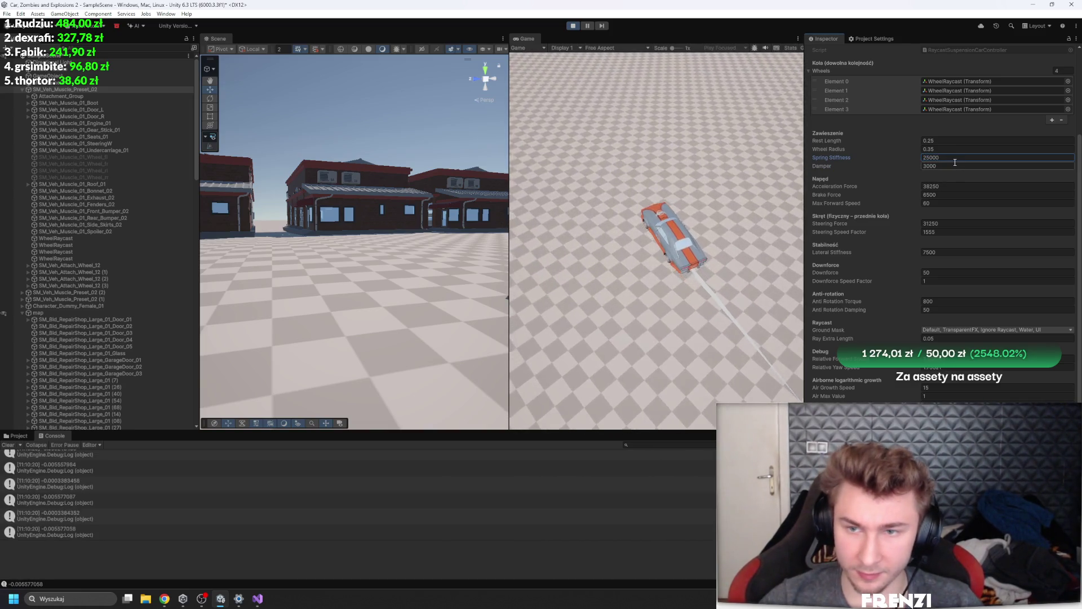
{"action": "key", "text": "Return"}
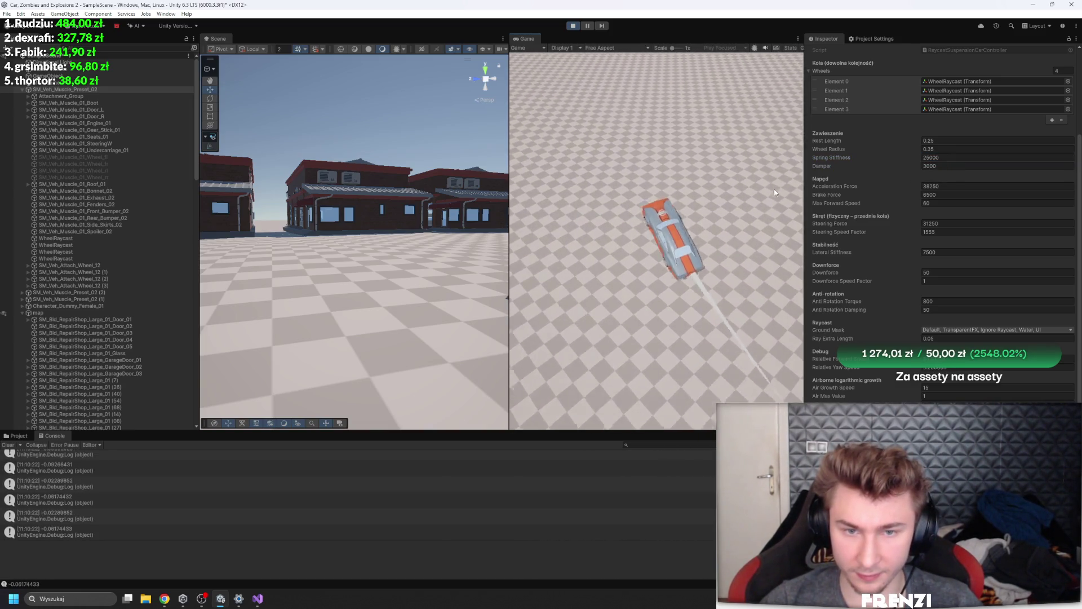
{"action": "left_click", "coordinate": [958, 158]}
{"action": "type", "text": "2500"}
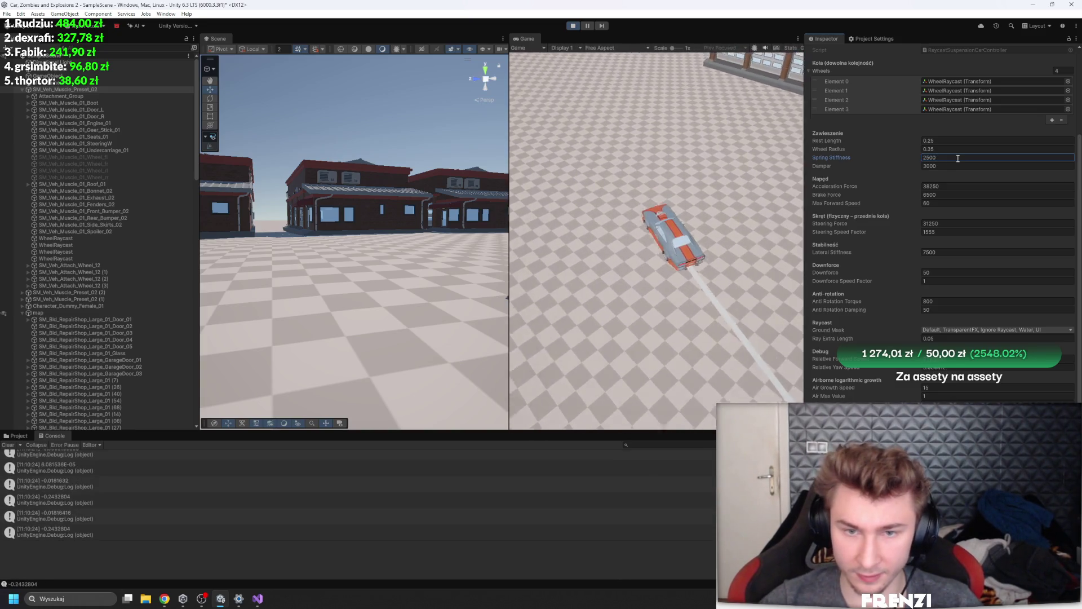
{"action": "key", "text": "Return"}
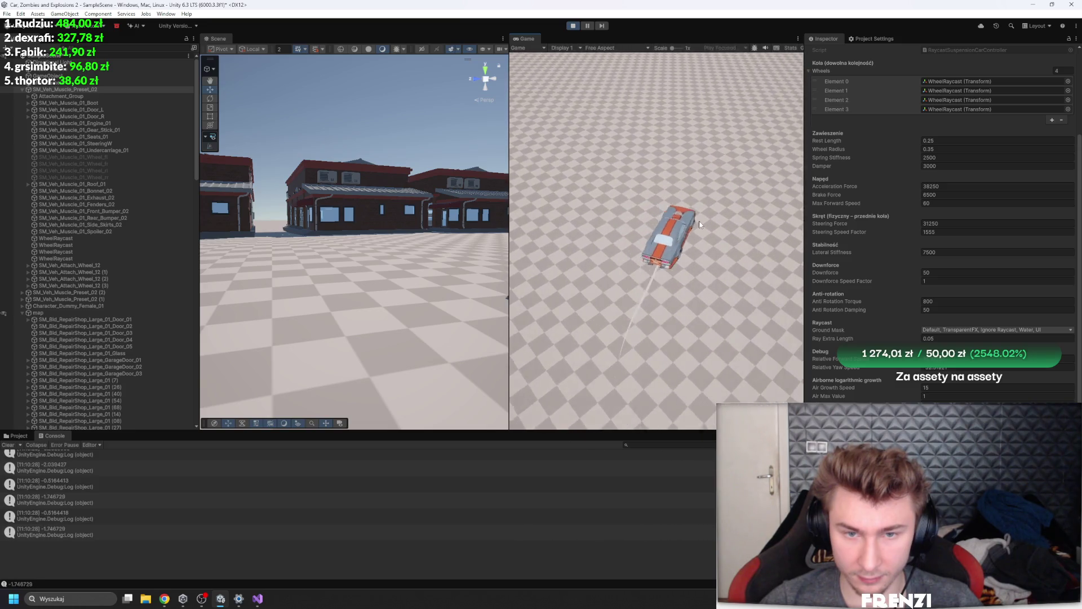
{"action": "left_click", "coordinate": [958, 156]}
{"action": "key", "text": "Left"}
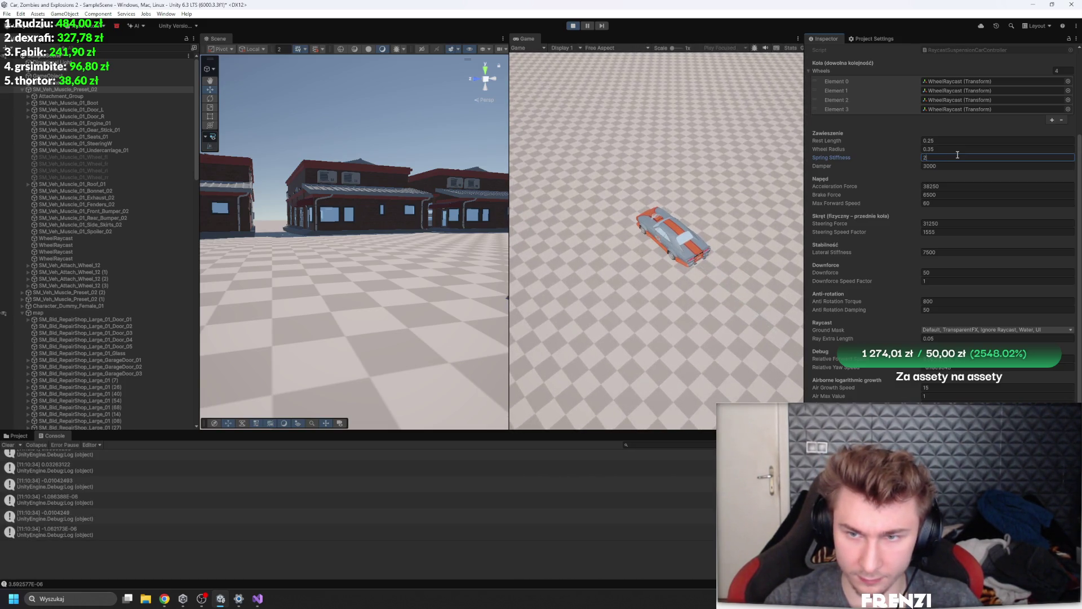
{"action": "left_click", "coordinate": [752, 232]}
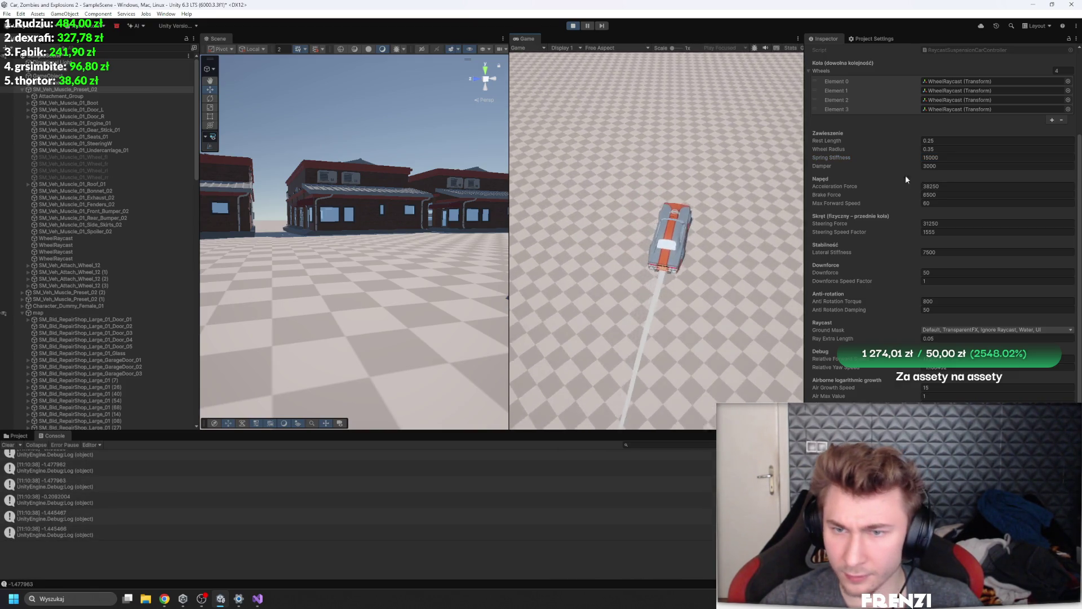
Raise the Damper to 30000
{"action": "left_click", "coordinate": [953, 166]}
{"action": "key", "text": "Right"}
{"action": "type", "text": "00"}
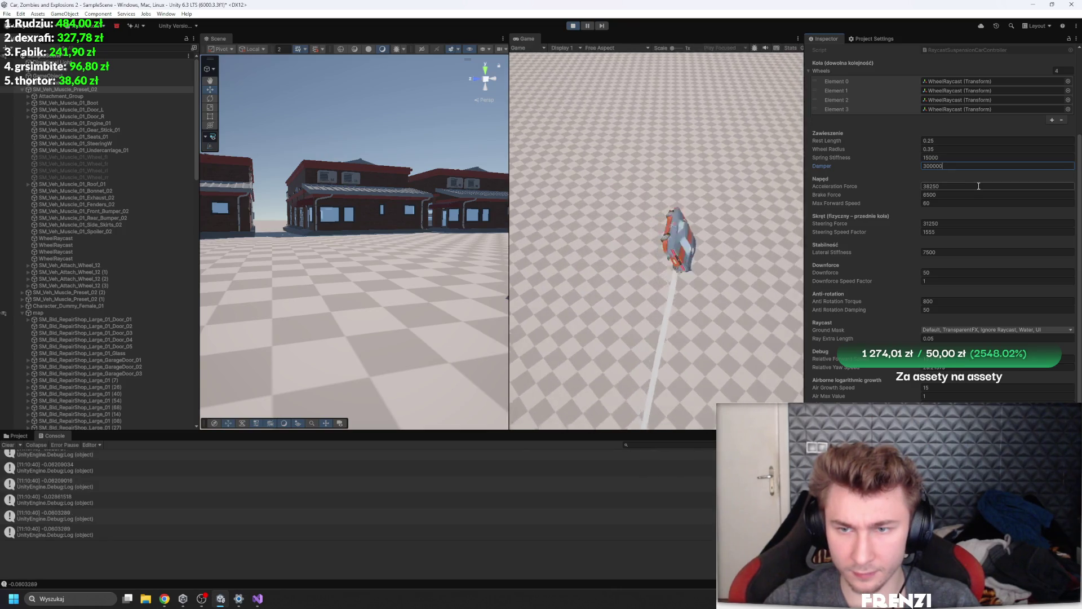
{"action": "left_click", "coordinate": [772, 218]}
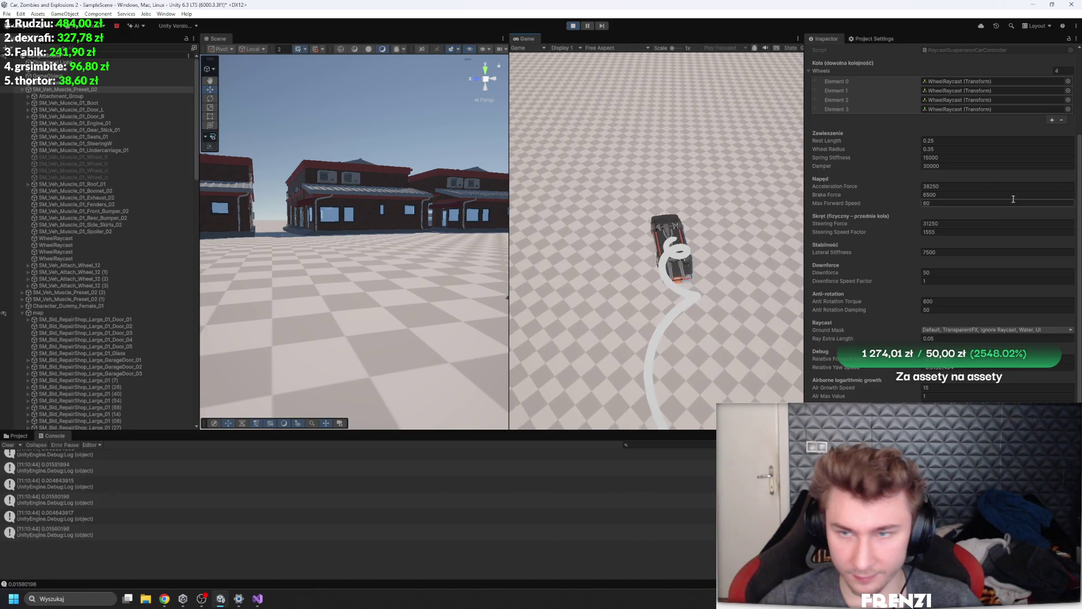
{"action": "scroll", "coordinate": [1013, 117], "scroll_direction": "up", "scroll_amount": 3}
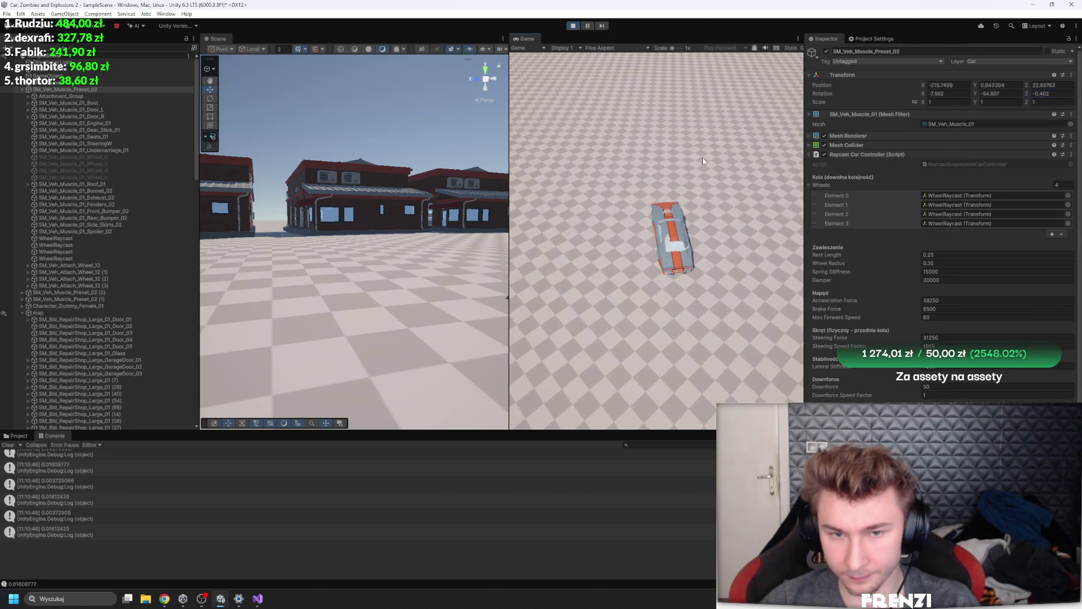
Set Damper to 3000 and drive the car forward and right
{"action": "left_click", "coordinate": [955, 280]}
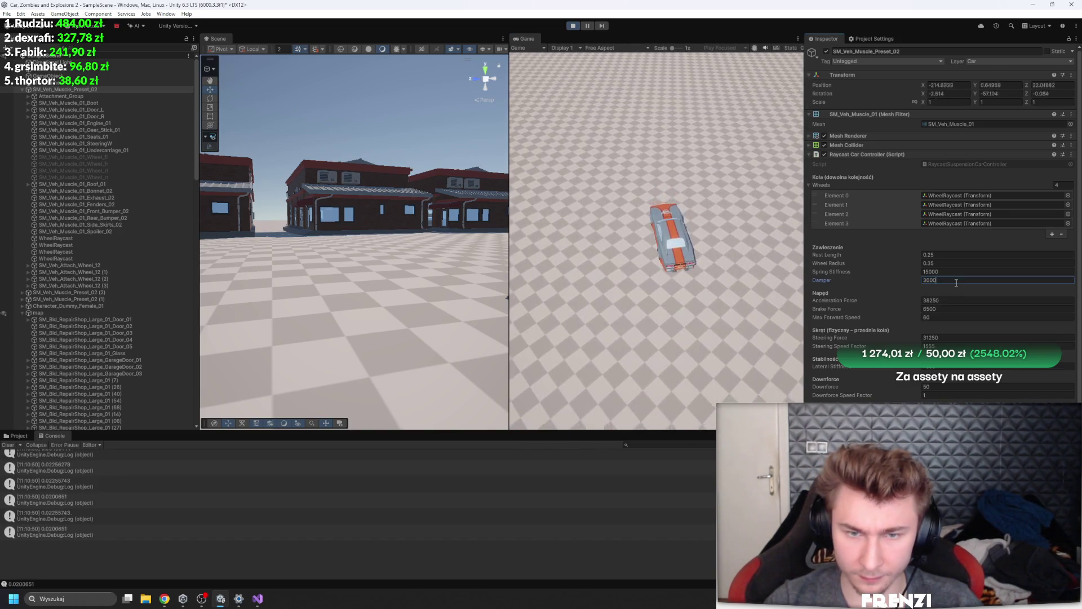
{"action": "key", "text": "w"}
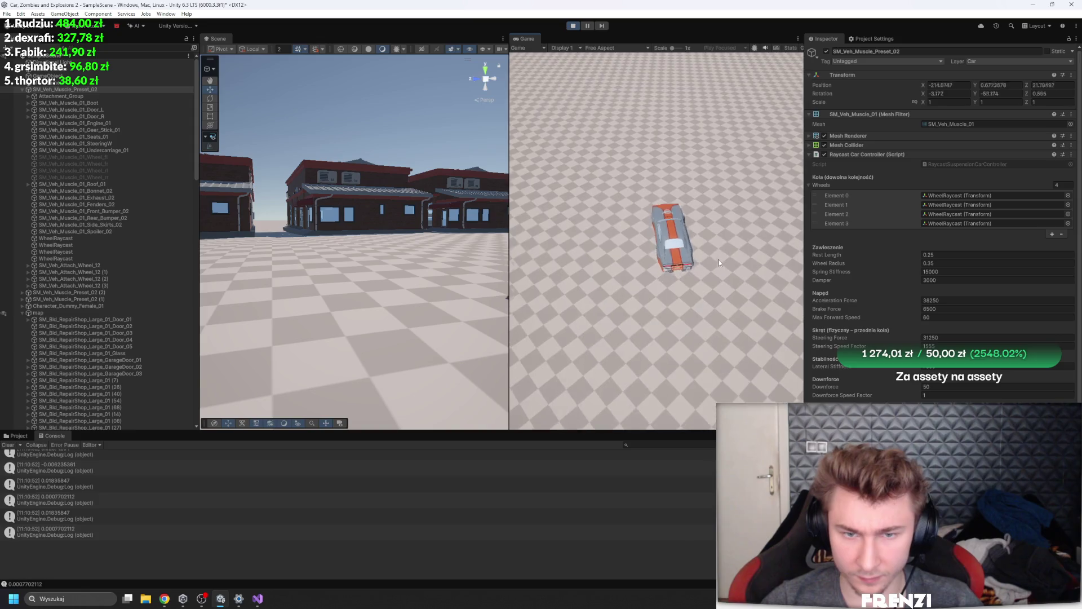
{"action": "key", "text": "d"}
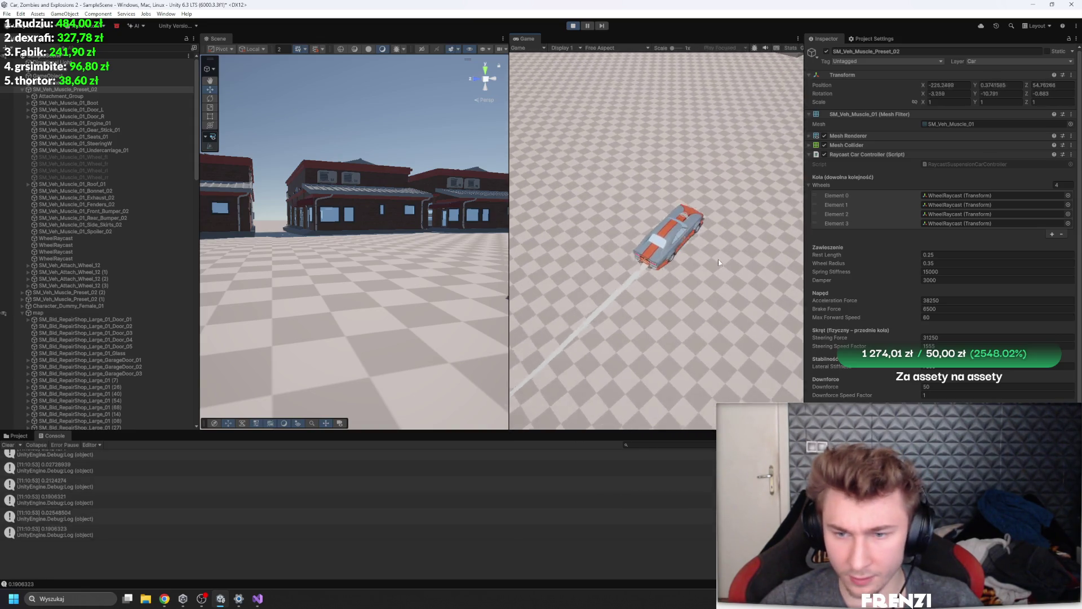
Try Downforce at 500 and 5000, raising Downforce Speed Factor to 3.11
{"action": "left_click", "coordinate": [948, 387]}
{"action": "type", "text": "0"}
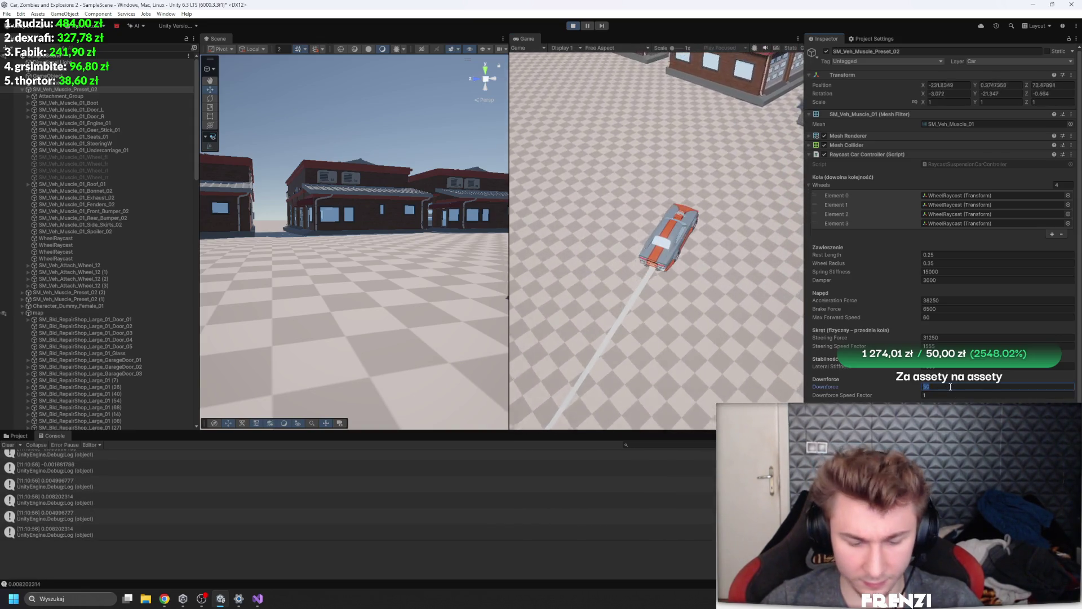
{"action": "left_click", "coordinate": [668, 308]}
{"action": "key", "text": "a"}
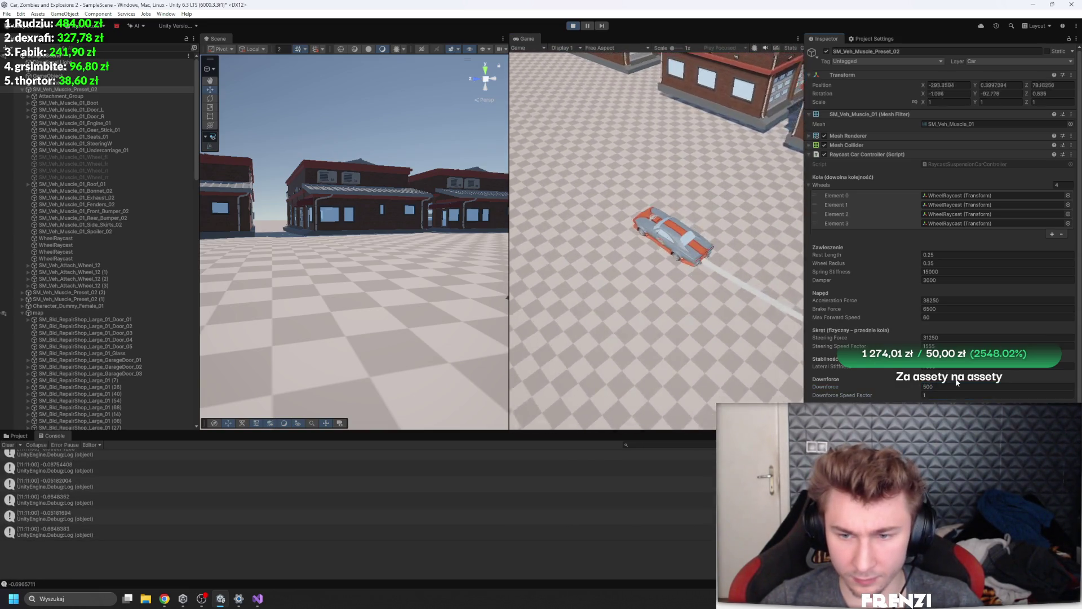
{"action": "left_click", "coordinate": [963, 388]}
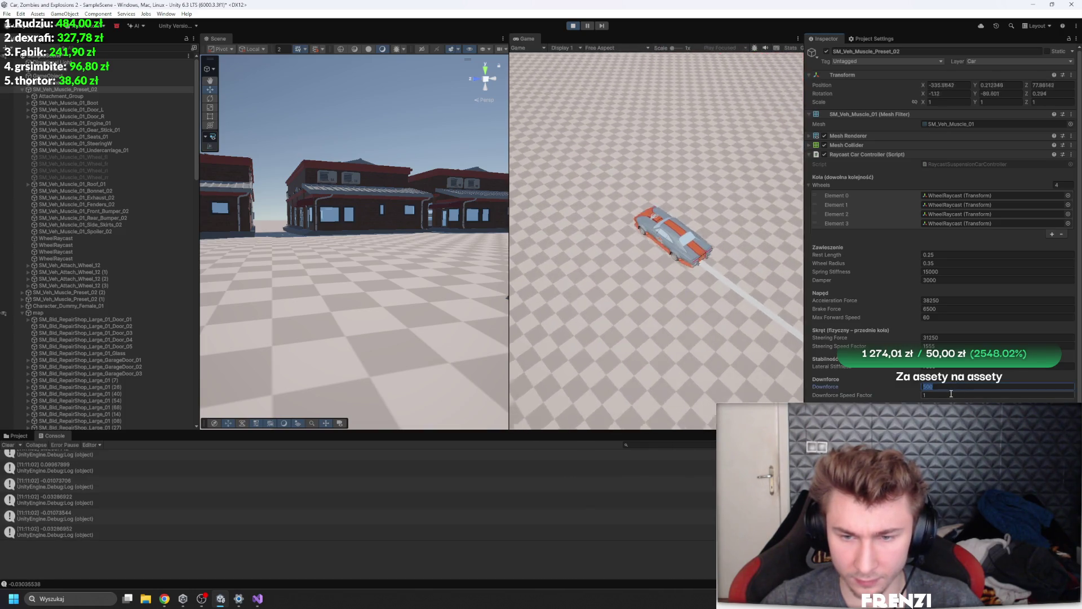
{"action": "left_click_drag", "start_coordinate": [880, 395], "coordinate": [916, 394]}
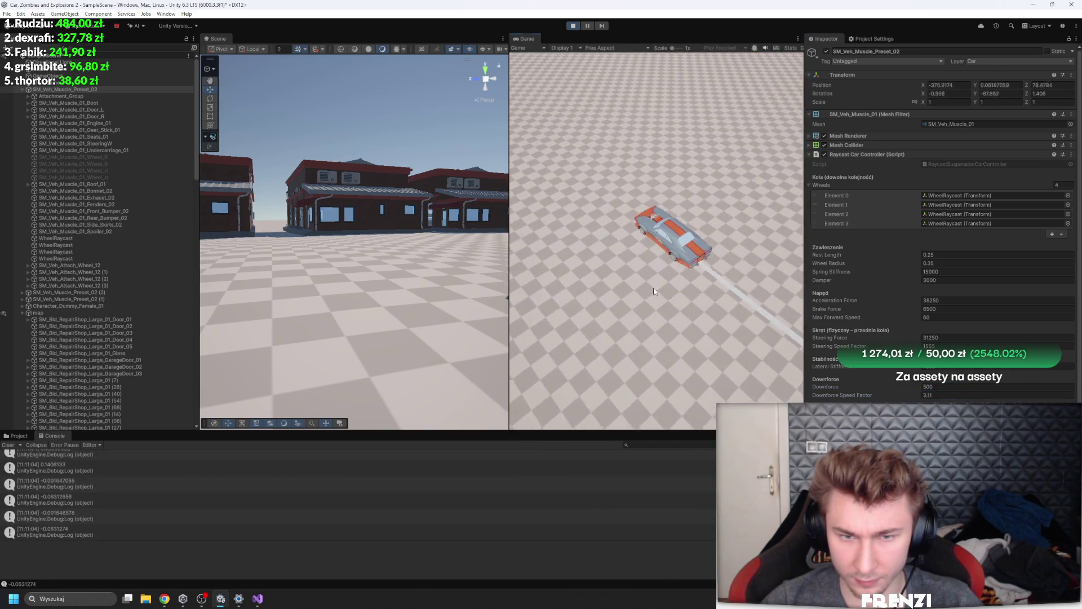
{"action": "left_click", "coordinate": [972, 386]}
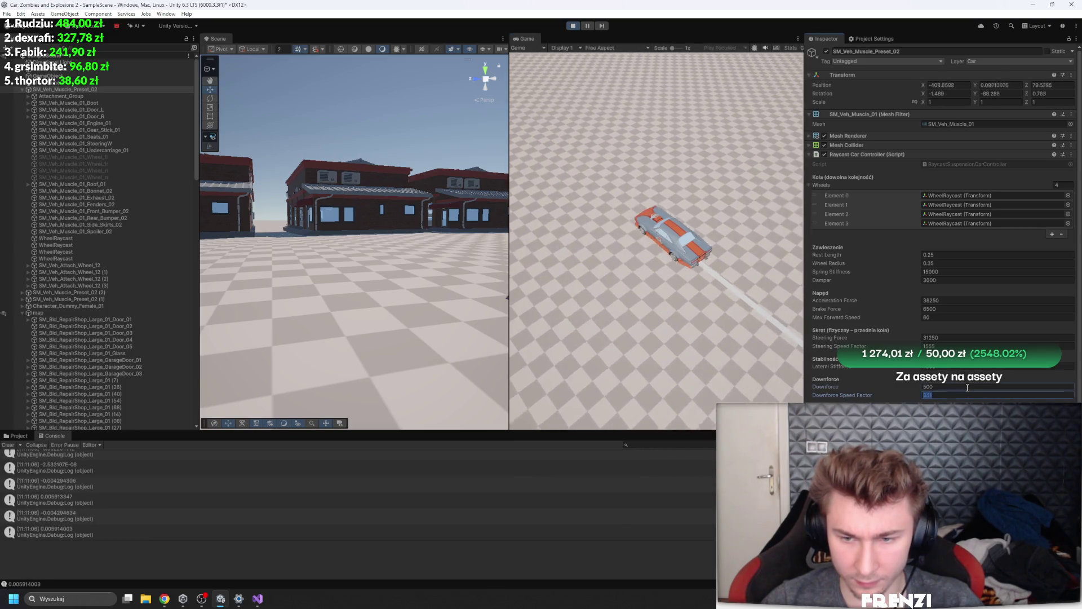
{"action": "type", "text": "5000"}
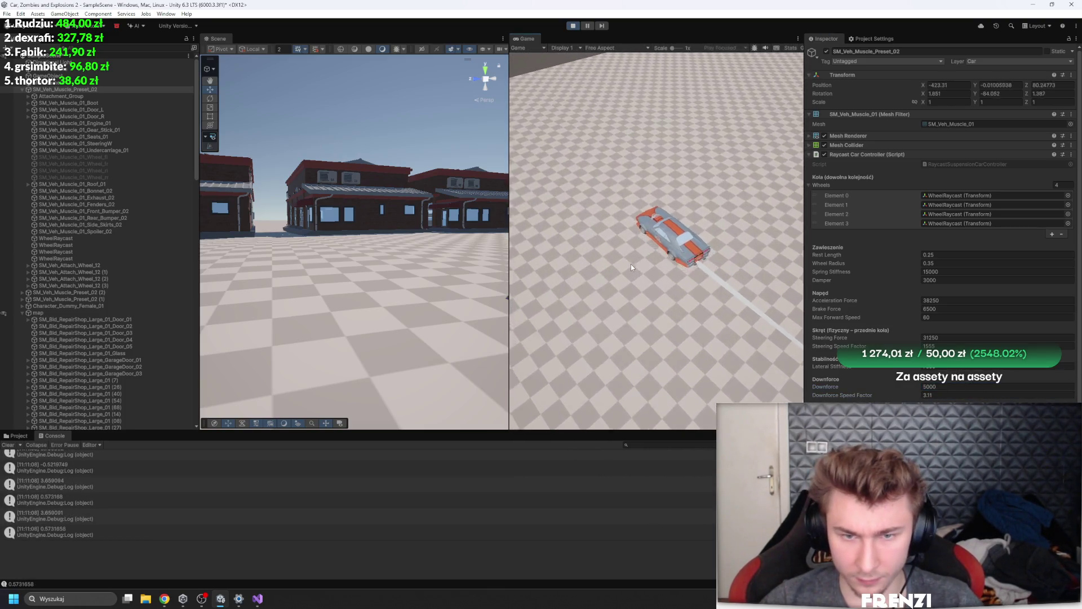
{"action": "left_click", "coordinate": [631, 264]}
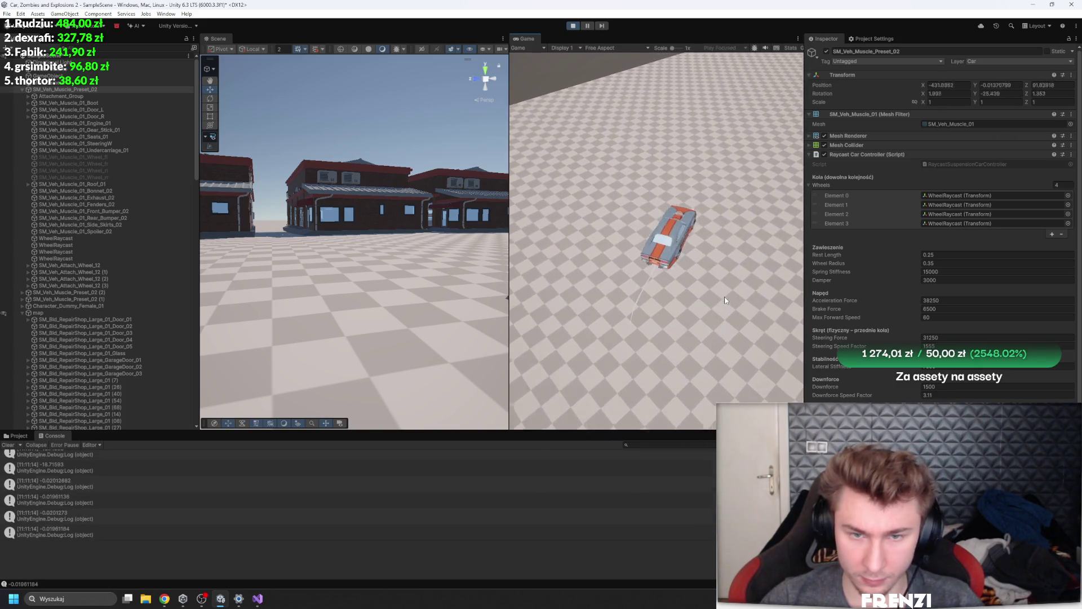
Settle Downforce at 1000 and set Spring Stiffness back to 25000
{"action": "left_click", "coordinate": [984, 387]}
{"action": "type", "text": "1000"}
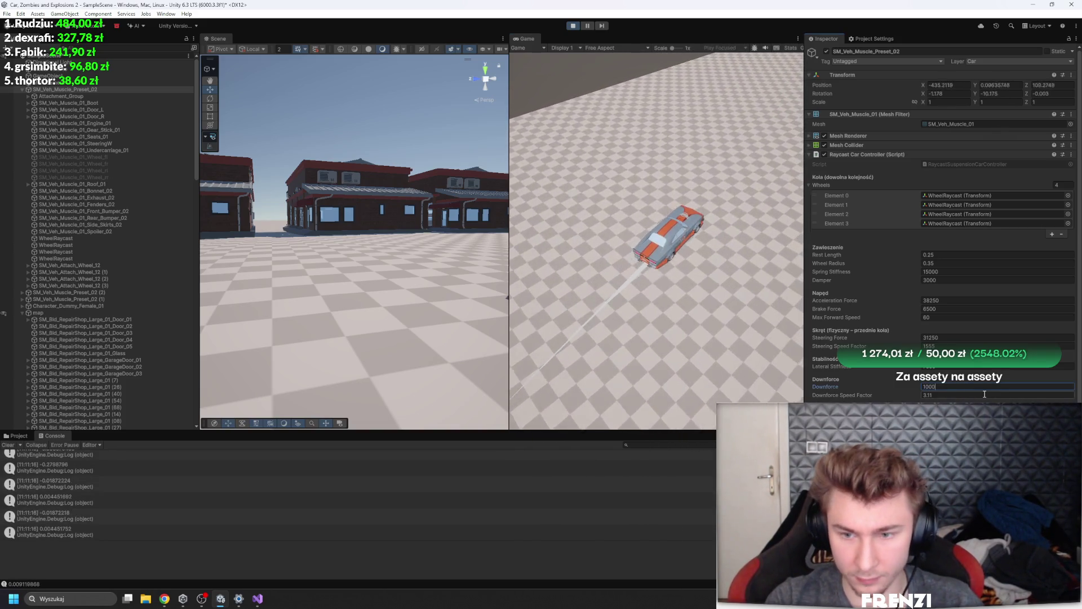
{"action": "left_click", "coordinate": [689, 333]}
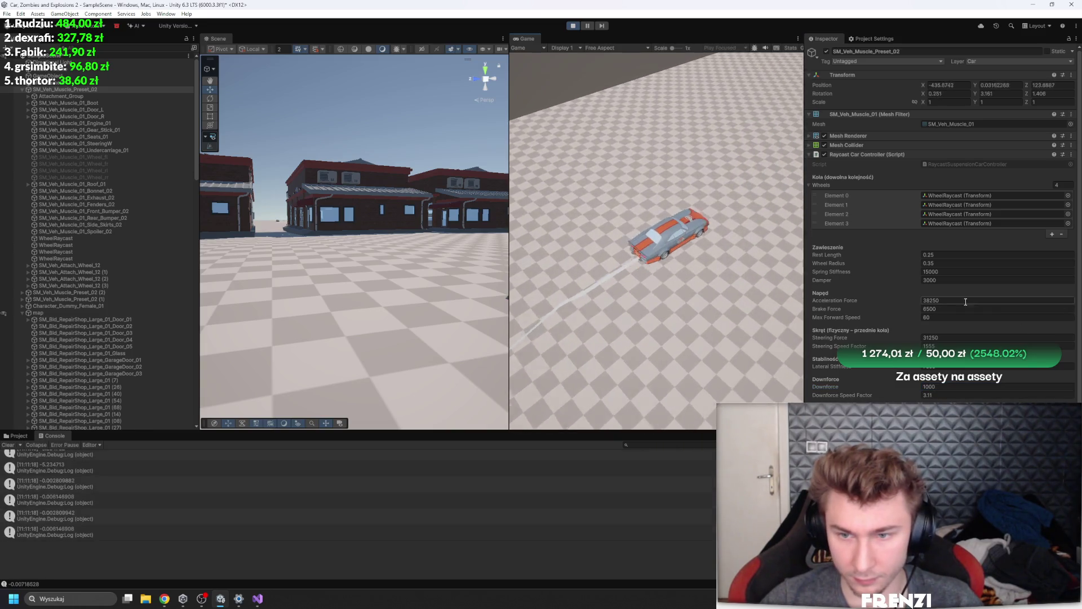
{"action": "left_click", "coordinate": [964, 272]}
{"action": "type", "text": "25"}
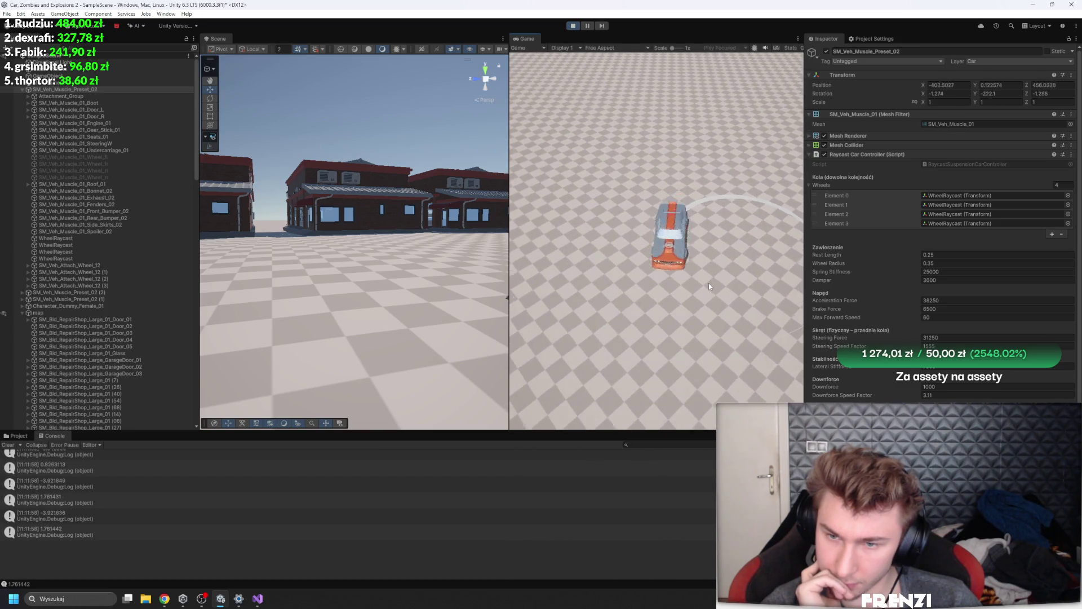
Test-drive the car at 25000 spring stiffness, drifting, spinning and turning it around
{"action": "key", "text": "w"}
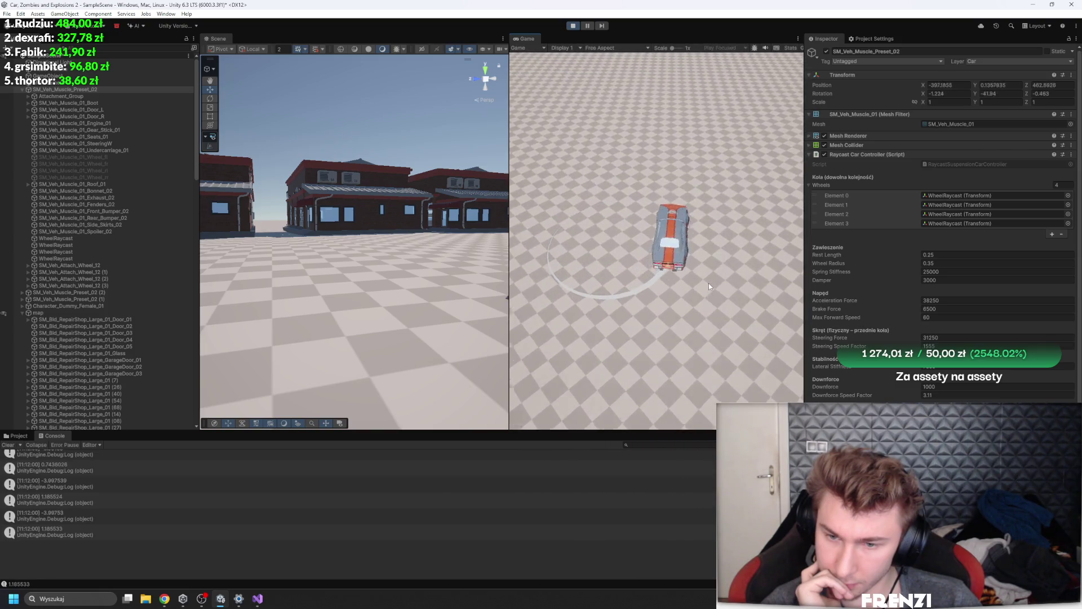
{"action": "key", "text": "d"}
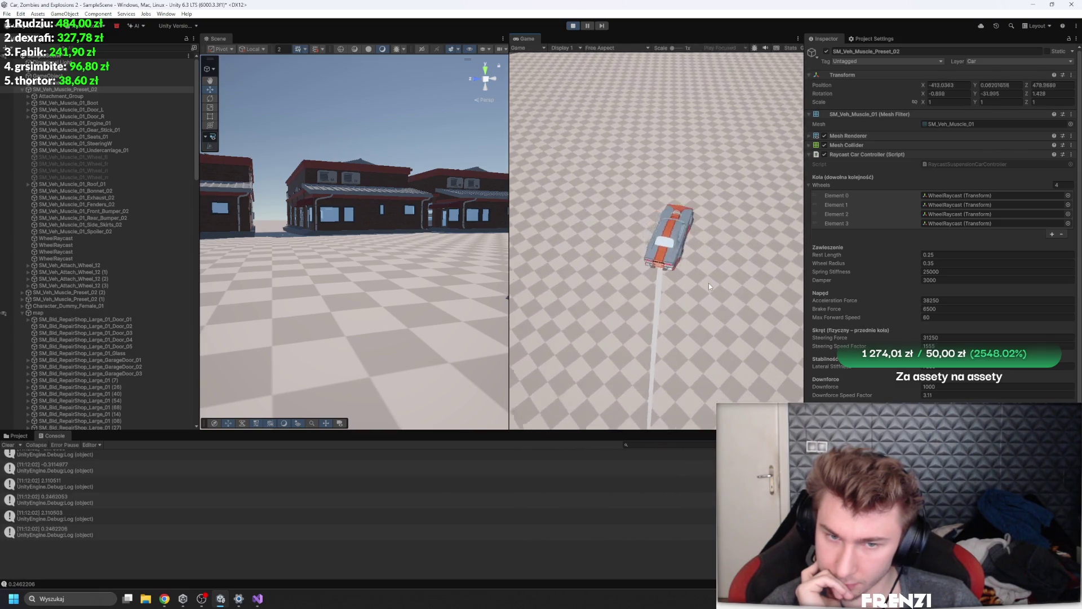
{"action": "key", "text": "w"}
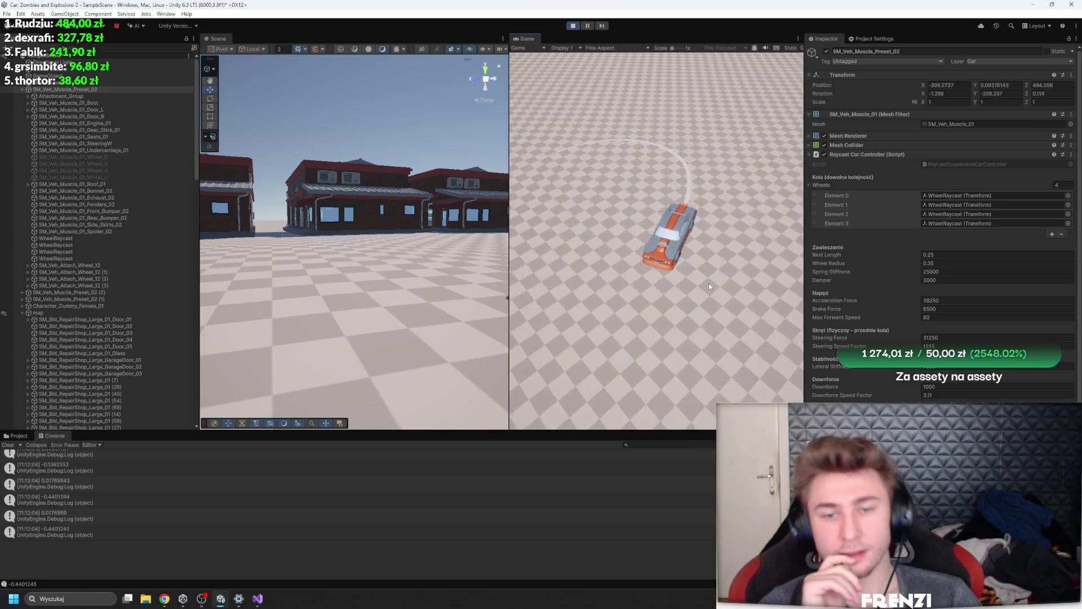
{"action": "key", "text": "a"}
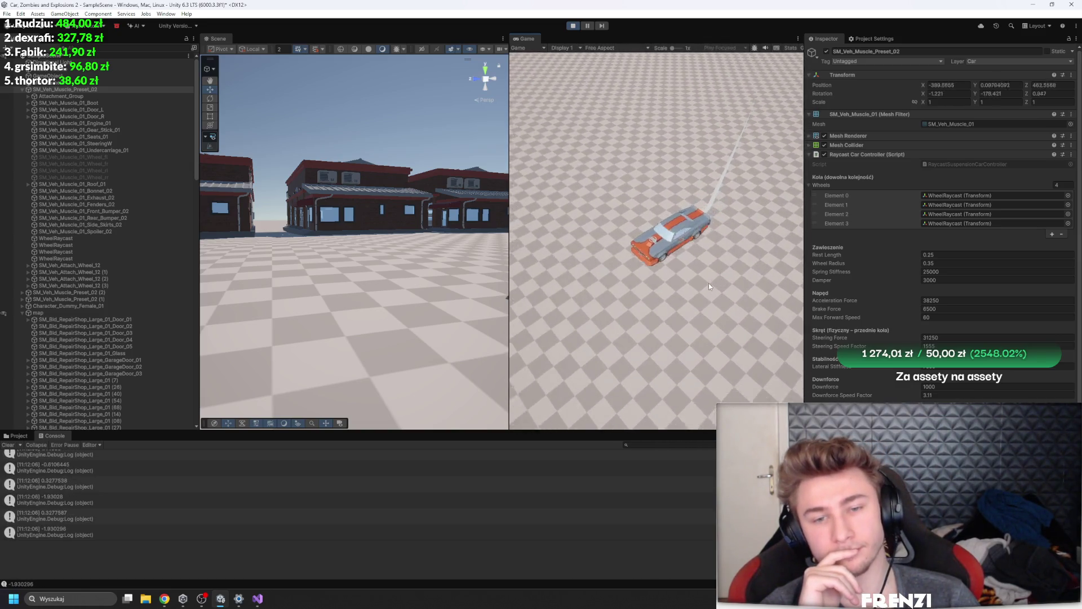
{"action": "key", "text": "a"}
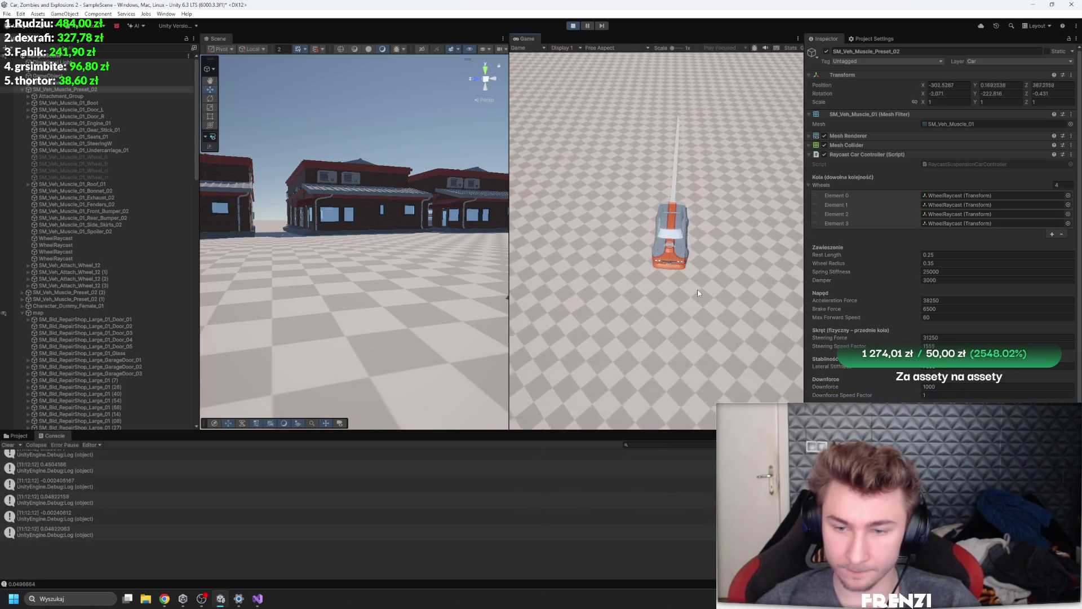
{"action": "left_click", "coordinate": [698, 290]}
{"action": "key", "text": "a"}
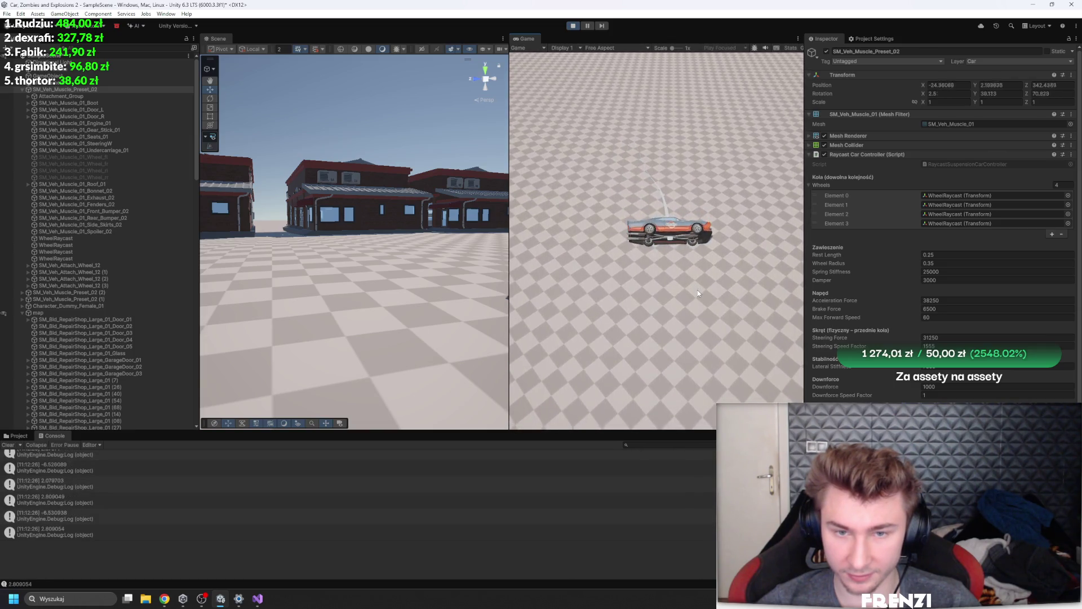
{"action": "key", "text": "w"}
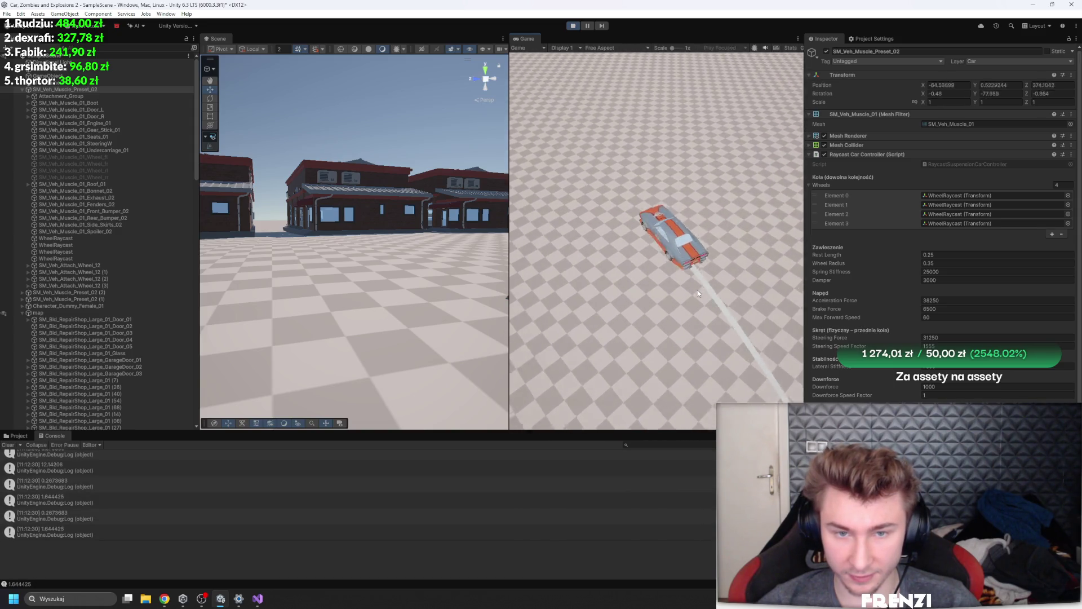
{"action": "key", "text": "d"}
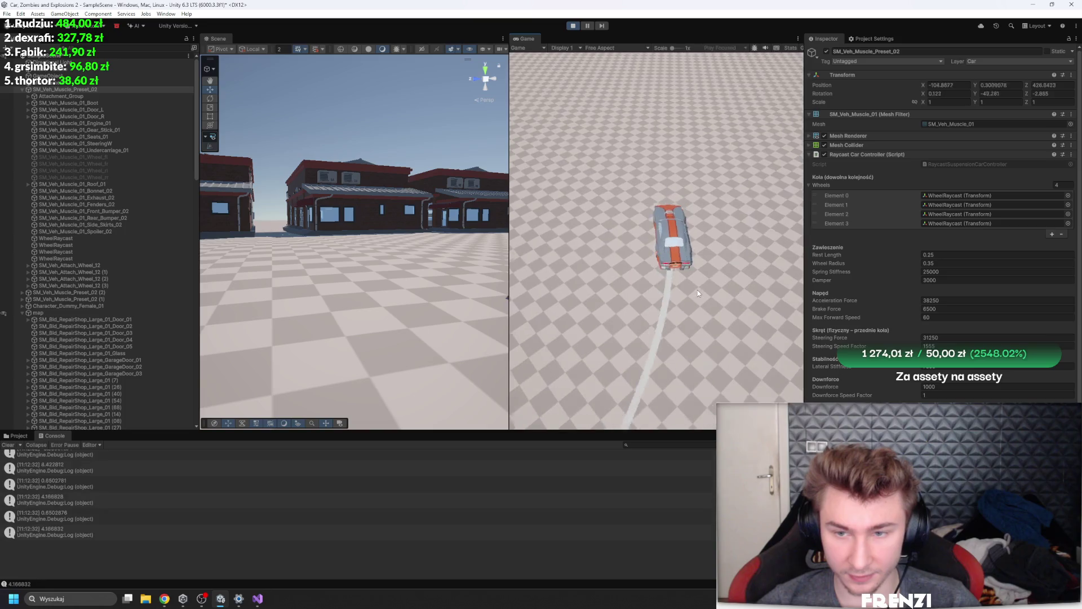
Raise Spring Stiffness to 35000 and stop the play test
{"action": "left_click", "coordinate": [1065, 273]}
{"action": "type", "text": "35000"}
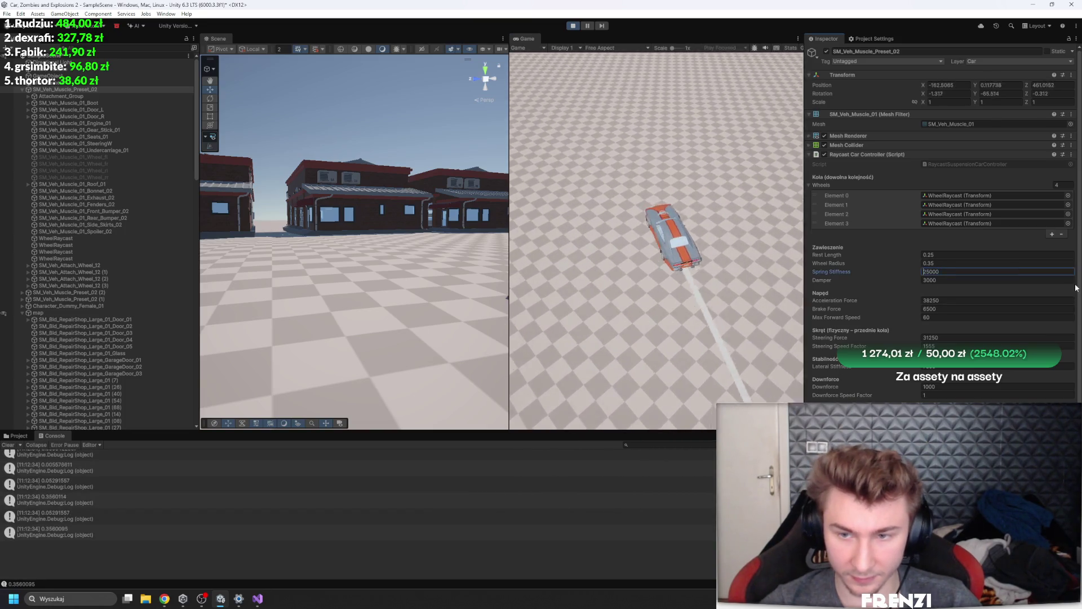
{"action": "key", "text": "Return"}
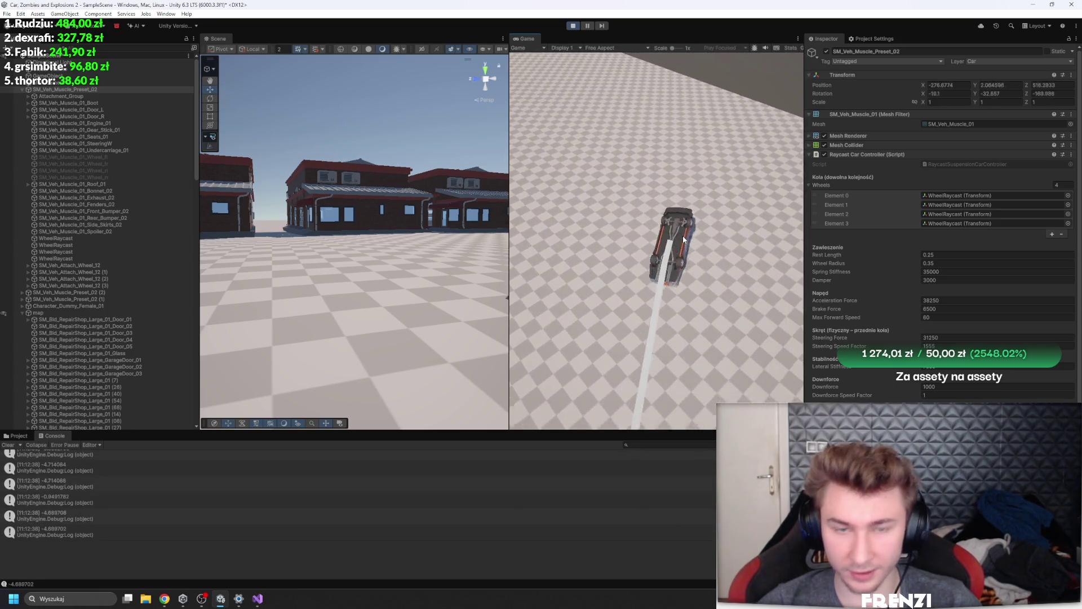
{"action": "left_click", "coordinate": [572, 26]}
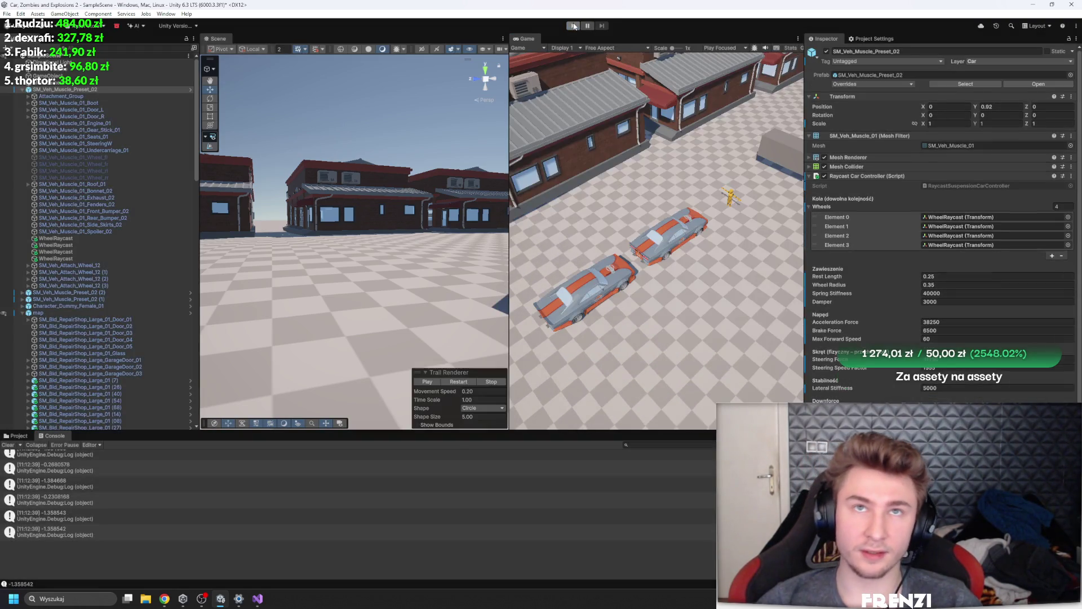